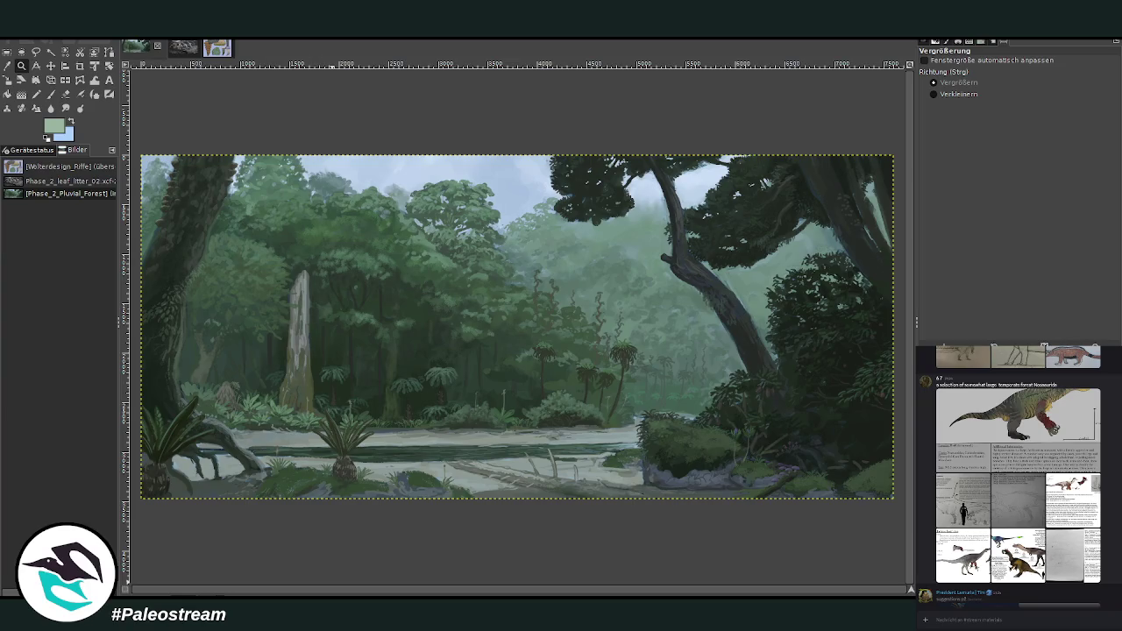
- Scroll the chat's reference images and preview a creature reference sheet enlarged
{"action": "scroll", "coordinate": [1017, 474], "scroll_direction": "up", "scroll_amount": 3}
{"action": "scroll", "coordinate": [1017, 474], "scroll_direction": "up", "scroll_amount": 2}
{"action": "scroll", "coordinate": [1017, 473], "scroll_direction": "up", "scroll_amount": 3}
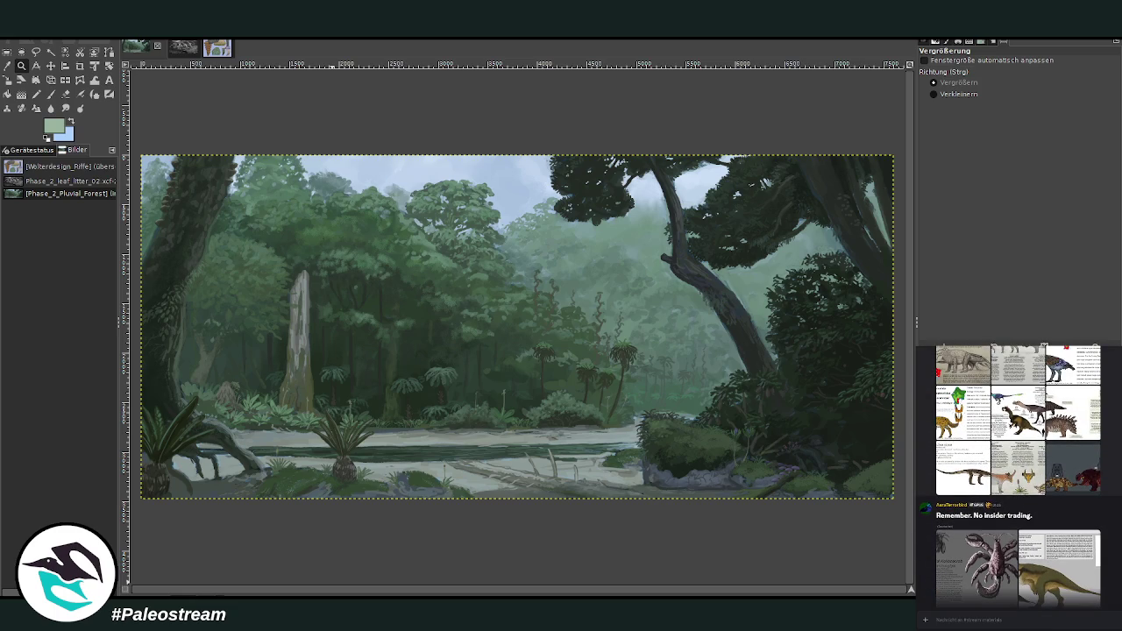
{"action": "scroll", "coordinate": [1017, 474], "scroll_direction": "up", "scroll_amount": 2}
{"action": "scroll", "coordinate": [1016, 473], "scroll_direction": "up", "scroll_amount": 1}
{"action": "left_click", "coordinate": [950, 469]}
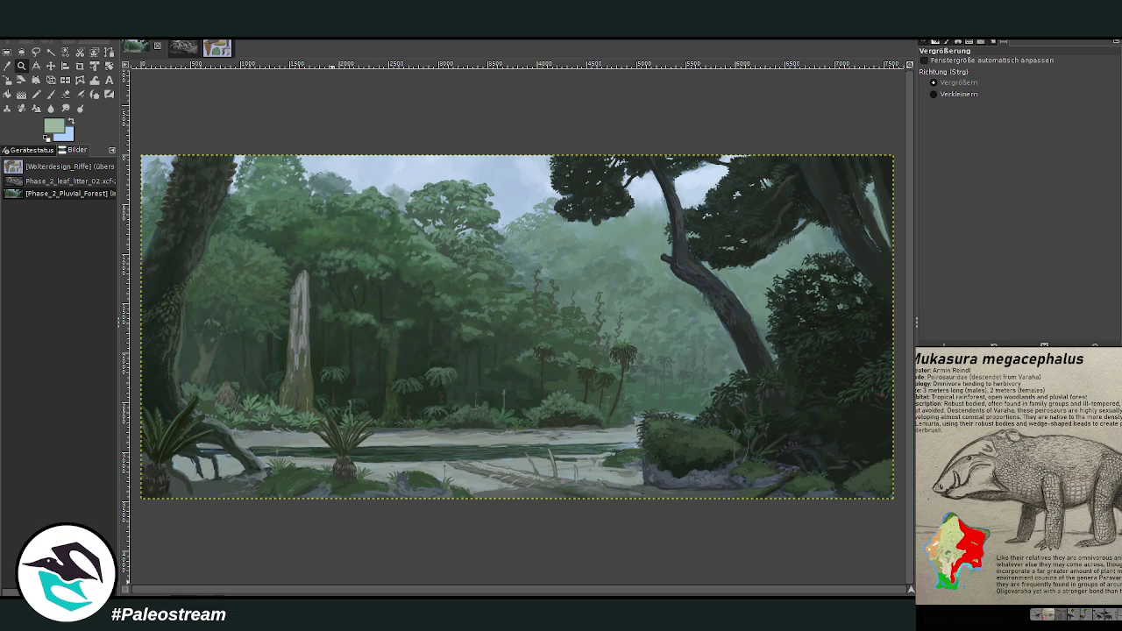
{"action": "key", "text": "Escape"}
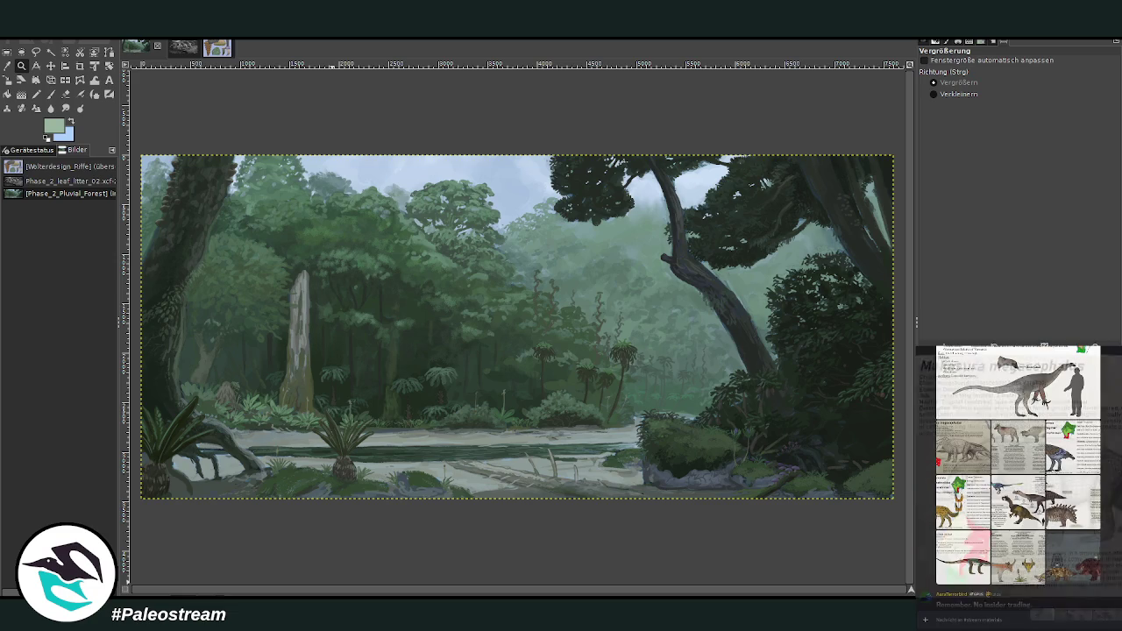
{"action": "scroll", "coordinate": [1016, 473], "scroll_direction": "up", "scroll_amount": 2}
{"action": "scroll", "coordinate": [1017, 473], "scroll_direction": "up", "scroll_amount": 1}
{"action": "scroll", "coordinate": [1016, 473], "scroll_direction": "down", "scroll_amount": 2}
{"action": "scroll", "coordinate": [1017, 473], "scroll_direction": "down", "scroll_amount": 2}
{"action": "scroll", "coordinate": [1017, 474], "scroll_direction": "down", "scroll_amount": 2}
{"action": "scroll", "coordinate": [1105, 517], "scroll_direction": "down", "scroll_amount": 1}
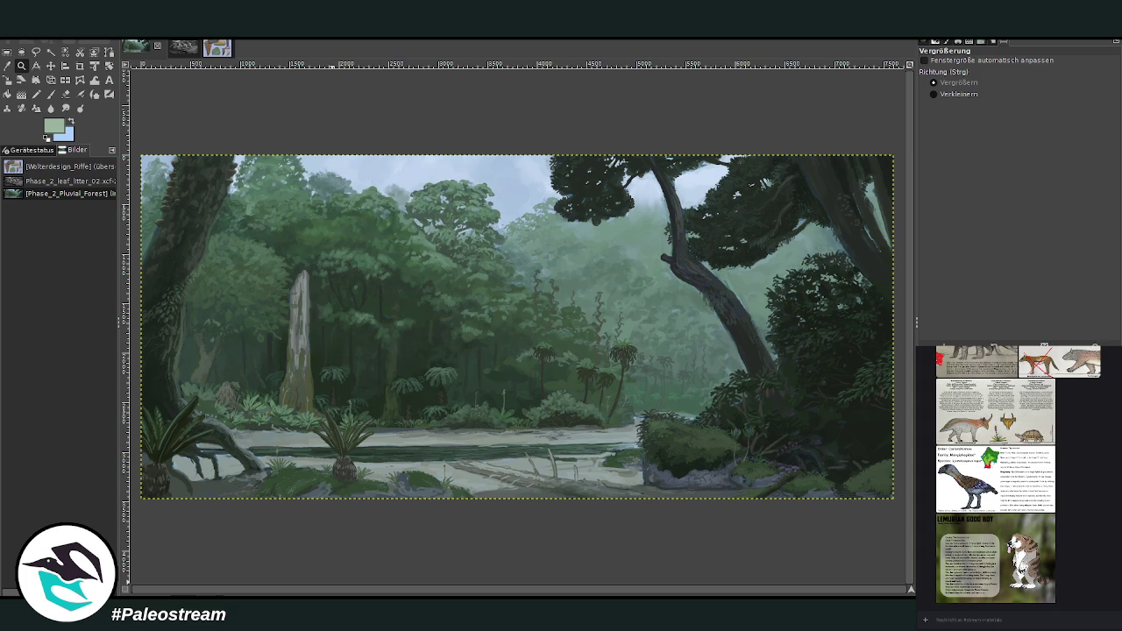
- Look at member profiles in another chat channel, then return to the reference materials channel
{"action": "key", "text": "alt+Down"}
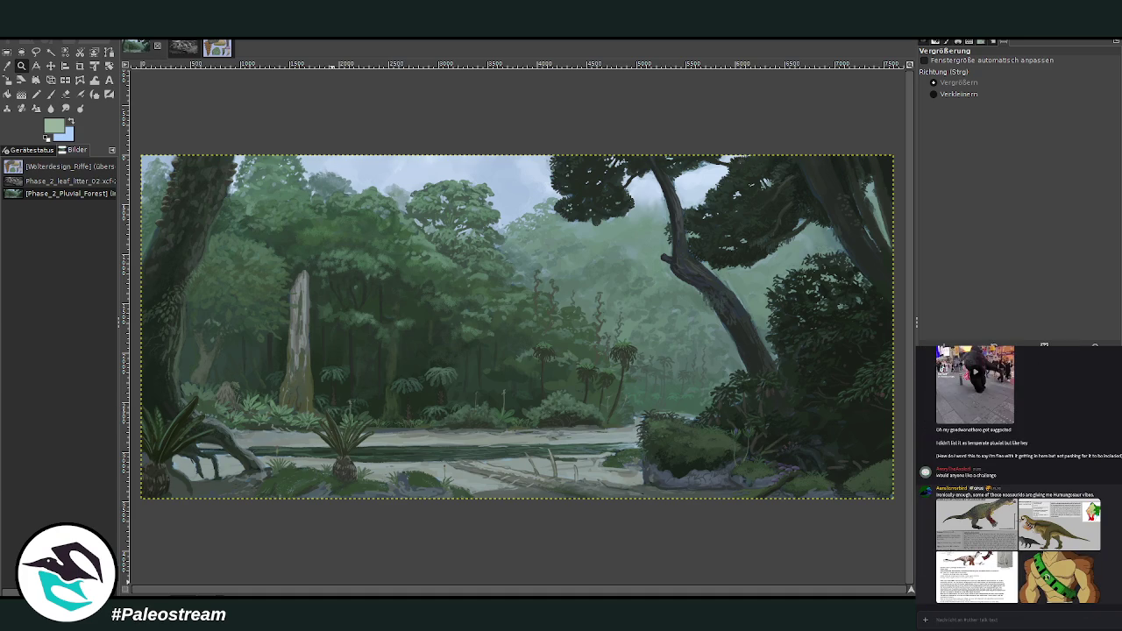
{"action": "left_click", "coordinate": [959, 468]}
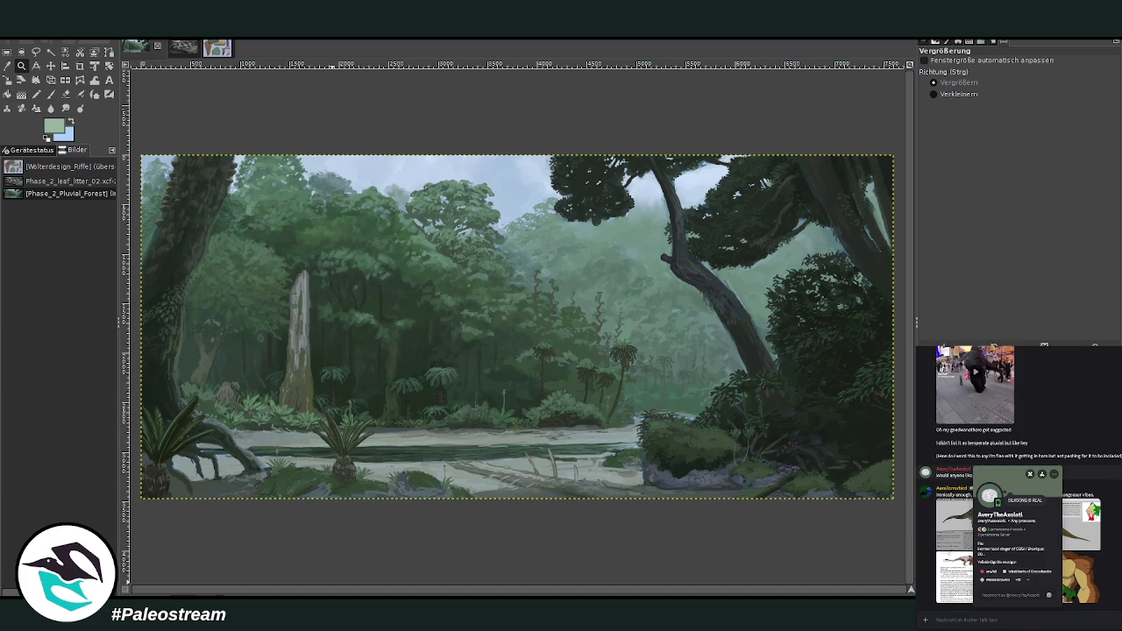
{"action": "key", "text": "Escape"}
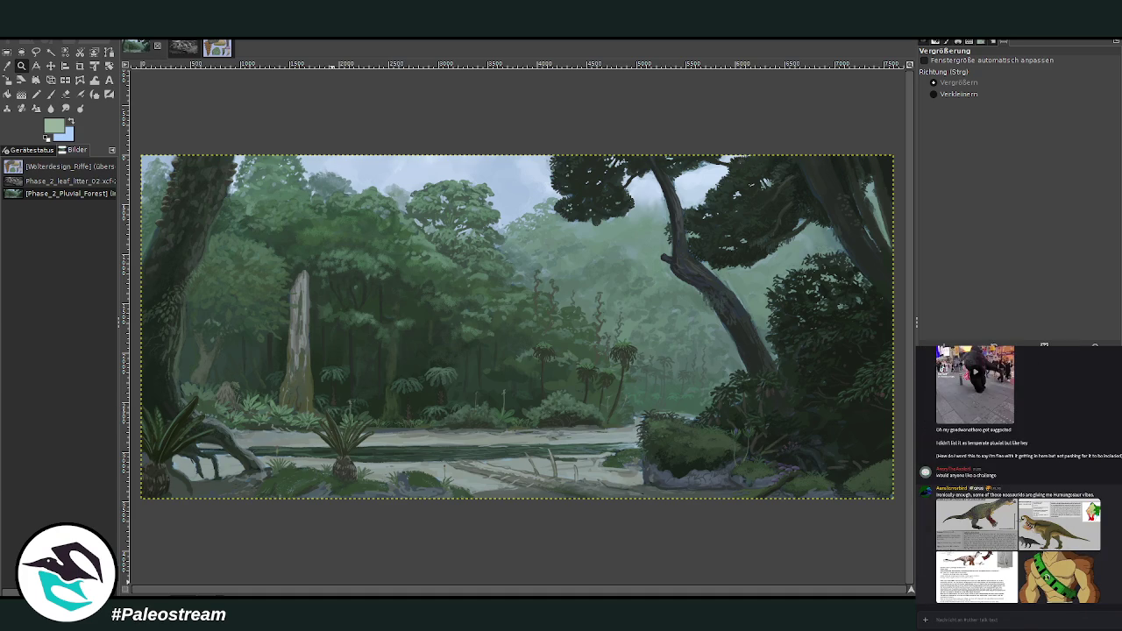
{"action": "scroll", "coordinate": [1017, 482], "scroll_direction": "up", "scroll_amount": 1}
{"action": "scroll", "coordinate": [1016, 482], "scroll_direction": "up", "scroll_amount": 1}
{"action": "scroll", "coordinate": [1008, 482], "scroll_direction": "up", "scroll_amount": 1}
{"action": "scroll", "coordinate": [1008, 482], "scroll_direction": "down", "scroll_amount": 1}
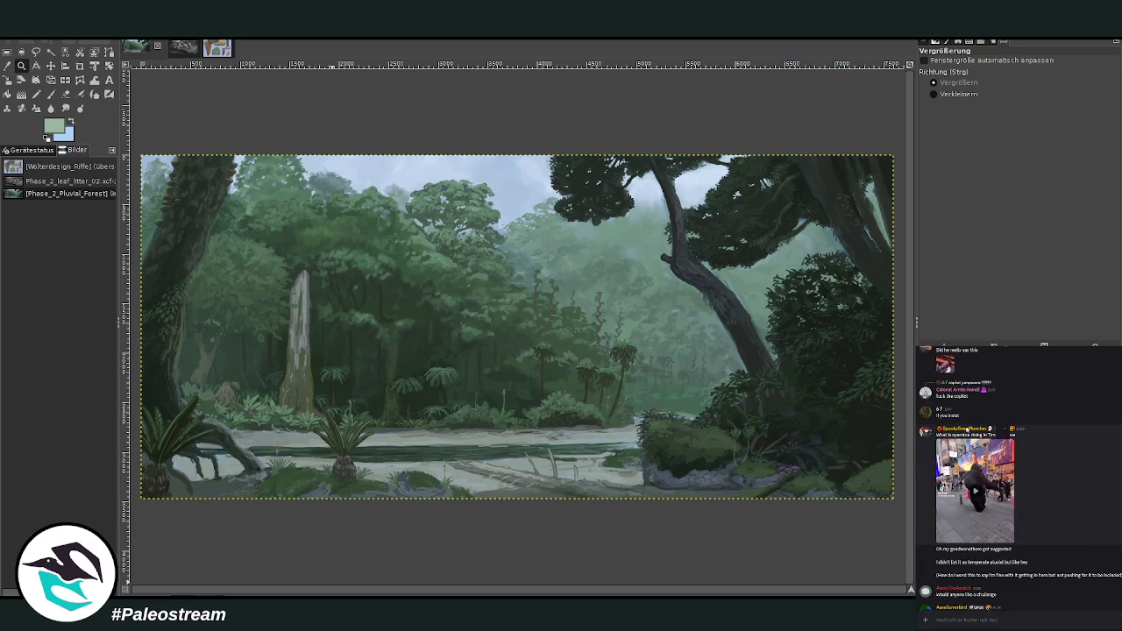
{"action": "left_click", "coordinate": [968, 428]}
{"action": "left_click", "coordinate": [1099, 460]}
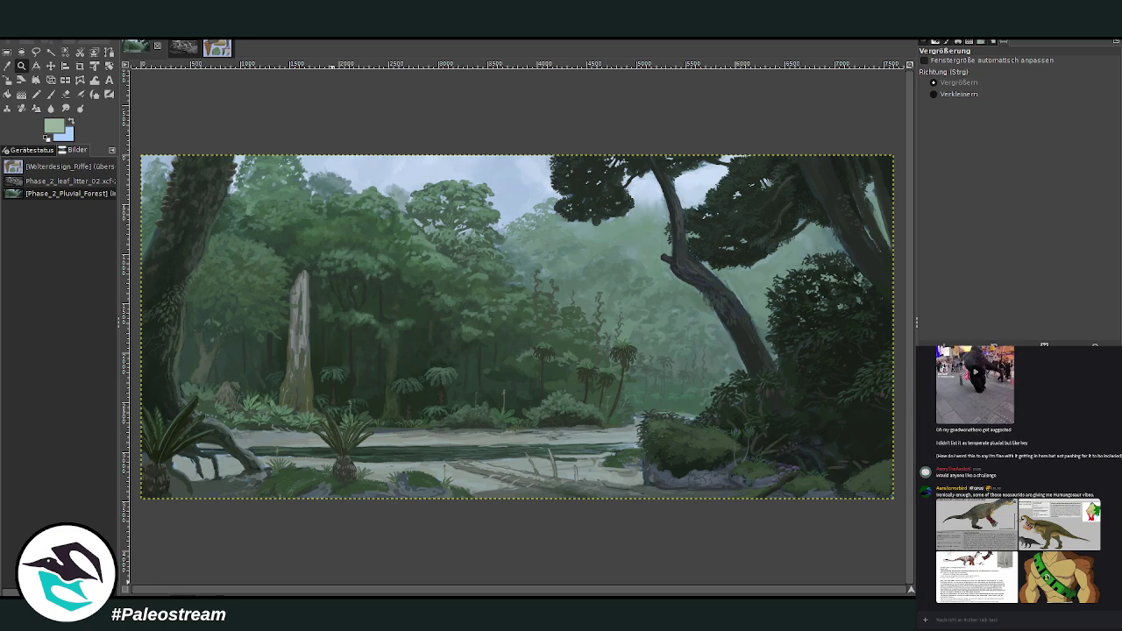
{"action": "key", "text": "alt+Down"}
- Preview the large theropod and feathered creature reference sheets in the chat
{"action": "scroll", "coordinate": [1017, 473], "scroll_direction": "up", "scroll_amount": 2}
{"action": "scroll", "coordinate": [1017, 473], "scroll_direction": "up", "scroll_amount": 2}
{"action": "scroll", "coordinate": [1016, 473], "scroll_direction": "up", "scroll_amount": 2}
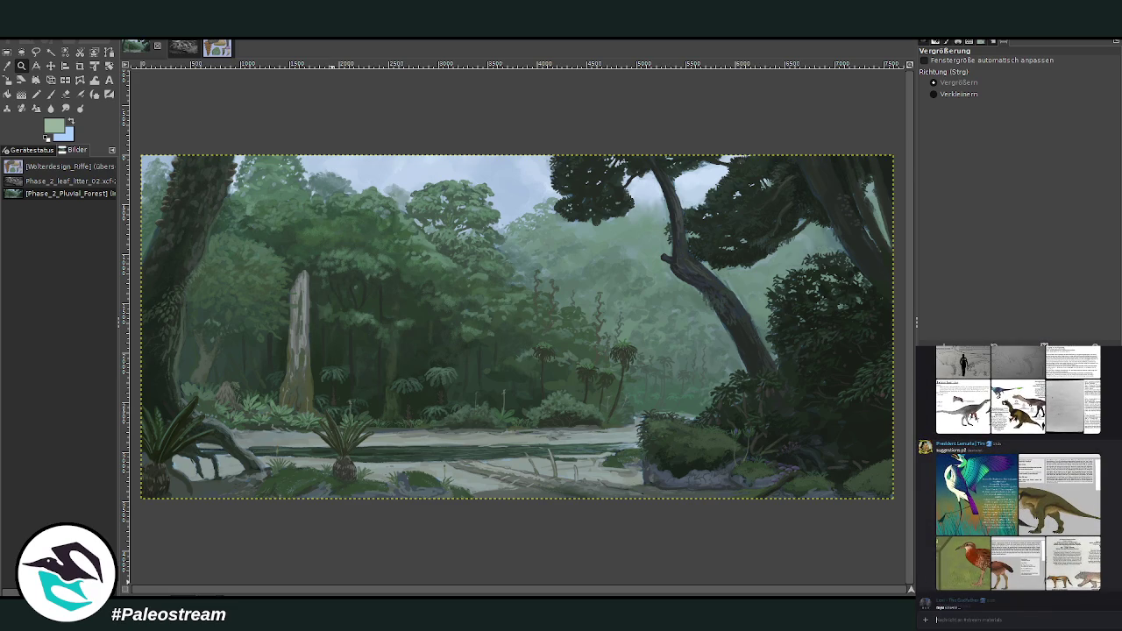
{"action": "scroll", "coordinate": [1017, 473], "scroll_direction": "up", "scroll_amount": 1}
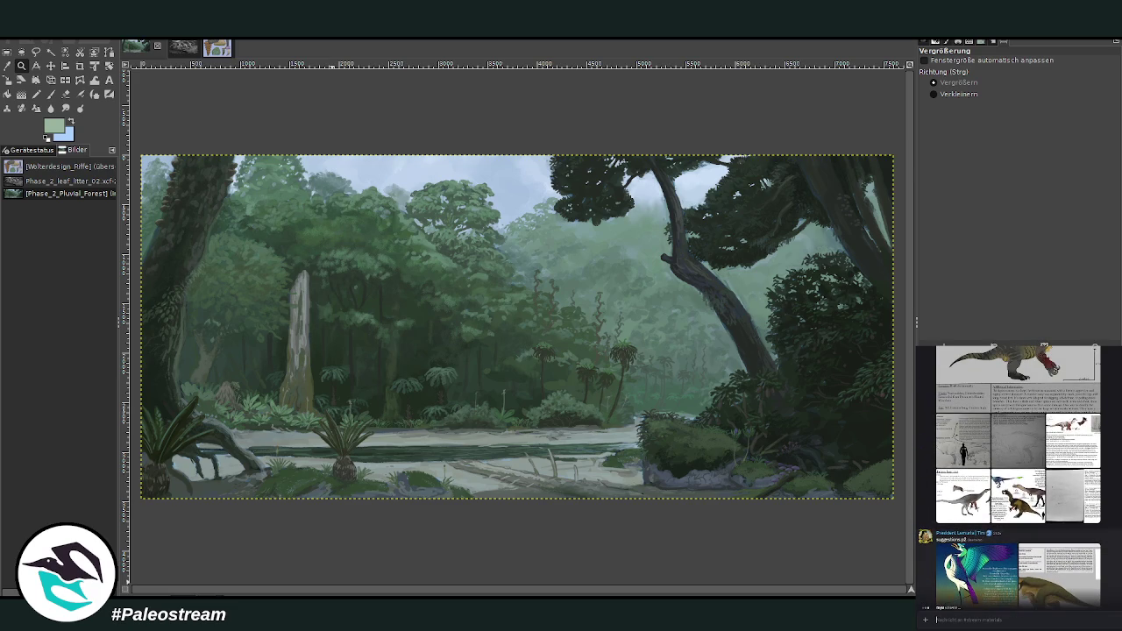
{"action": "scroll", "coordinate": [1016, 473], "scroll_direction": "up", "scroll_amount": 1}
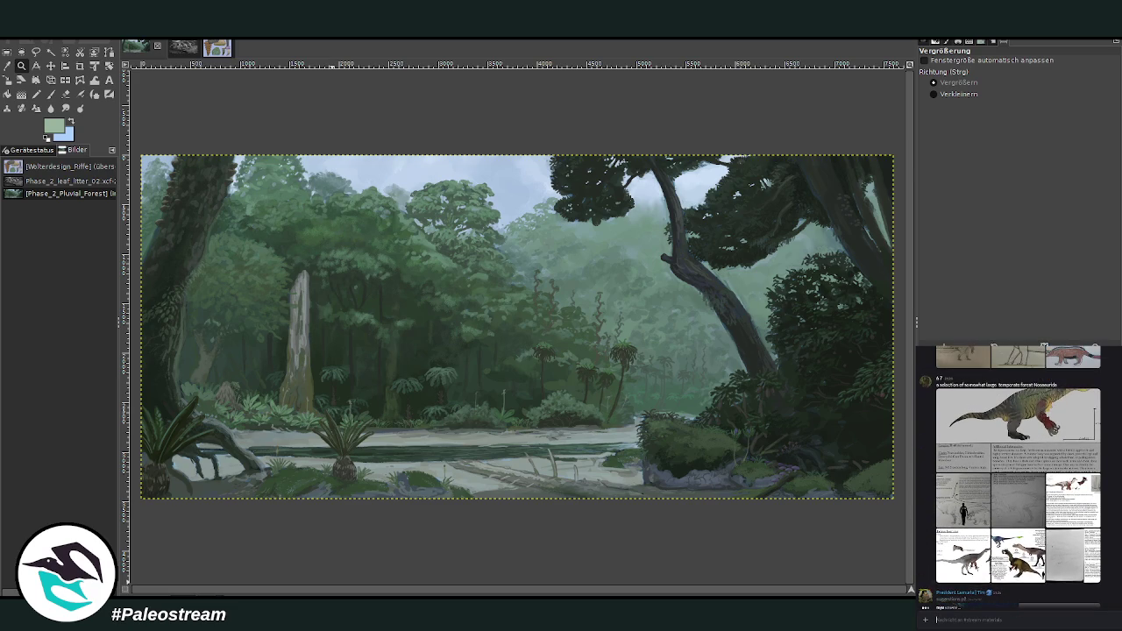
{"action": "scroll", "coordinate": [1017, 473], "scroll_direction": "up", "scroll_amount": 1}
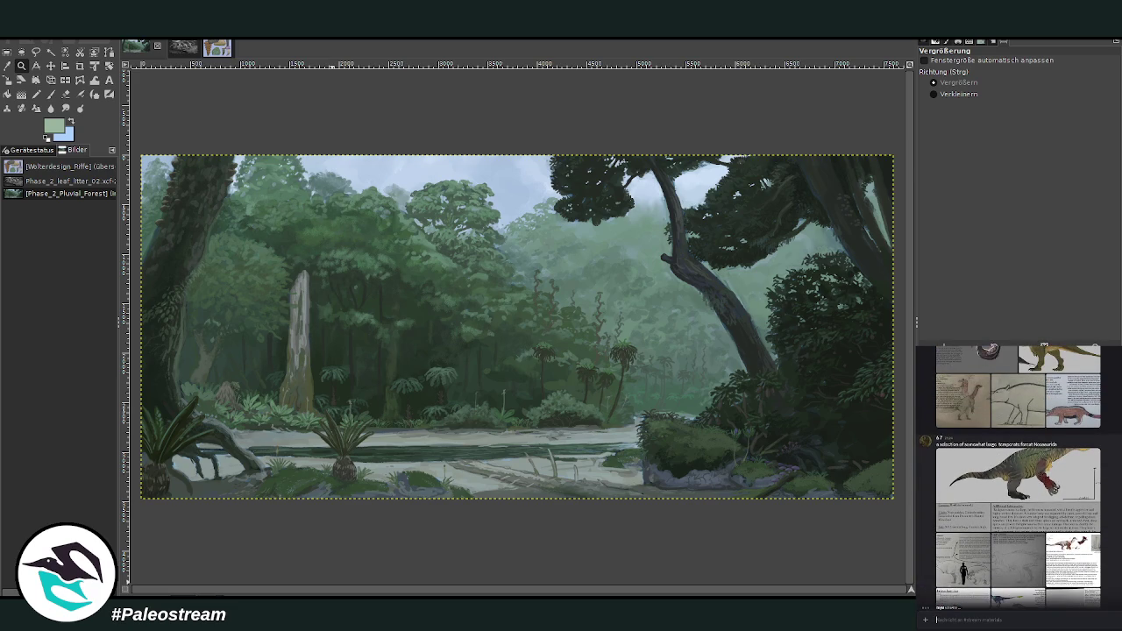
{"action": "scroll", "coordinate": [1016, 473], "scroll_direction": "up", "scroll_amount": 1}
{"action": "left_click", "coordinate": [1017, 491]}
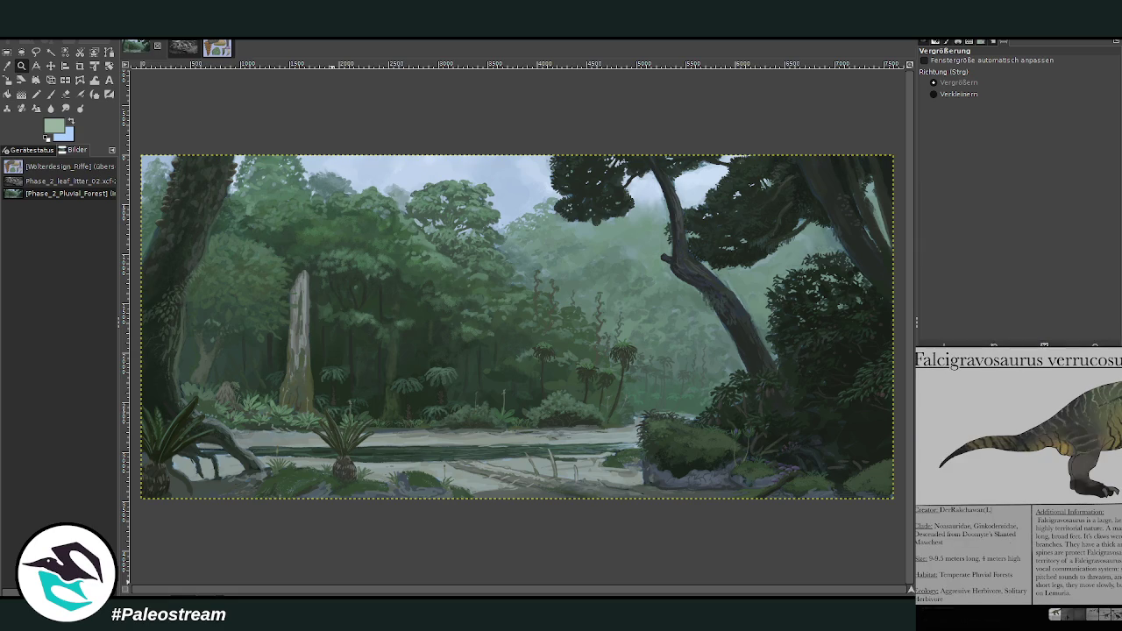
{"action": "key", "text": "Escape"}
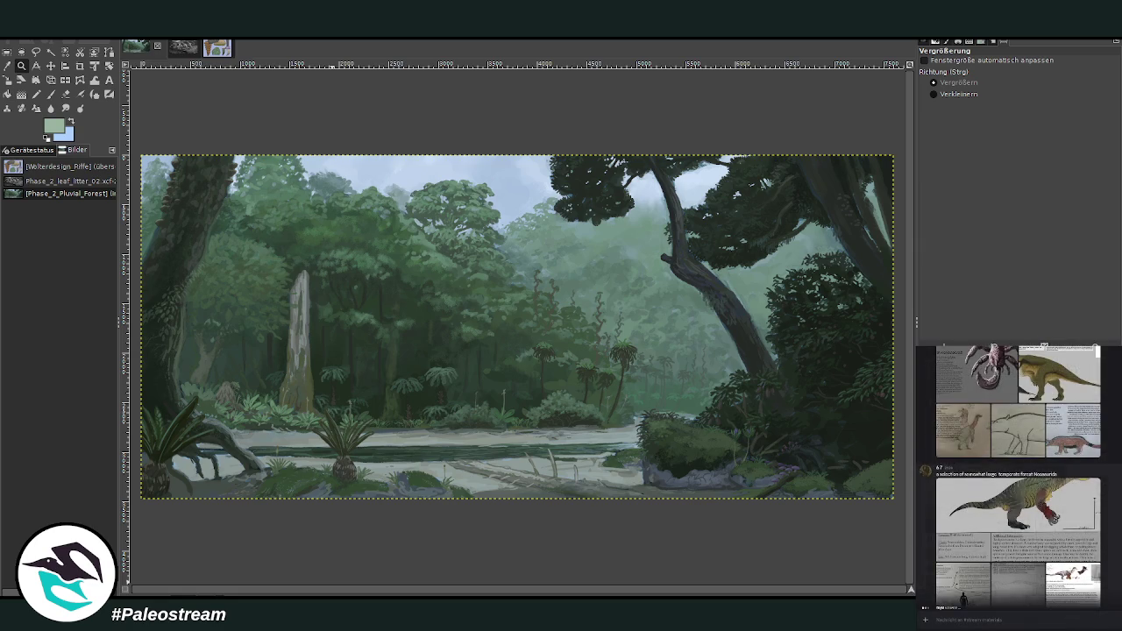
{"action": "scroll", "coordinate": [1016, 474], "scroll_direction": "up", "scroll_amount": 1}
{"action": "scroll", "coordinate": [1017, 473], "scroll_direction": "up", "scroll_amount": 1}
{"action": "scroll", "coordinate": [1017, 474], "scroll_direction": "up", "scroll_amount": 1}
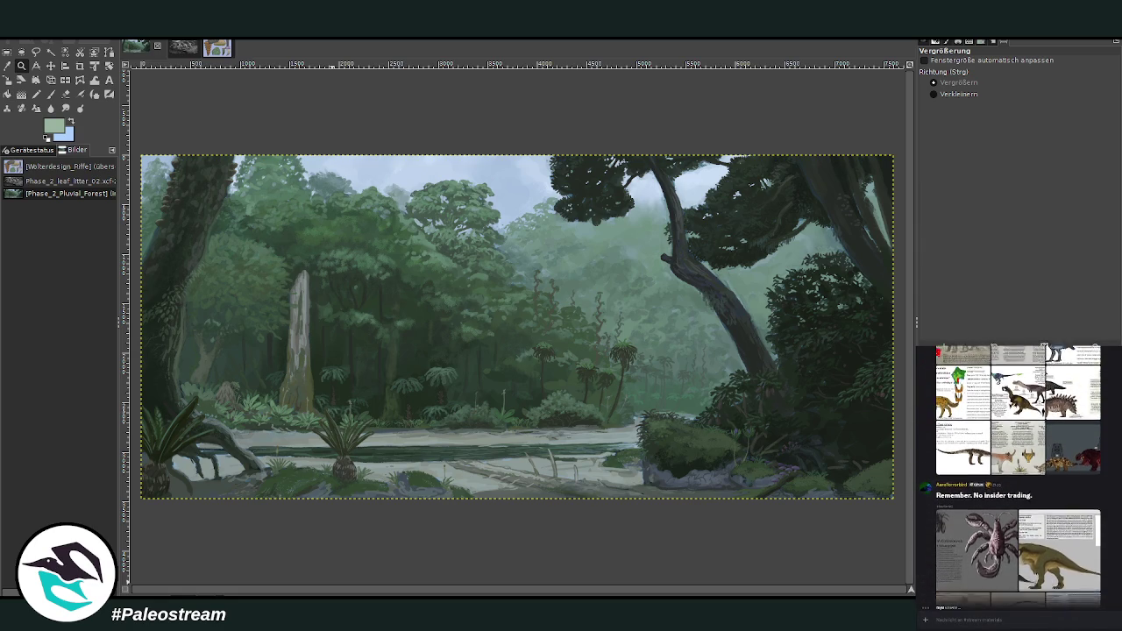
{"action": "scroll", "coordinate": [1016, 473], "scroll_direction": "up", "scroll_amount": 2}
{"action": "left_click", "coordinate": [1072, 447]}
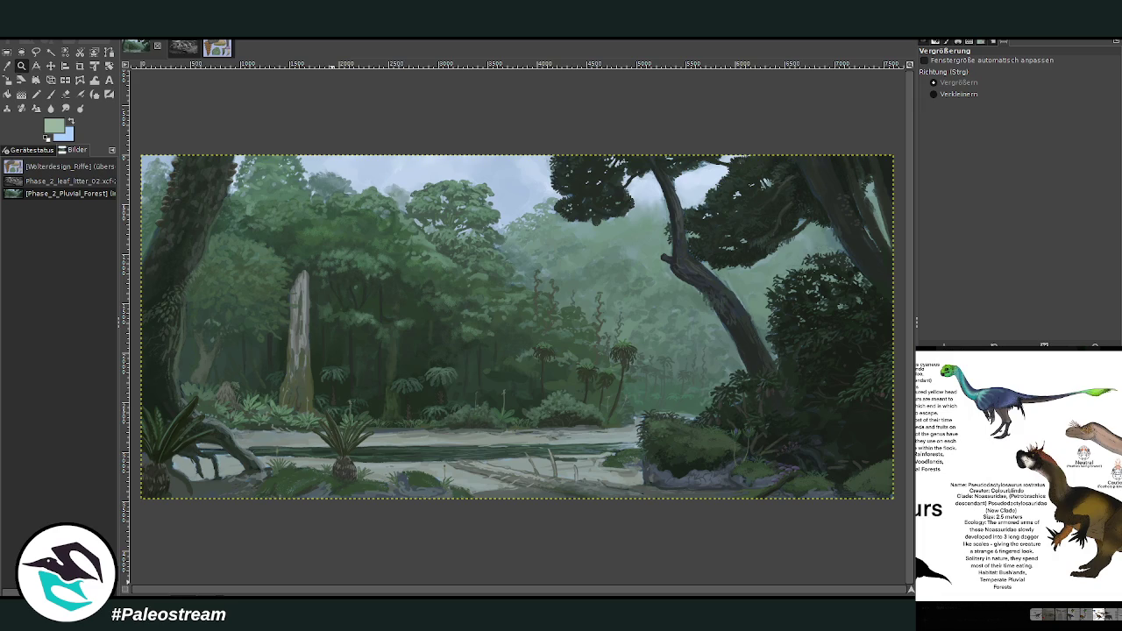
{"action": "key", "text": "Escape"}
- Preview the crocodilian and striped-throat creature reference sheets further up the chat
{"action": "scroll", "coordinate": [1016, 473], "scroll_direction": "up", "scroll_amount": 1}
{"action": "scroll", "coordinate": [1016, 474], "scroll_direction": "up", "scroll_amount": 1}
{"action": "scroll", "coordinate": [1016, 473], "scroll_direction": "up", "scroll_amount": 1}
{"action": "scroll", "coordinate": [1017, 474], "scroll_direction": "up", "scroll_amount": 1}
{"action": "scroll", "coordinate": [1017, 473], "scroll_direction": "up", "scroll_amount": 1}
{"action": "scroll", "coordinate": [1017, 473], "scroll_direction": "up", "scroll_amount": 1}
{"action": "left_click", "coordinate": [1024, 477]}
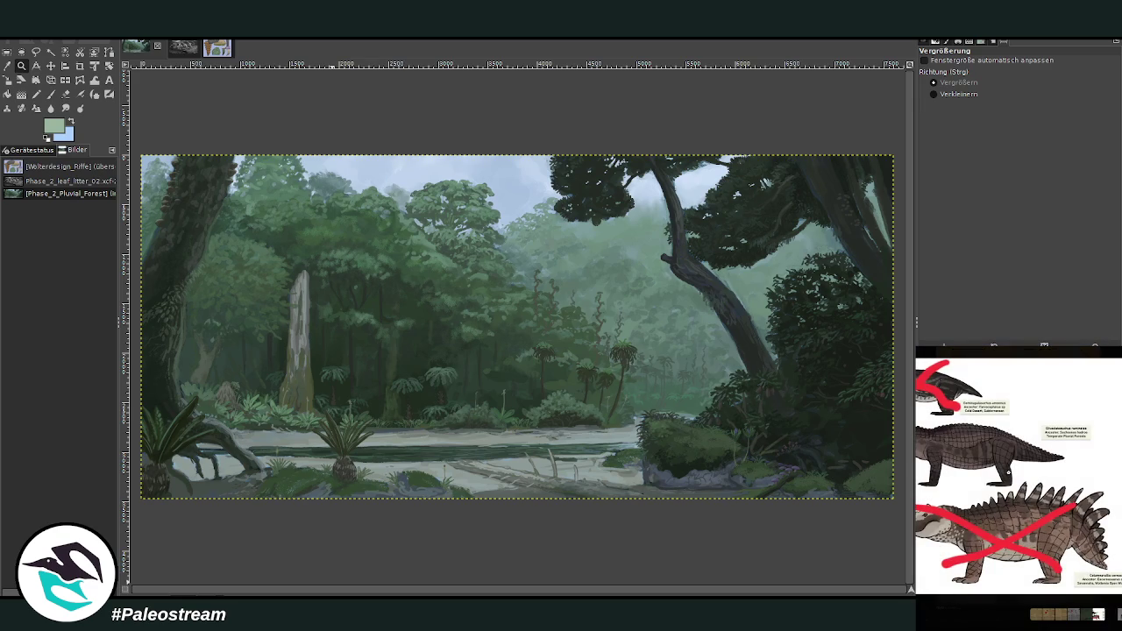
{"action": "key", "text": "Escape"}
{"action": "scroll", "coordinate": [1016, 473], "scroll_direction": "up", "scroll_amount": 1}
{"action": "scroll", "coordinate": [1017, 473], "scroll_direction": "up", "scroll_amount": 2}
{"action": "scroll", "coordinate": [1017, 473], "scroll_direction": "up", "scroll_amount": 1}
{"action": "scroll", "coordinate": [1017, 474], "scroll_direction": "up", "scroll_amount": 2}
{"action": "scroll", "coordinate": [1017, 474], "scroll_direction": "up", "scroll_amount": 1}
{"action": "scroll", "coordinate": [1016, 473], "scroll_direction": "up", "scroll_amount": 1}
{"action": "scroll", "coordinate": [1017, 474], "scroll_direction": "up", "scroll_amount": 2}
{"action": "scroll", "coordinate": [1016, 473], "scroll_direction": "up", "scroll_amount": 2}
{"action": "scroll", "coordinate": [1016, 473], "scroll_direction": "up", "scroll_amount": 2}
{"action": "scroll", "coordinate": [1017, 473], "scroll_direction": "up", "scroll_amount": 2}
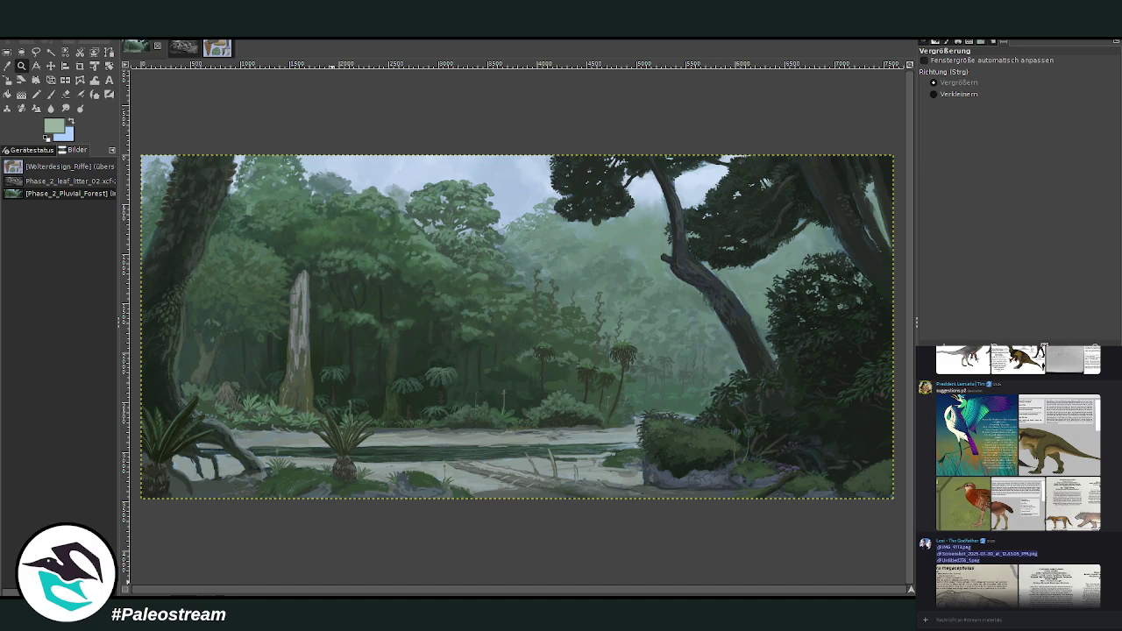
{"action": "left_click", "coordinate": [1059, 435]}
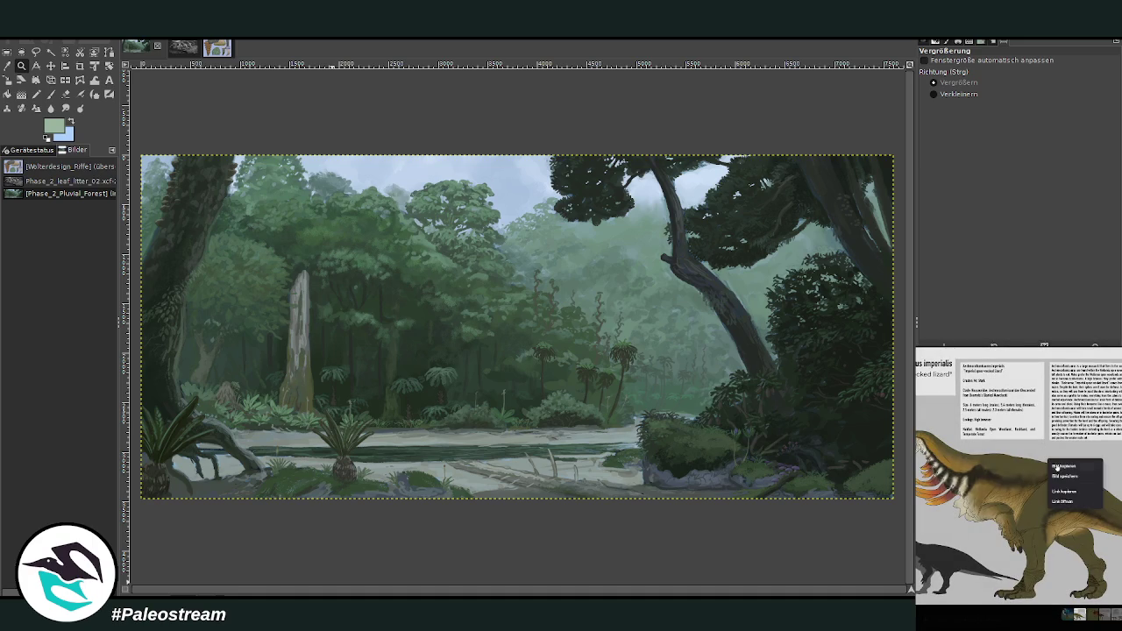
{"action": "key", "text": "Escape"}
- Select a rectangle over the central forest, then reselect the entire image
{"action": "scroll", "coordinate": [1120, 502], "scroll_direction": "down", "scroll_amount": 5}
{"action": "scroll", "coordinate": [1120, 501], "scroll_direction": "down", "scroll_amount": 1}
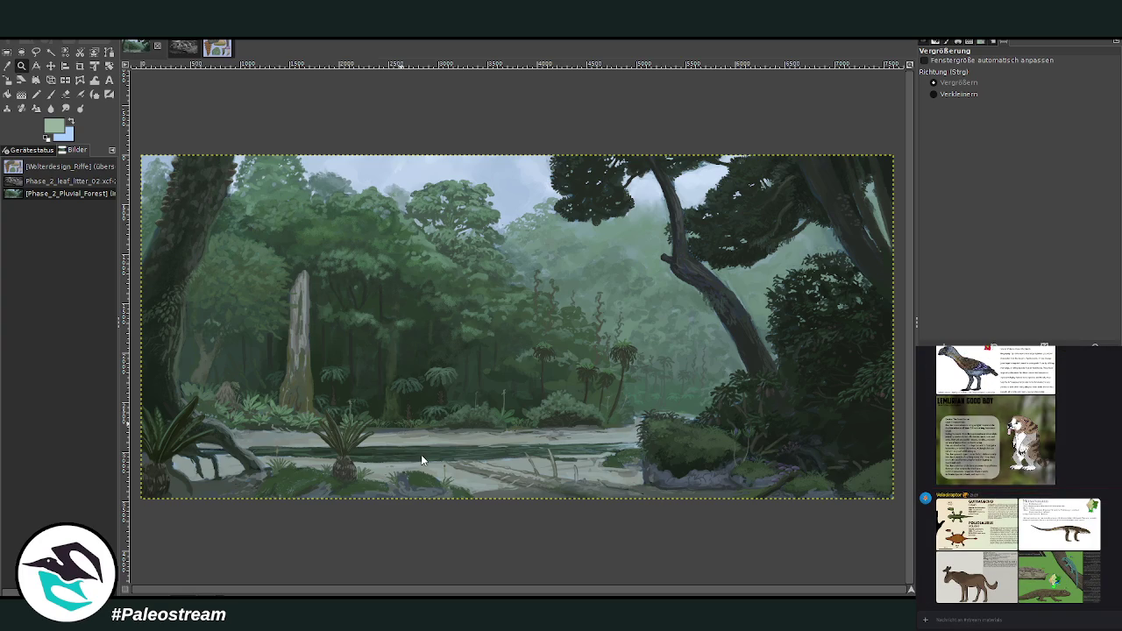
{"action": "left_click_drag", "start_coordinate": [349, 235], "coordinate": [685, 417]}
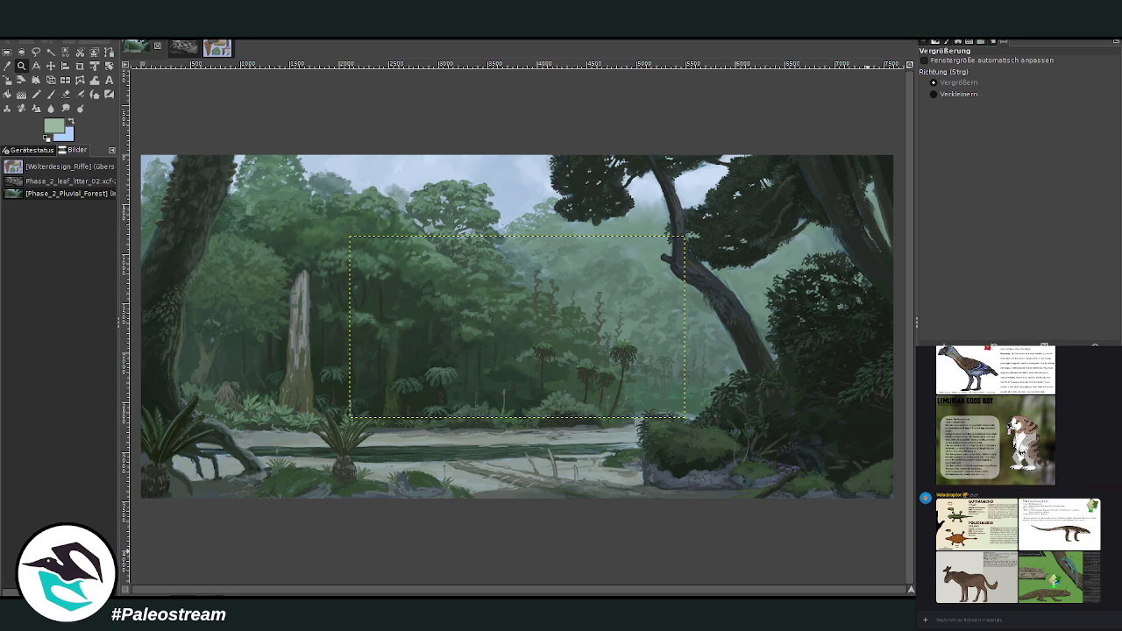
{"action": "key", "text": "ctrl+a"}
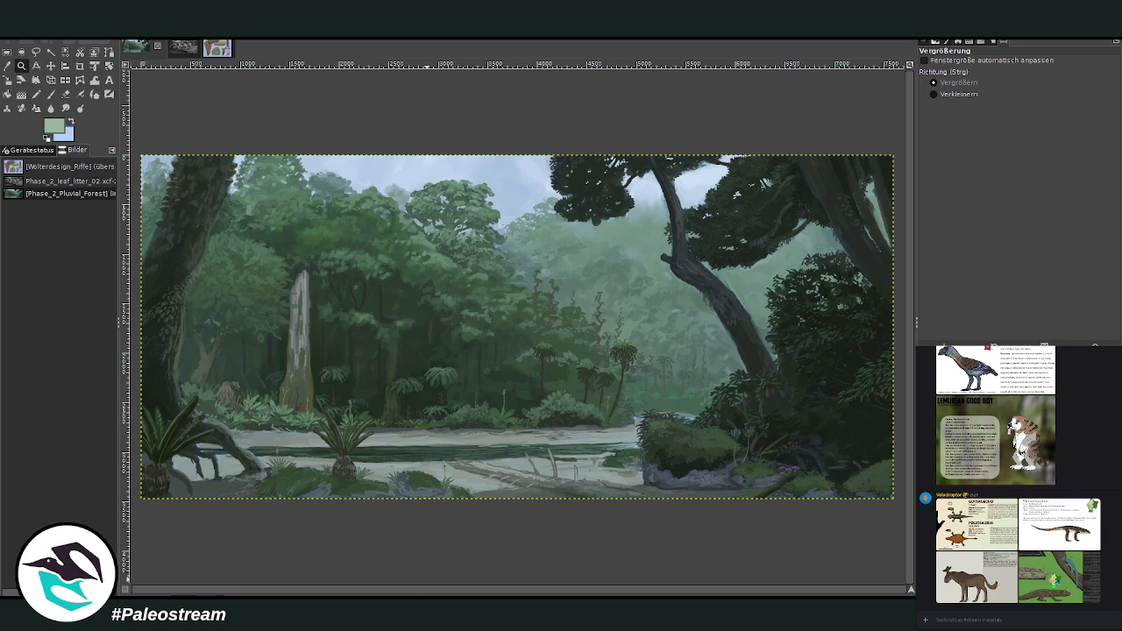
- Paste the striped-throat creature reference sheet onto the forest painting
{"action": "scroll", "coordinate": [1038, 560], "scroll_direction": "up", "scroll_amount": 5}
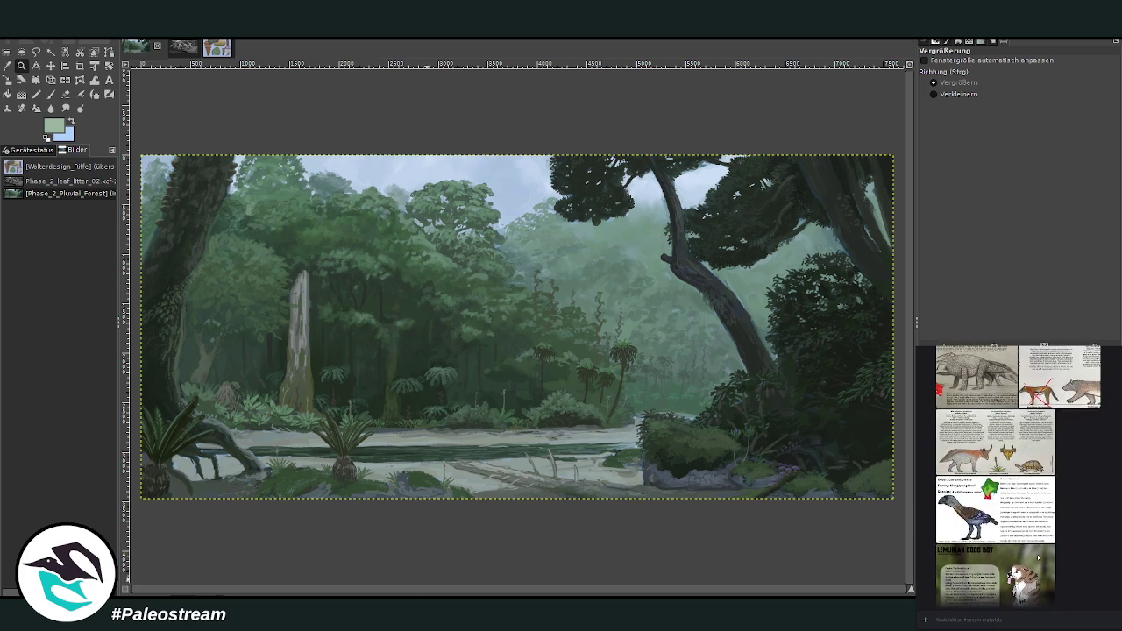
{"action": "scroll", "coordinate": [1039, 554], "scroll_direction": "down", "scroll_amount": 5}
{"action": "scroll", "coordinate": [1039, 555], "scroll_direction": "up", "scroll_amount": 5}
{"action": "scroll", "coordinate": [1017, 491], "scroll_direction": "up", "scroll_amount": 5}
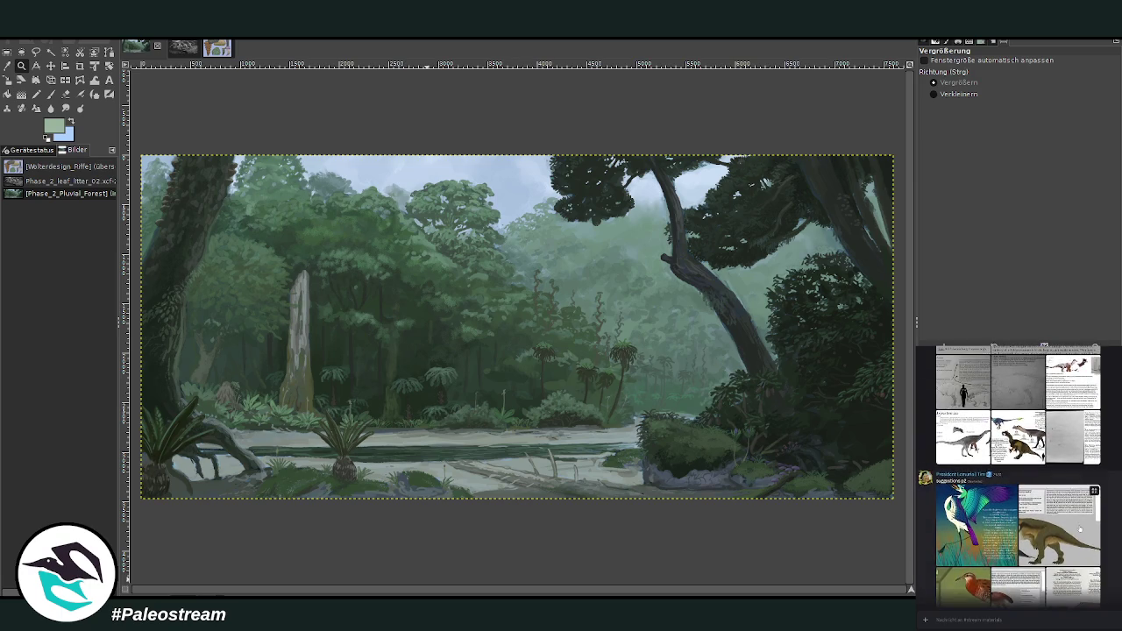
{"action": "left_click", "coordinate": [1078, 524]}
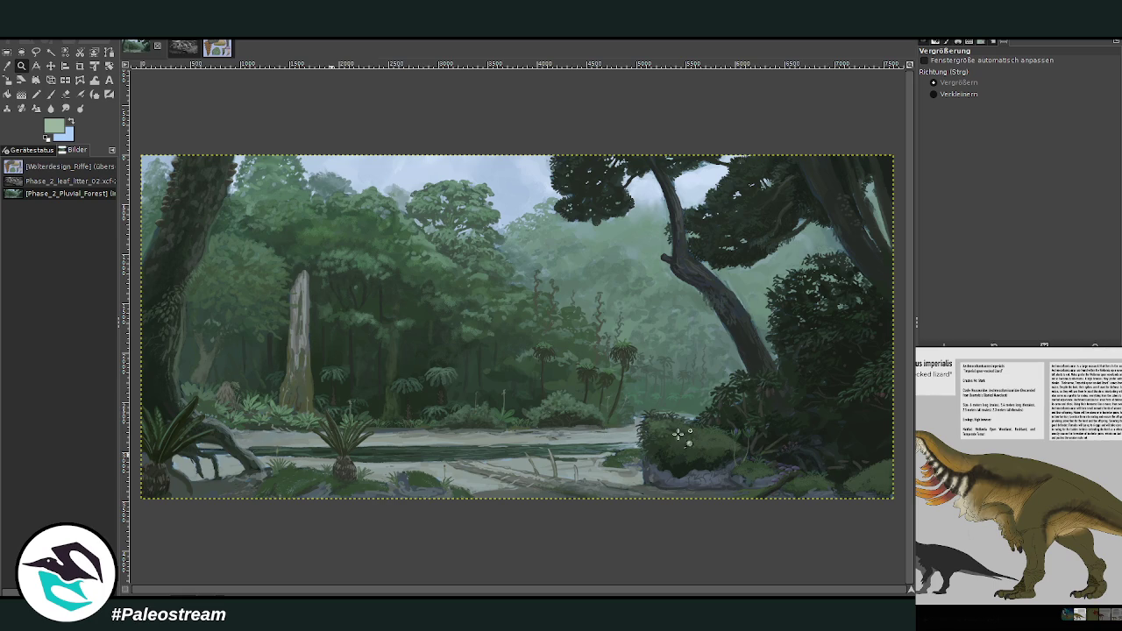
{"action": "key", "text": "ctrl+v"}
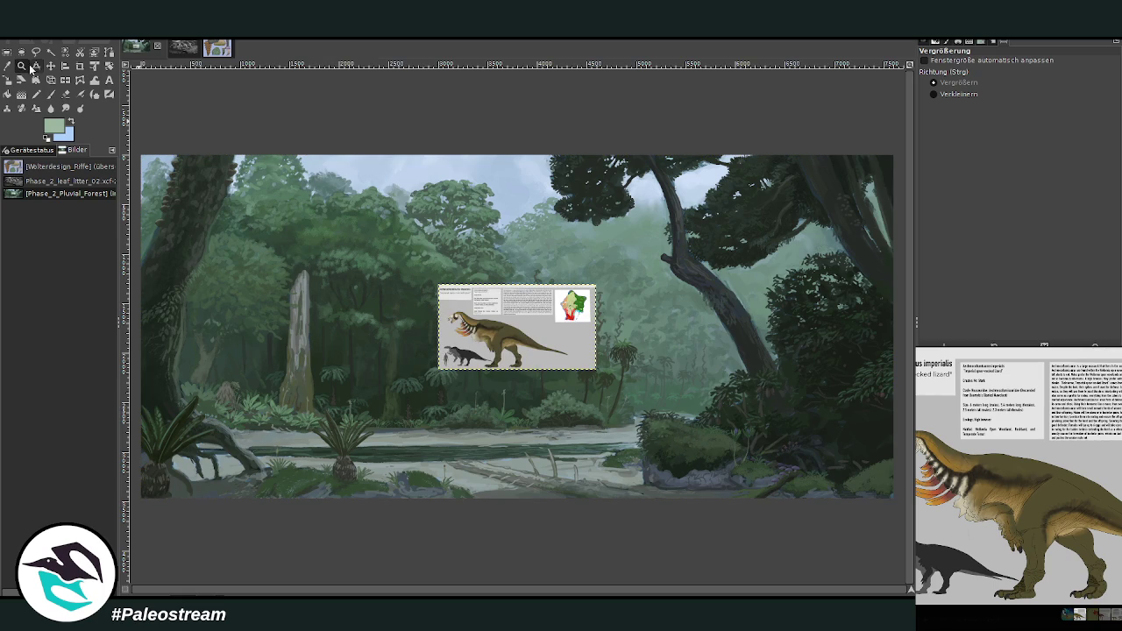
- Zoom in on the pasted sheet and reposition it up and right above the riverbank
{"action": "left_click_drag", "start_coordinate": [373, 238], "coordinate": [733, 531]}
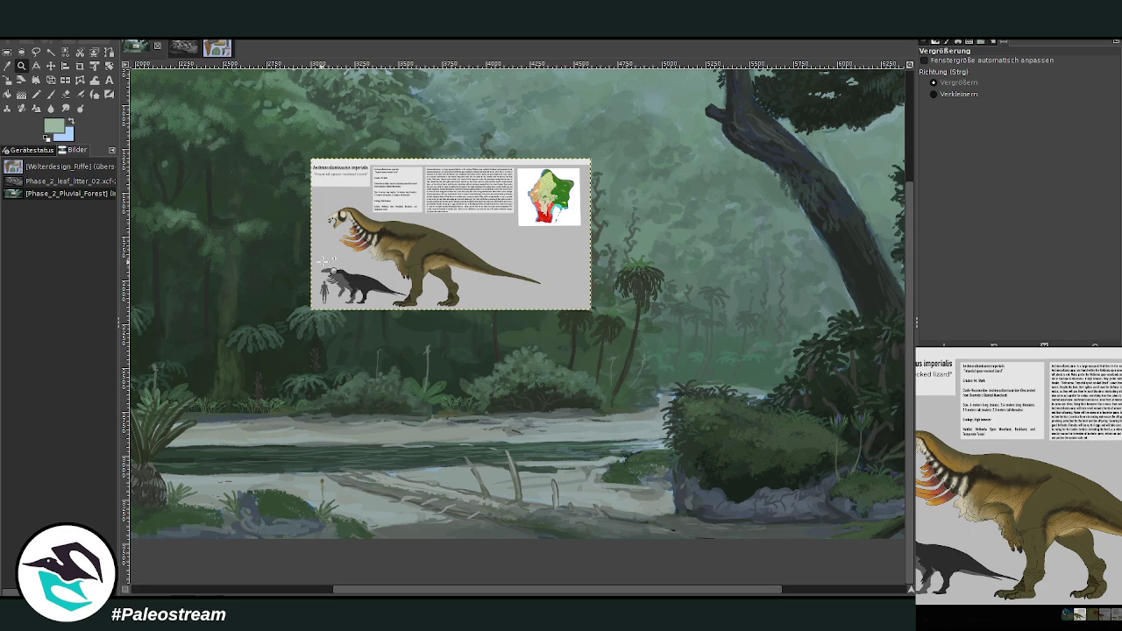
{"action": "key", "text": "shift+m"}
{"action": "left_click_drag", "start_coordinate": [841, 590], "coordinate": [512, 589]}
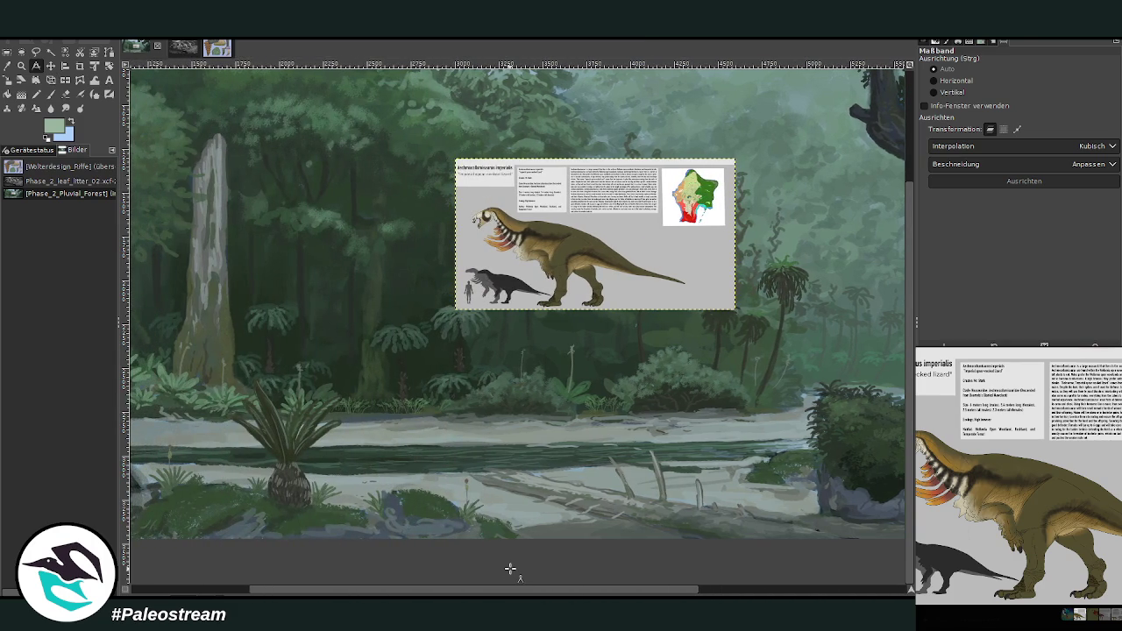
{"action": "left_click", "coordinate": [50, 66]}
{"action": "mouse_move", "coordinate": [506, 260]}
{"action": "left_mouse_down"}
{"action": "mouse_move", "coordinate": [542, 350]}
{"action": "mouse_move", "coordinate": [574, 364]}
{"action": "left_mouse_up"}
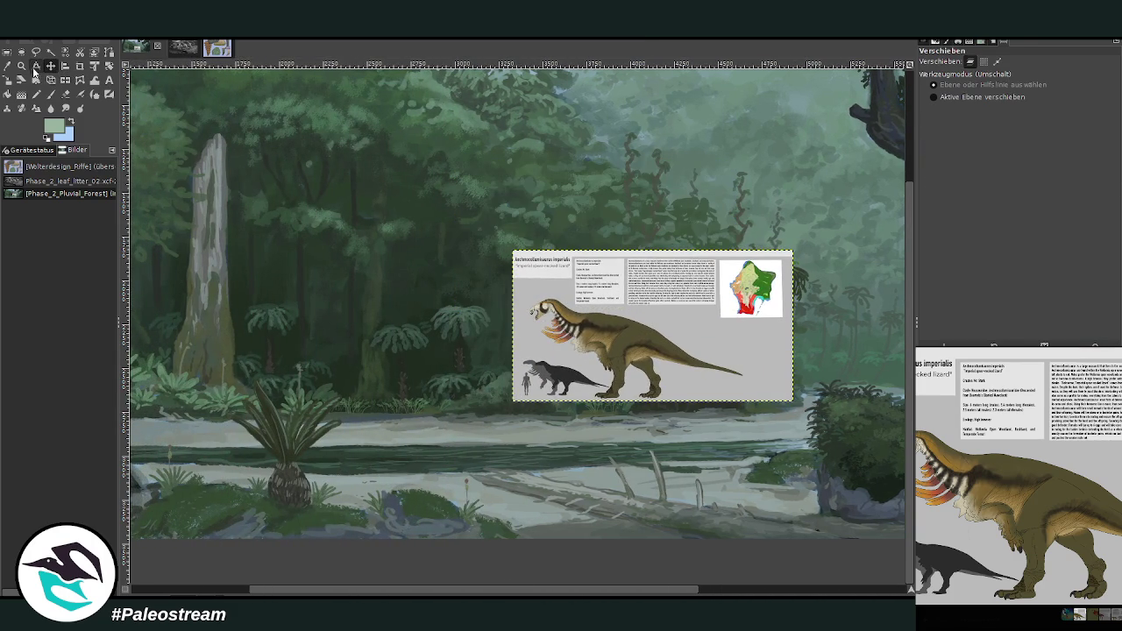
{"action": "left_click", "coordinate": [21, 66]}
{"action": "left_click_drag", "start_coordinate": [705, 492], "coordinate": [704, 493]}
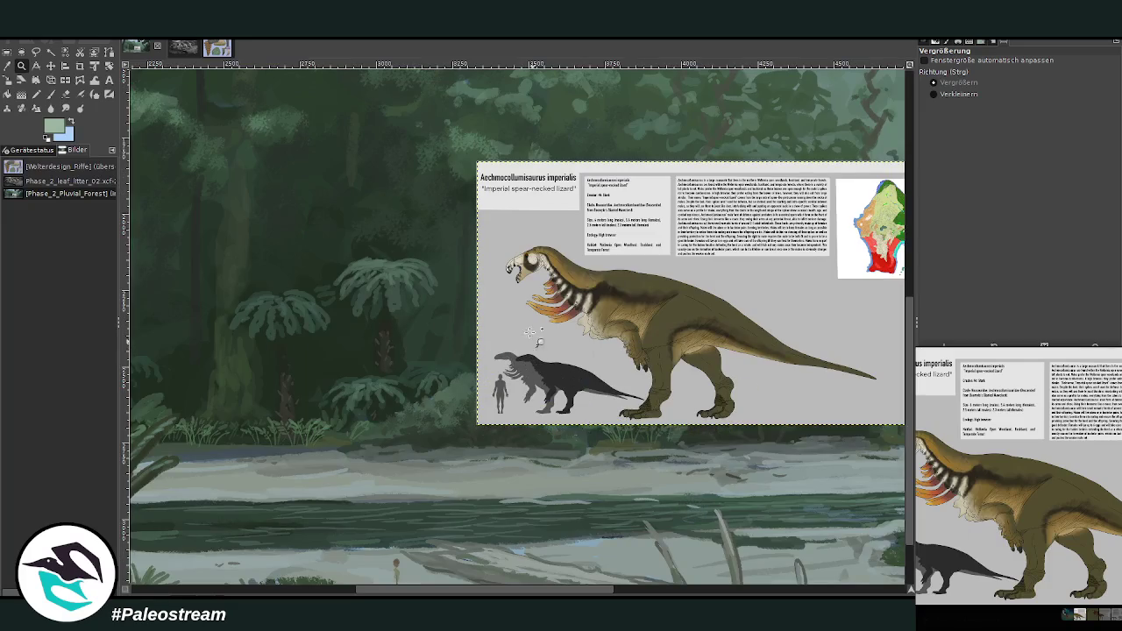
{"action": "key", "text": "m"}
{"action": "left_click_drag", "start_coordinate": [589, 274], "coordinate": [614, 164]}
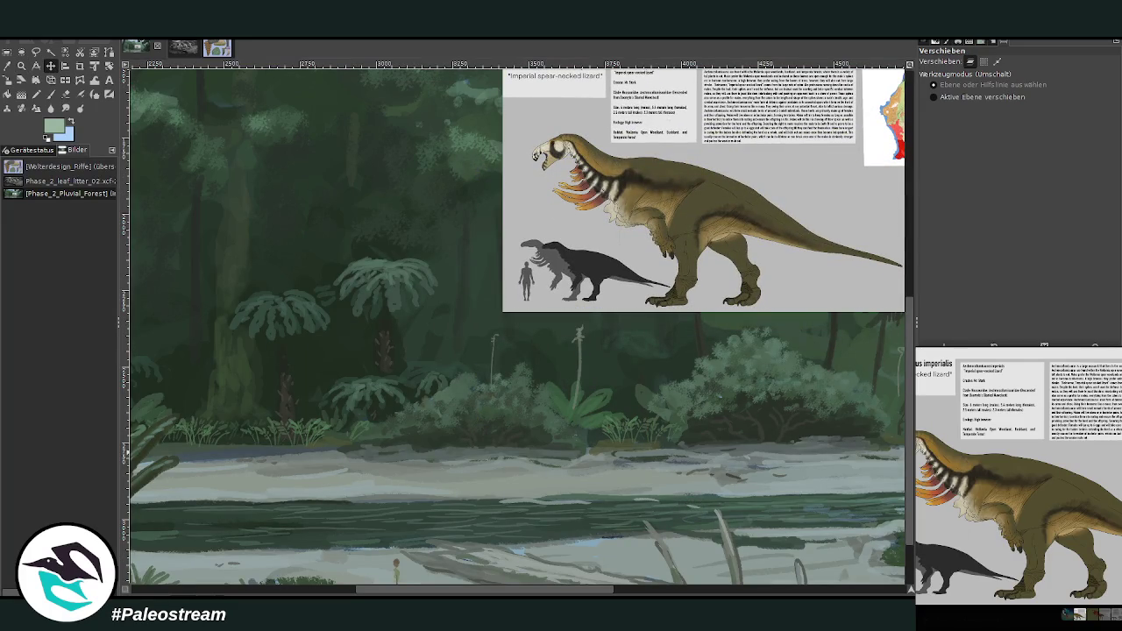
{"action": "left_click", "coordinate": [51, 93]}
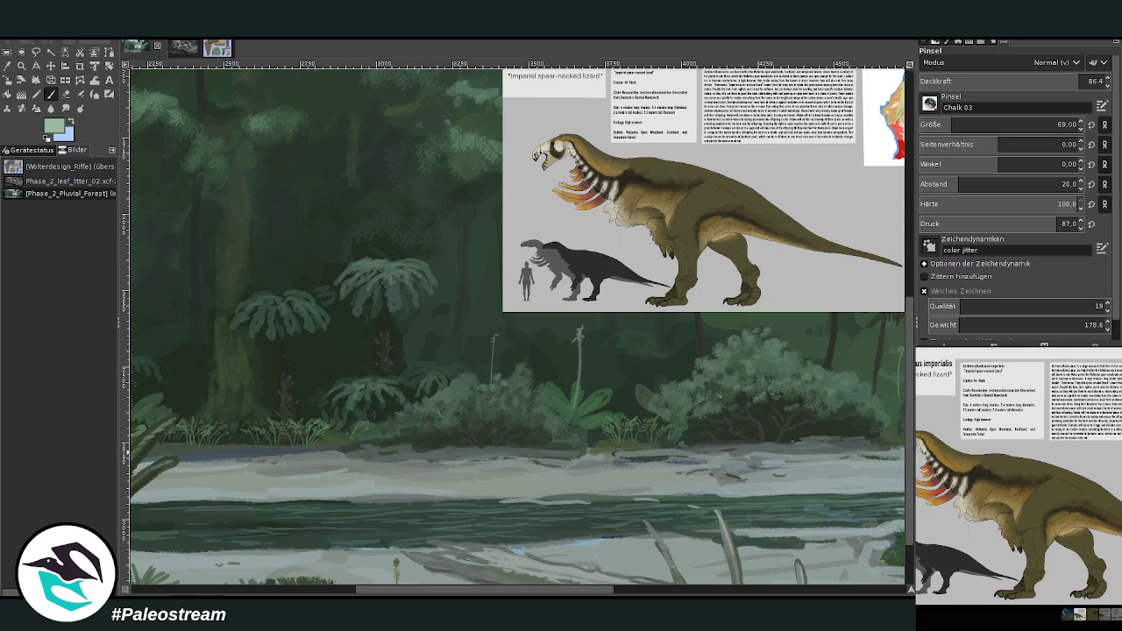
- Set a very dark paint colour, brush size 56 and opacity 82.3
{"action": "left_click", "coordinate": [883, 354], "text": "ctrl"}
{"action": "left_click_drag", "start_coordinate": [951, 125], "coordinate": [942, 125]}
{"action": "left_click_drag", "start_coordinate": [956, 82], "coordinate": [948, 81]}
{"action": "left_click", "coordinate": [1070, 81]}
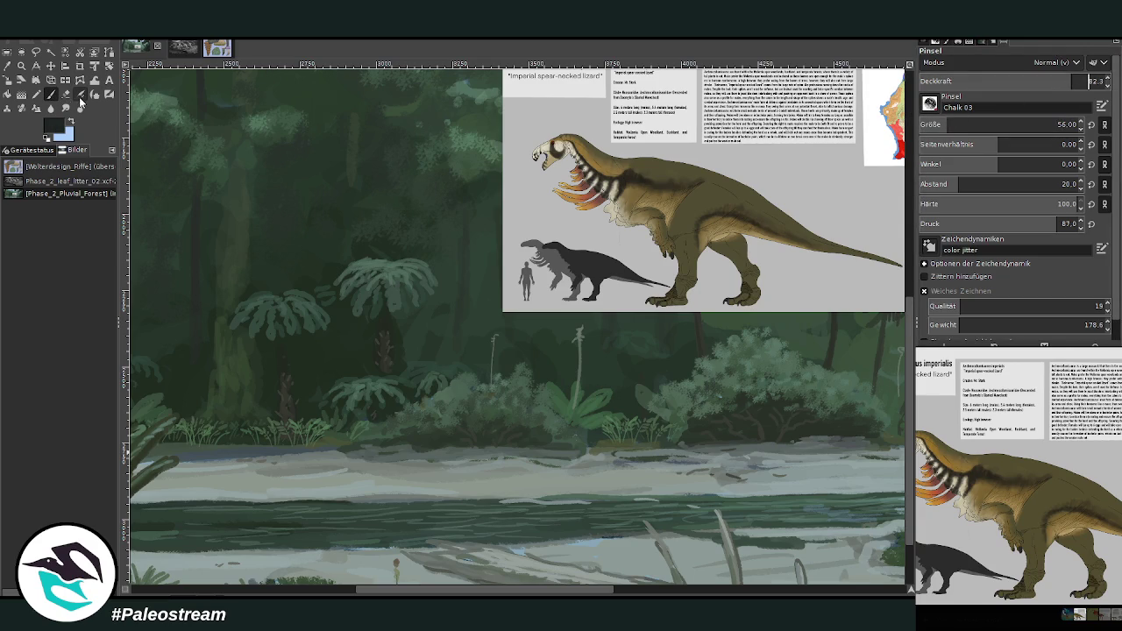
- Sketch the creature's back, body outline, left leg, long tail and hind-foot toes
{"action": "left_click_drag", "start_coordinate": [457, 301], "coordinate": [506, 321]}
{"action": "mouse_move", "coordinate": [439, 329]}
{"action": "left_mouse_down"}
{"action": "mouse_move", "coordinate": [458, 295]}
{"action": "mouse_move", "coordinate": [501, 306]}
{"action": "mouse_move", "coordinate": [550, 342]}
{"action": "left_mouse_up"}
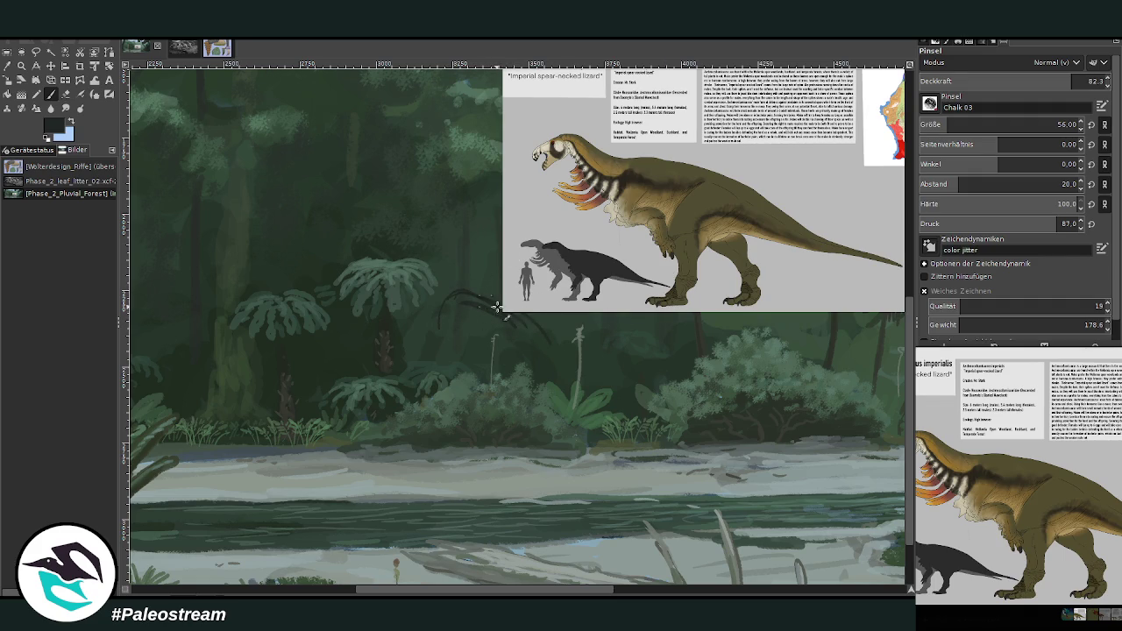
{"action": "mouse_move", "coordinate": [537, 385]}
{"action": "left_mouse_down"}
{"action": "mouse_move", "coordinate": [469, 388]}
{"action": "mouse_move", "coordinate": [521, 400]}
{"action": "mouse_move", "coordinate": [551, 346]}
{"action": "left_mouse_up"}
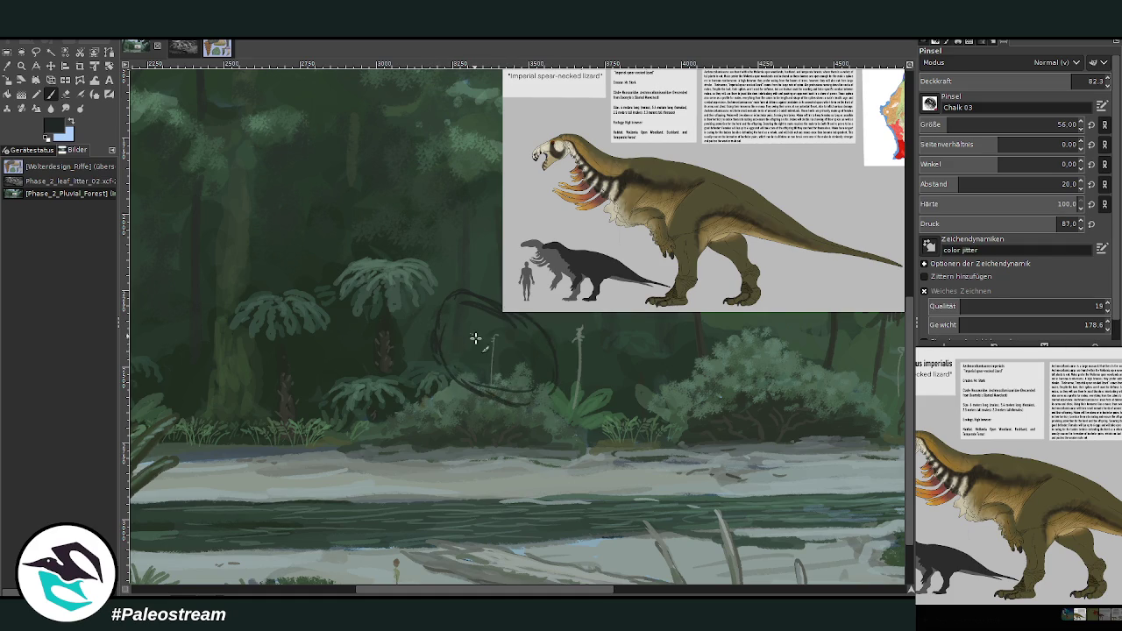
{"action": "mouse_move", "coordinate": [437, 331]}
{"action": "left_mouse_down"}
{"action": "mouse_move", "coordinate": [458, 369]}
{"action": "mouse_move", "coordinate": [500, 305]}
{"action": "left_mouse_up"}
{"action": "mouse_move", "coordinate": [478, 346]}
{"action": "left_mouse_down"}
{"action": "mouse_move", "coordinate": [491, 356]}
{"action": "mouse_move", "coordinate": [445, 363]}
{"action": "mouse_move", "coordinate": [443, 412]}
{"action": "mouse_move", "coordinate": [459, 391]}
{"action": "mouse_move", "coordinate": [546, 360]}
{"action": "mouse_move", "coordinate": [556, 383]}
{"action": "mouse_move", "coordinate": [531, 401]}
{"action": "mouse_move", "coordinate": [556, 371]}
{"action": "mouse_move", "coordinate": [526, 428]}
{"action": "mouse_move", "coordinate": [538, 467]}
{"action": "mouse_move", "coordinate": [525, 487]}
{"action": "mouse_move", "coordinate": [507, 485]}
{"action": "mouse_move", "coordinate": [551, 487]}
{"action": "mouse_move", "coordinate": [512, 484]}
{"action": "left_mouse_up"}
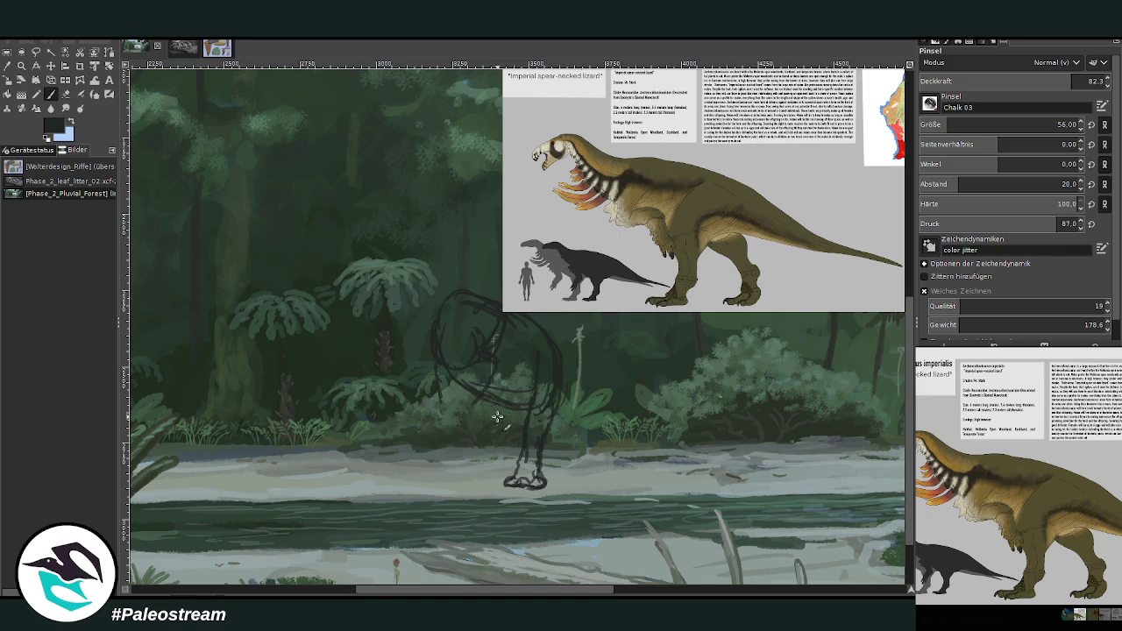
{"action": "left_click_drag", "start_coordinate": [479, 410], "coordinate": [471, 478]}
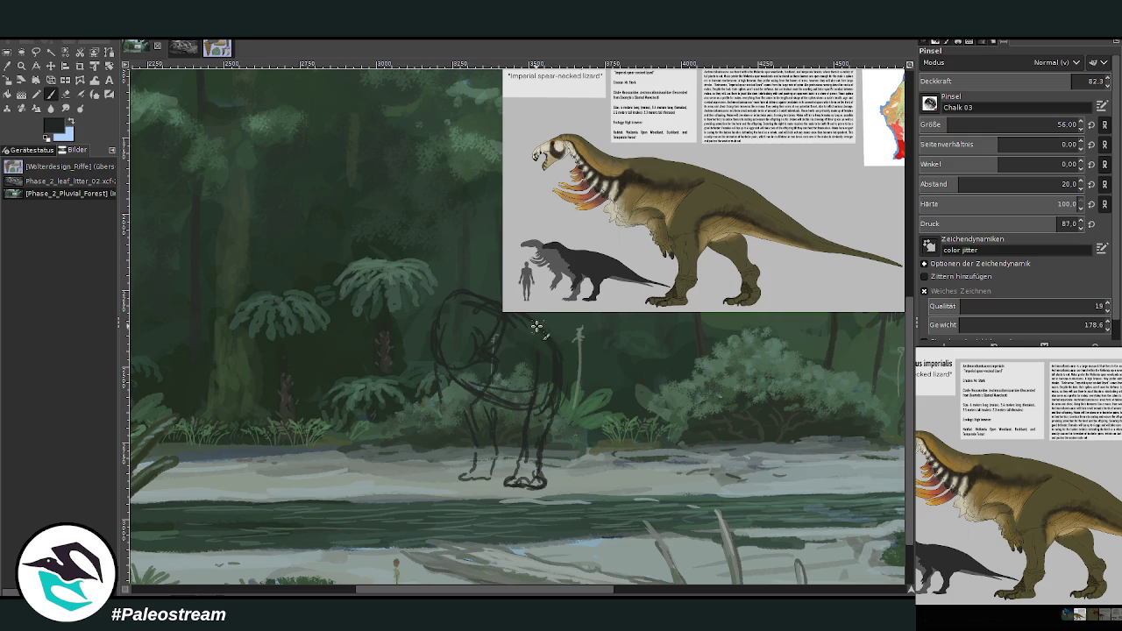
{"action": "mouse_move", "coordinate": [556, 344]}
{"action": "left_mouse_down"}
{"action": "mouse_move", "coordinate": [616, 427]}
{"action": "mouse_move", "coordinate": [688, 450]}
{"action": "left_mouse_up"}
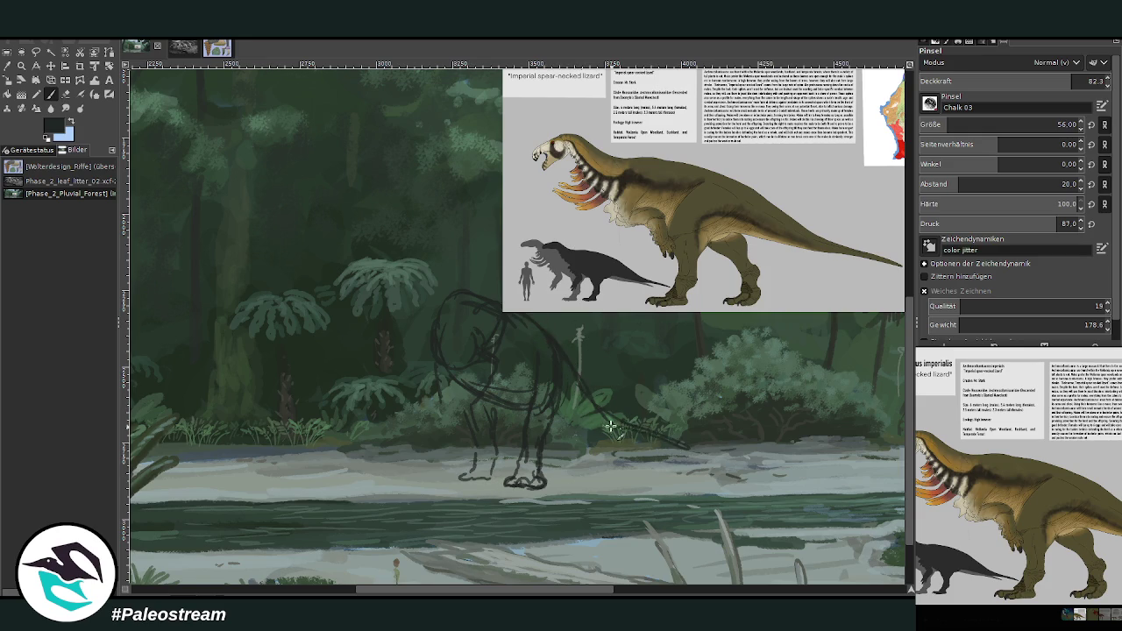
{"action": "left_click_drag", "start_coordinate": [621, 429], "coordinate": [526, 418]}
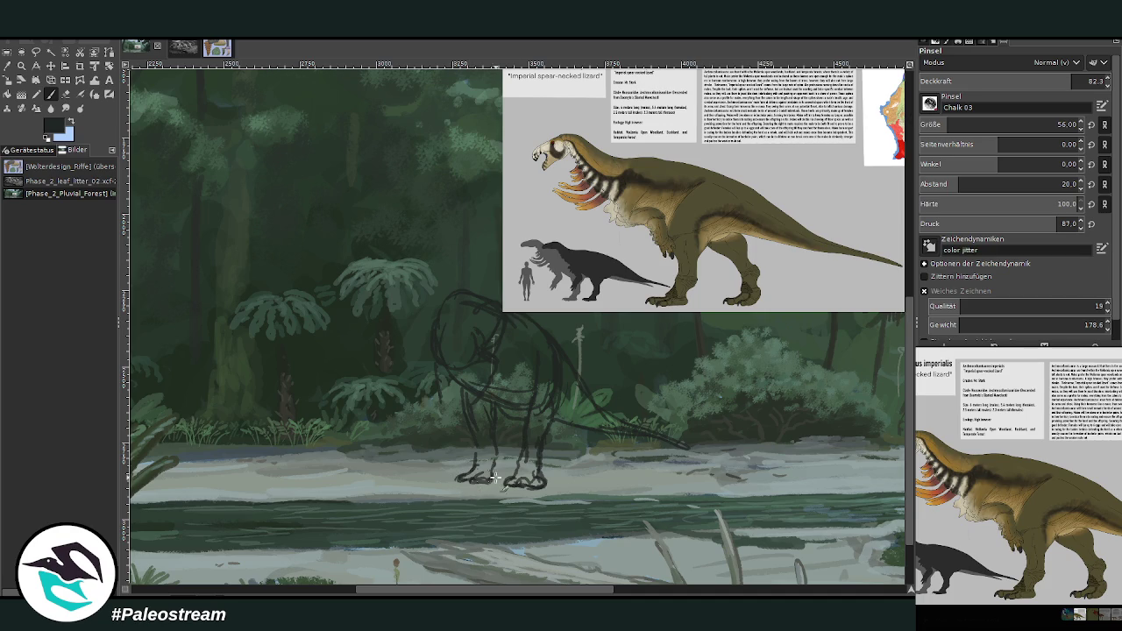
{"action": "left_click_drag", "start_coordinate": [523, 485], "coordinate": [538, 482]}
- Shift the reference sheet so its title is visible
{"action": "left_click", "coordinate": [50, 65]}
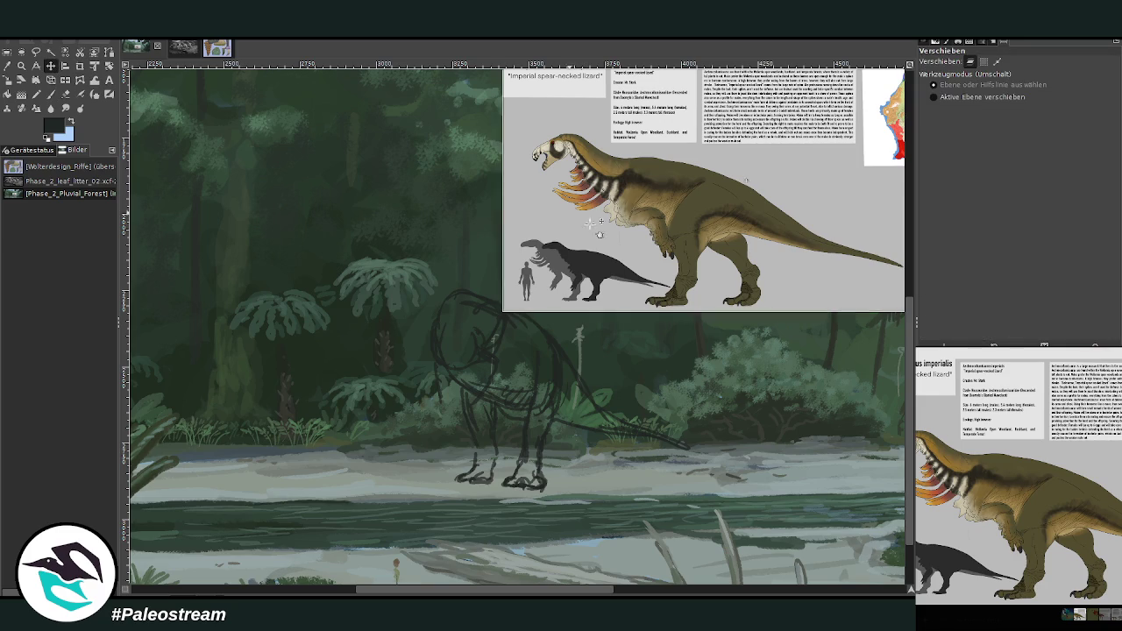
{"action": "left_click_drag", "start_coordinate": [580, 215], "coordinate": [650, 246]}
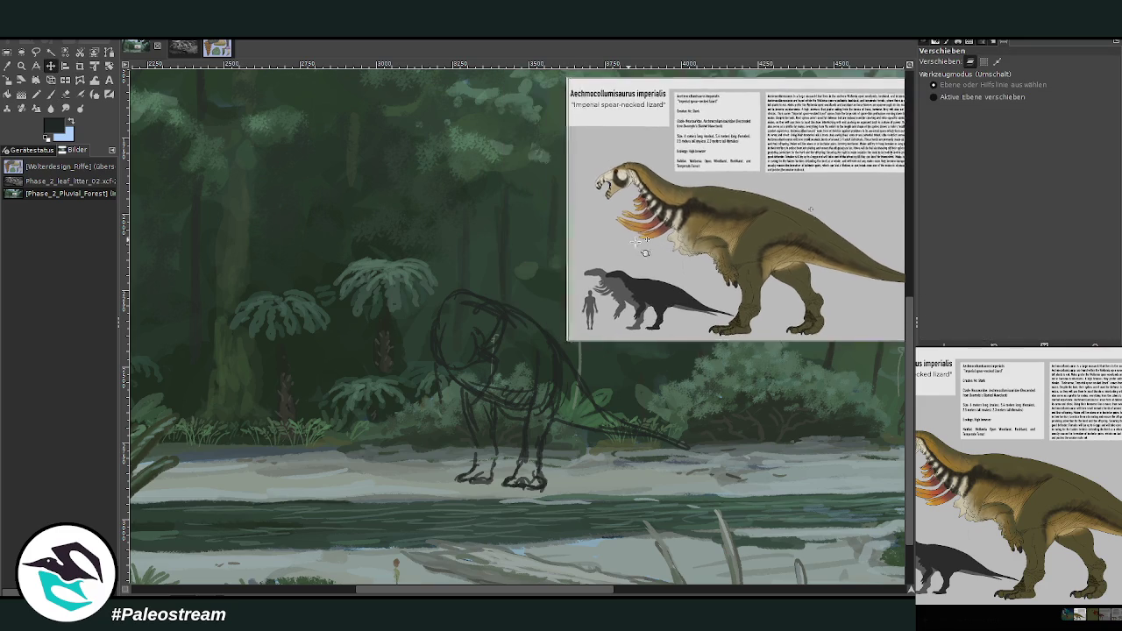
{"action": "left_click", "coordinate": [49, 96]}
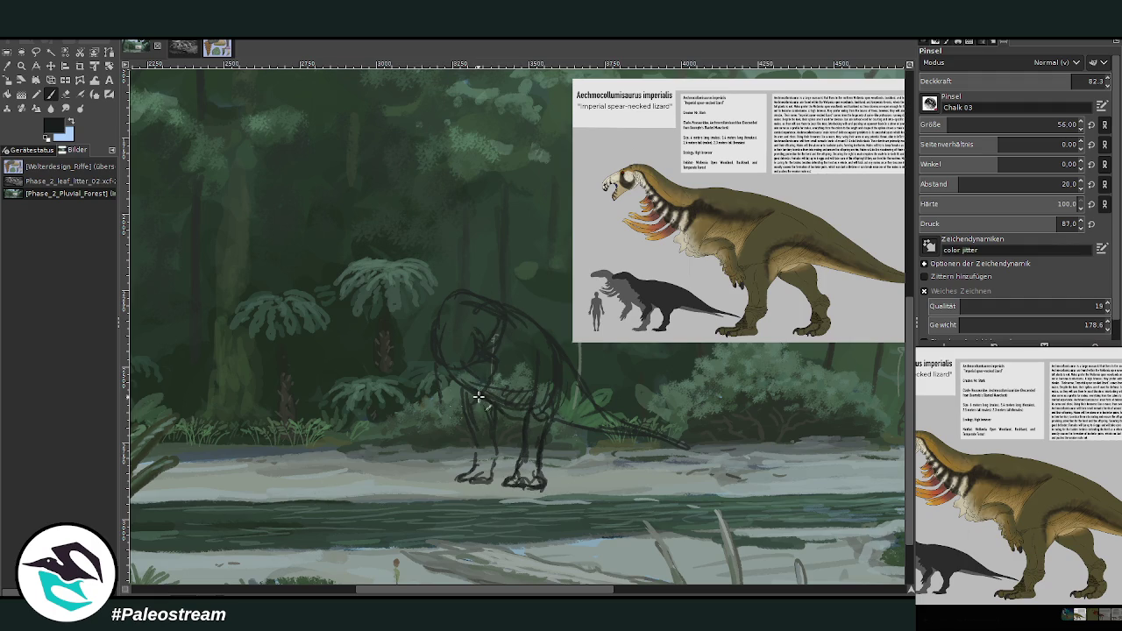
- Extend the left foot leftward and the neck line upward, then frame the sketch for cropping
{"action": "left_click_drag", "start_coordinate": [450, 480], "coordinate": [495, 449]}
{"action": "mouse_move", "coordinate": [428, 309]}
{"action": "left_mouse_down"}
{"action": "mouse_move", "coordinate": [441, 211]}
{"action": "mouse_move", "coordinate": [424, 243]}
{"action": "mouse_move", "coordinate": [418, 213]}
{"action": "left_mouse_up"}
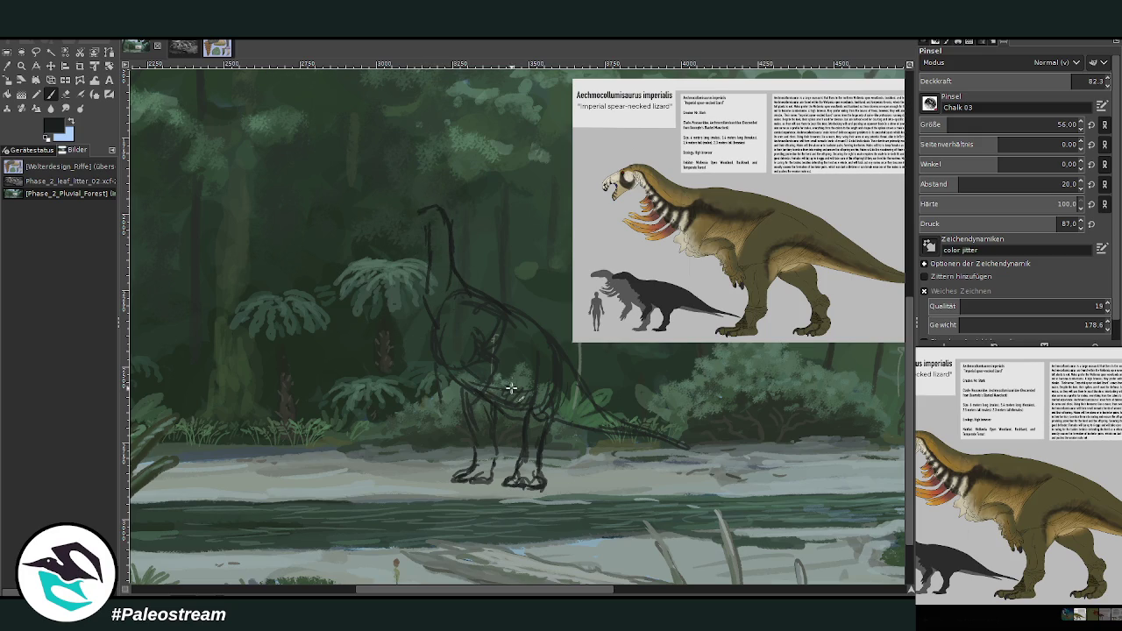
{"action": "left_click", "coordinate": [79, 67]}
{"action": "left_click_drag", "start_coordinate": [340, 171], "coordinate": [747, 532]}
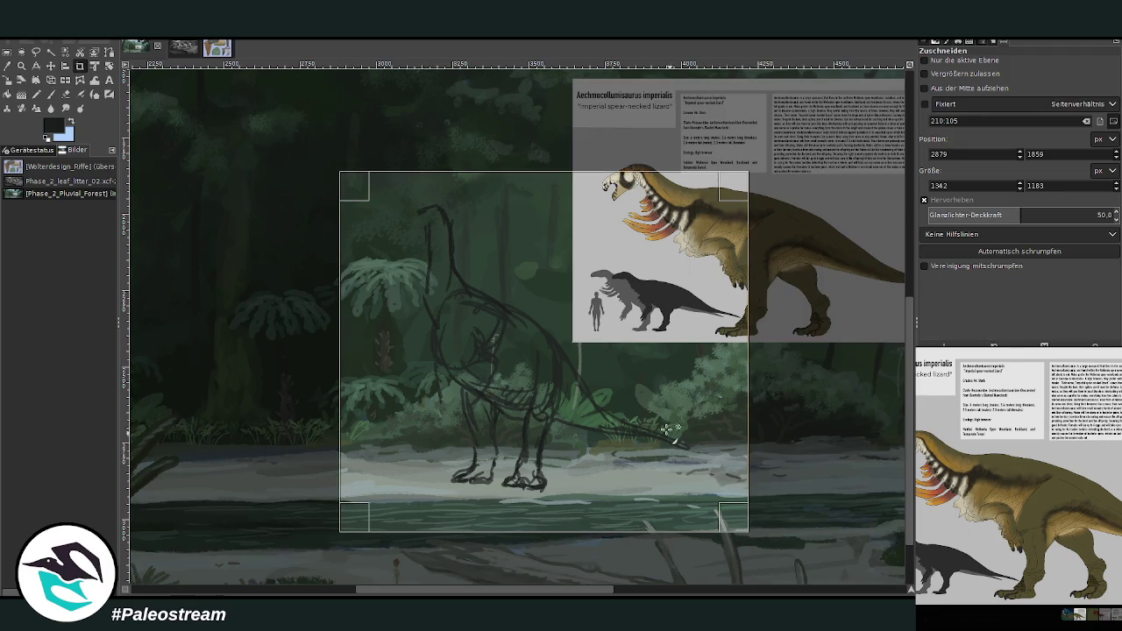
- Crop the sketch layer, rotate it -3.5°, and zoom in on the head and neck
{"action": "key", "text": "Return"}
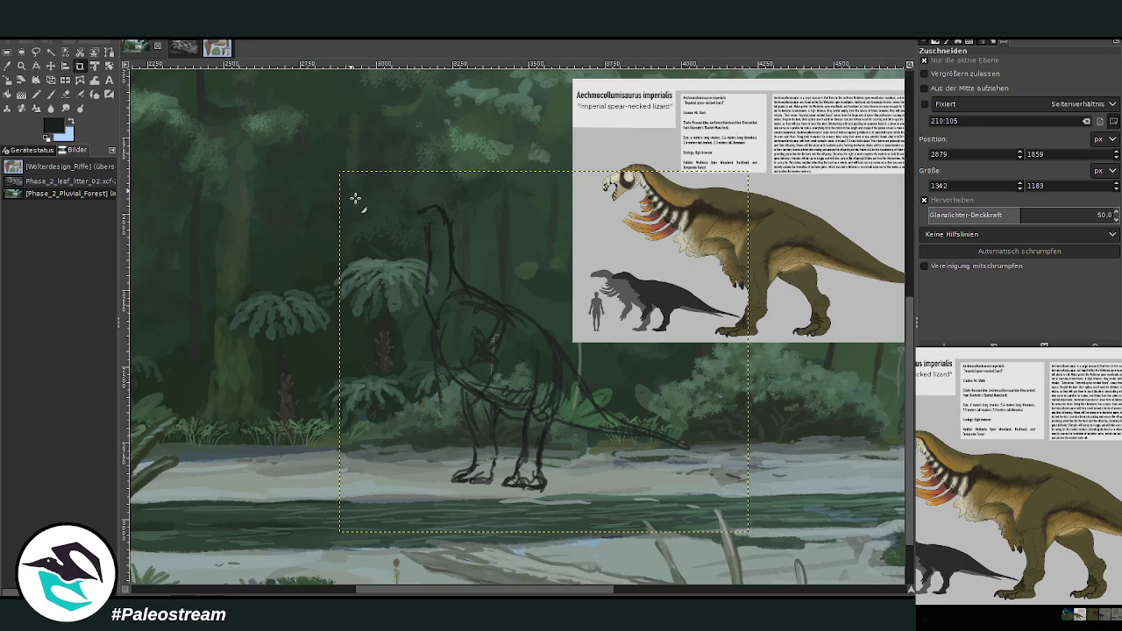
{"action": "left_click", "coordinate": [95, 69]}
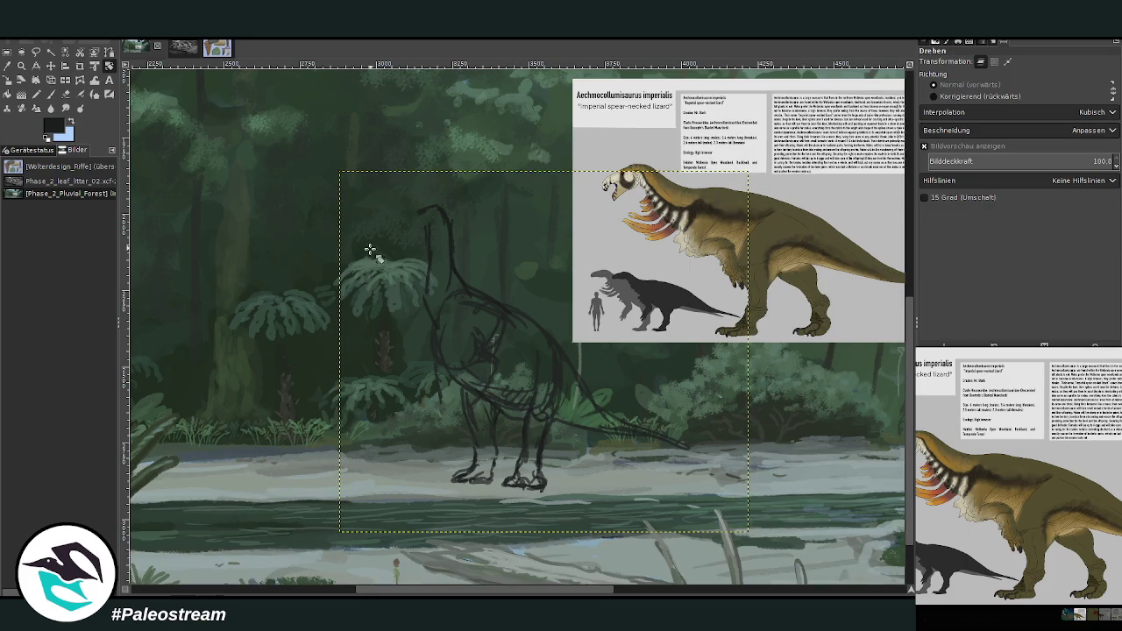
{"action": "left_click_drag", "start_coordinate": [366, 251], "coordinate": [363, 257]}
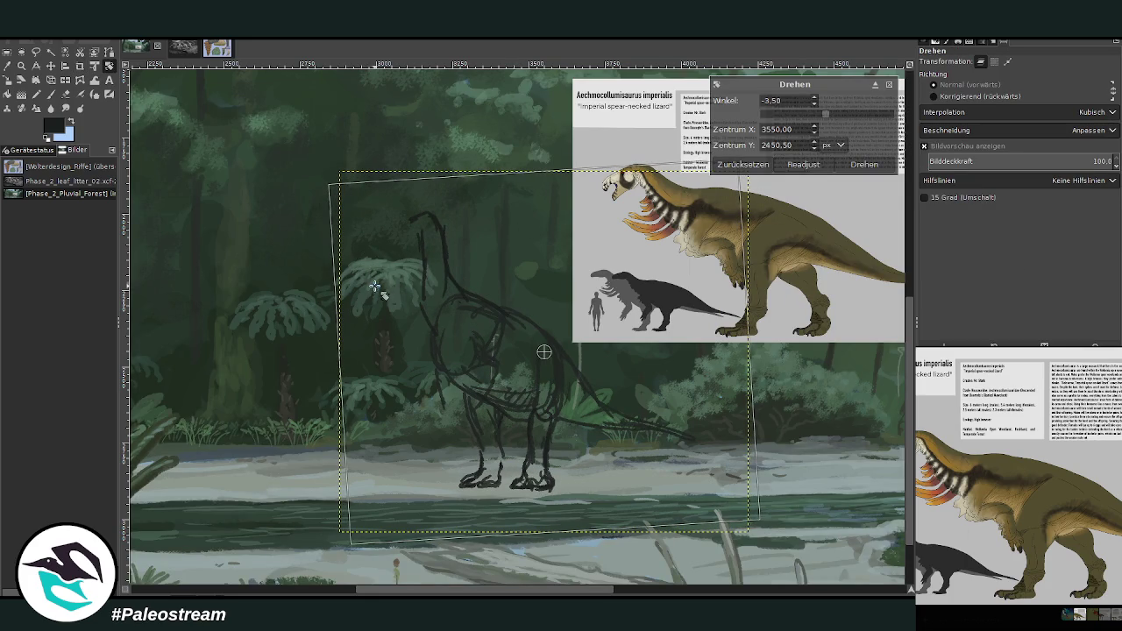
{"action": "key", "text": "Return"}
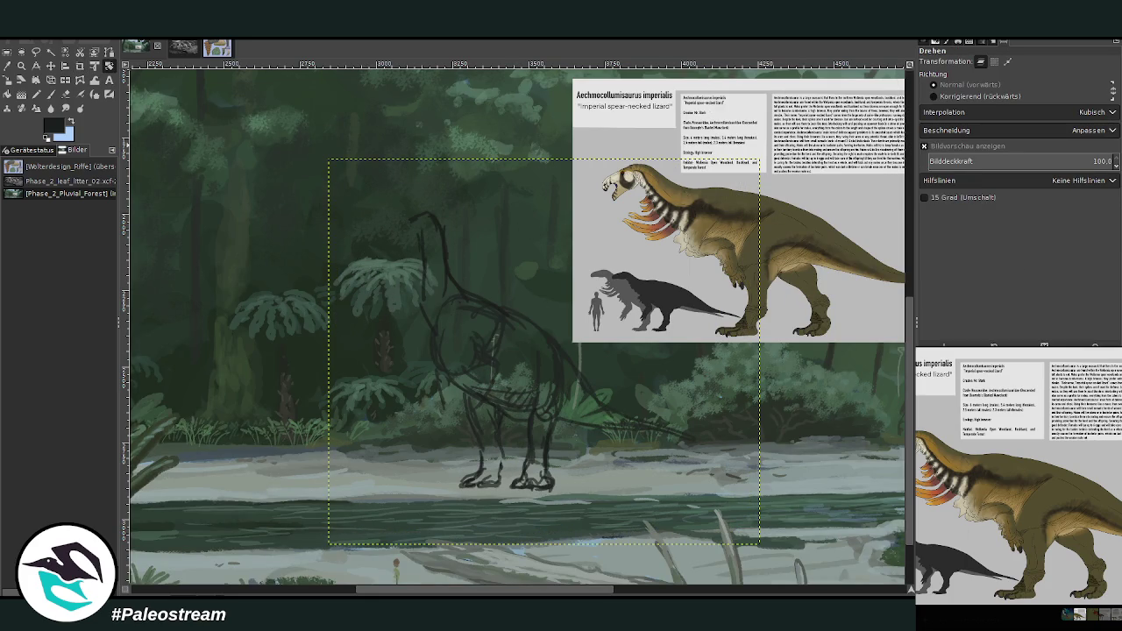
{"action": "left_click", "coordinate": [51, 67]}
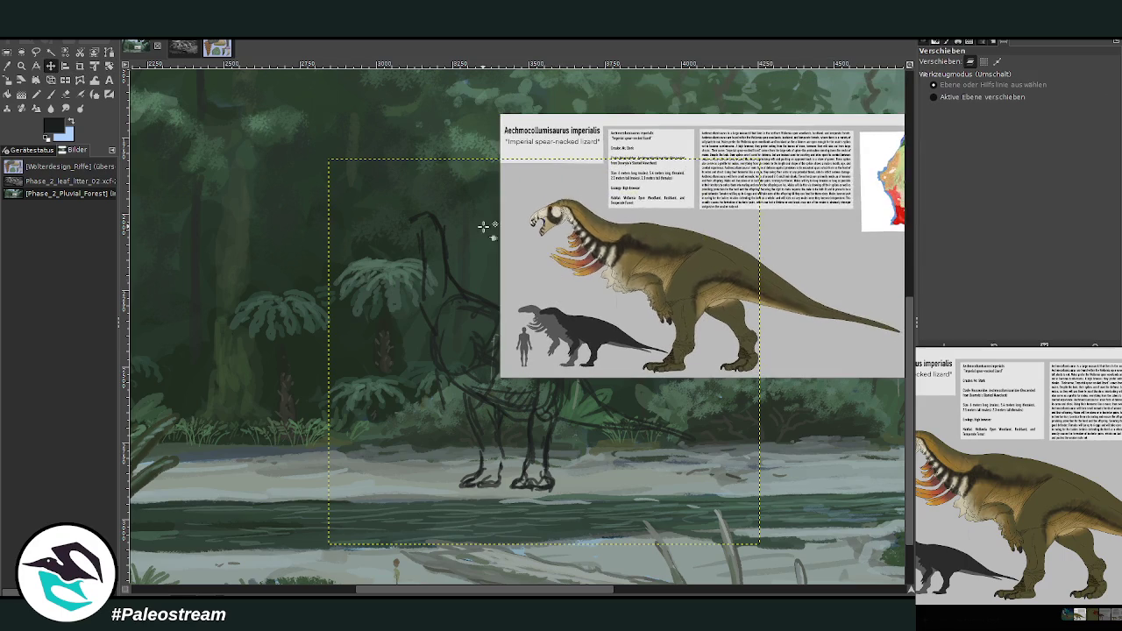
{"action": "left_click", "coordinate": [21, 66]}
{"action": "left_click_drag", "start_coordinate": [311, 129], "coordinate": [461, 236]}
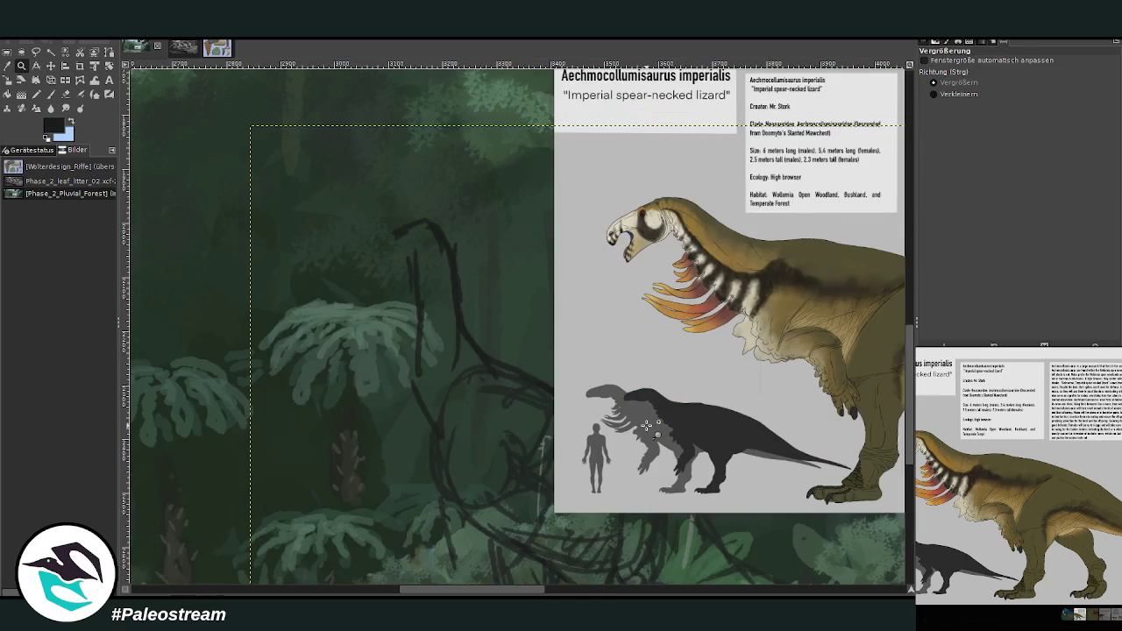
- Trace the curved neck line darker and draw a beak stroke on the head
{"action": "left_click", "coordinate": [50, 93]}
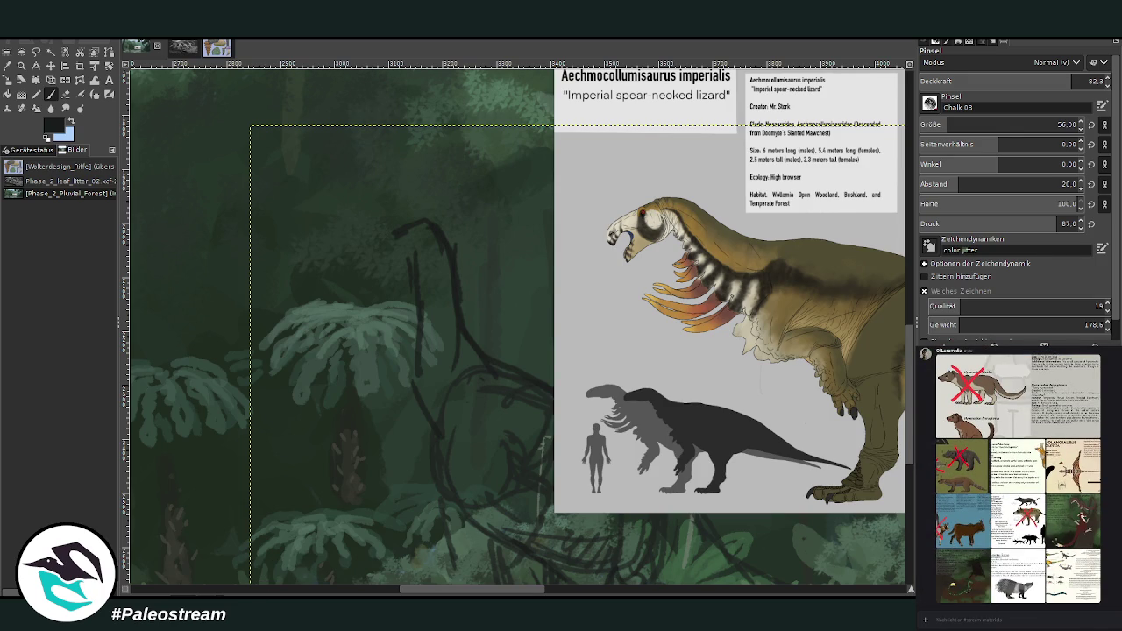
{"action": "left_click", "coordinate": [67, 94]}
{"action": "key", "text": "p"}
{"action": "left_click_drag", "start_coordinate": [434, 230], "coordinate": [476, 350]}
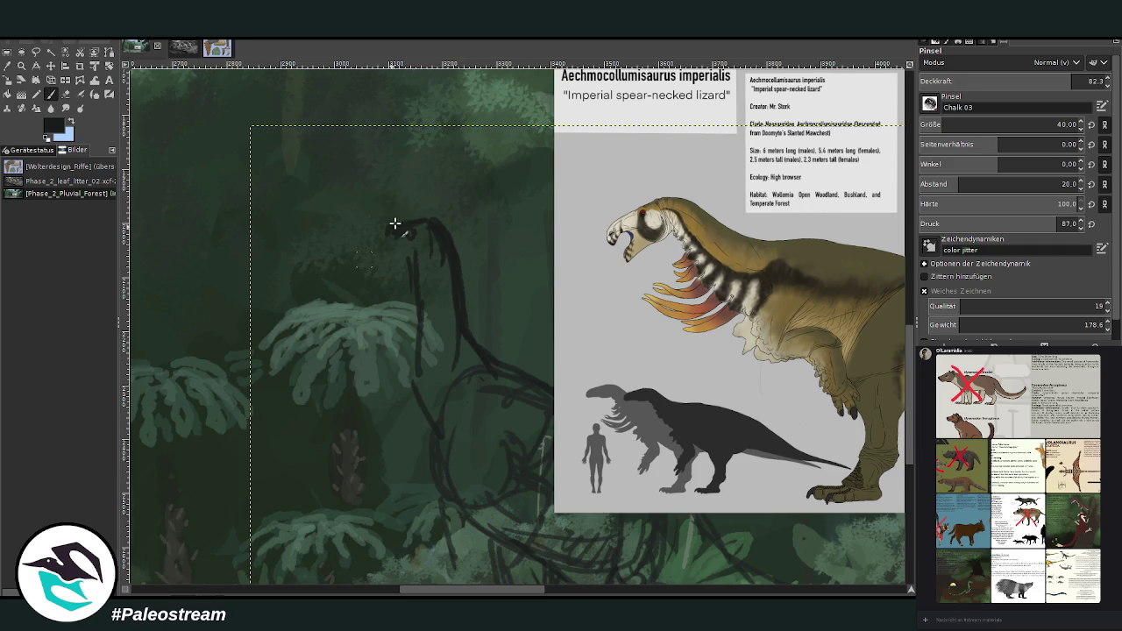
{"action": "left_click_drag", "start_coordinate": [388, 234], "coordinate": [364, 248]}
{"action": "left_click_drag", "start_coordinate": [391, 230], "coordinate": [349, 265]}
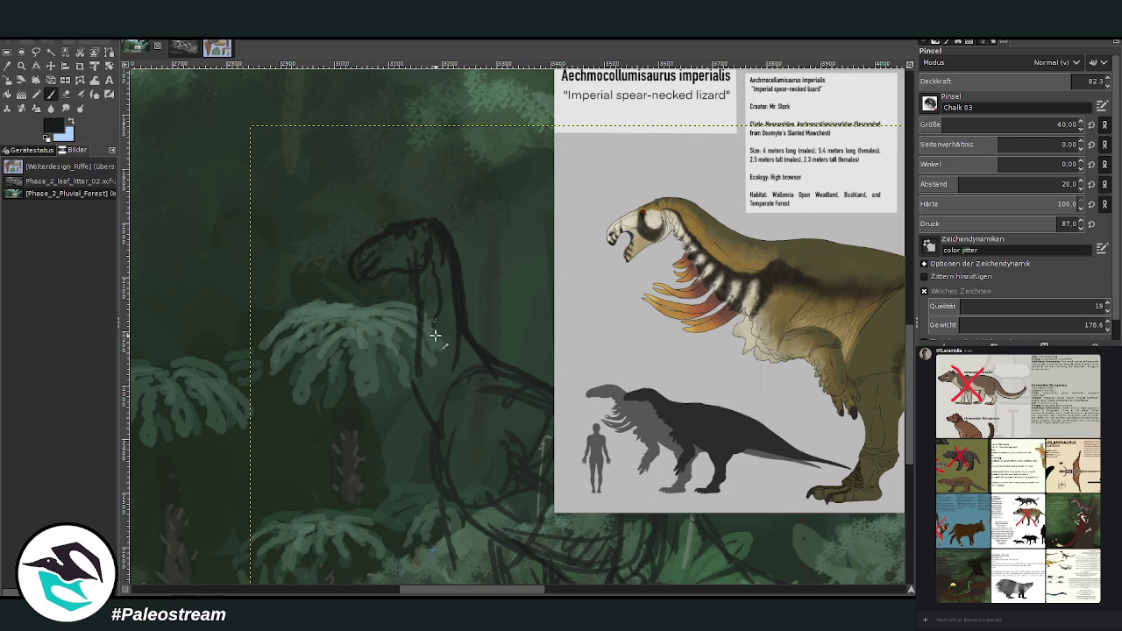
- Darken both neck lines, add chest and forelimb lines, and redraw the top of the head
{"action": "left_click_drag", "start_coordinate": [438, 269], "coordinate": [447, 359]}
{"action": "mouse_move", "coordinate": [410, 278]}
{"action": "left_mouse_down"}
{"action": "mouse_move", "coordinate": [408, 362]}
{"action": "mouse_move", "coordinate": [425, 417]}
{"action": "left_mouse_up"}
{"action": "left_click_drag", "start_coordinate": [439, 318], "coordinate": [484, 421]}
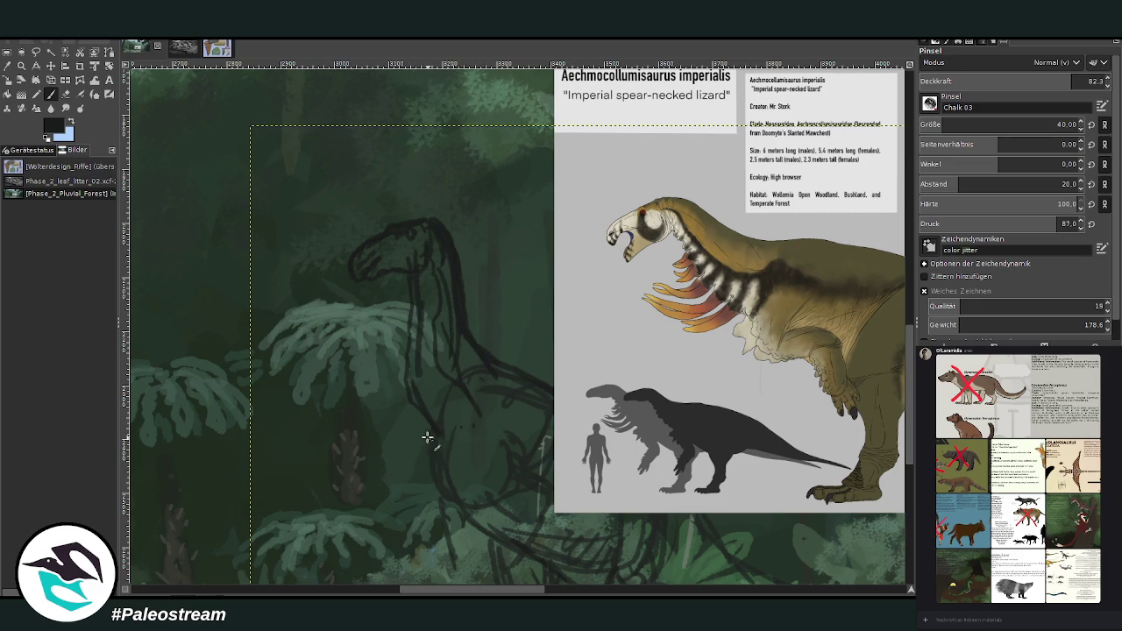
{"action": "mouse_move", "coordinate": [426, 459]}
{"action": "left_mouse_down"}
{"action": "mouse_move", "coordinate": [446, 451]}
{"action": "mouse_move", "coordinate": [493, 476]}
{"action": "mouse_move", "coordinate": [464, 491]}
{"action": "left_mouse_up"}
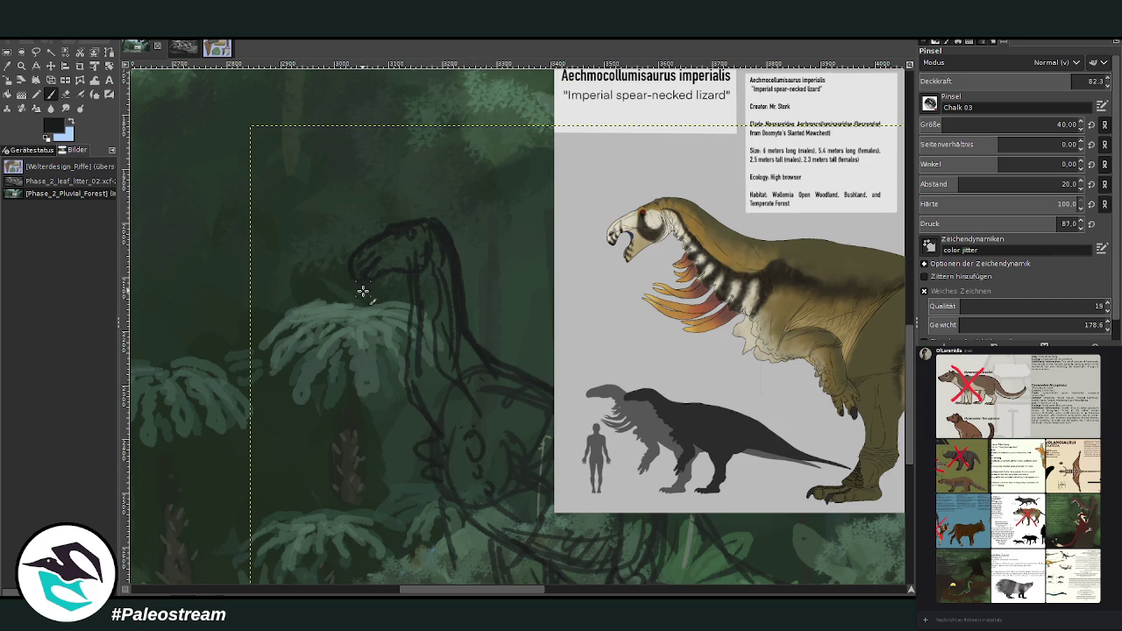
{"action": "left_click_drag", "start_coordinate": [428, 225], "coordinate": [353, 263]}
- At opacity 89.9, paint throat and jaw lines, throat spikes, a chest curve, and ribs and arm
{"action": "left_click", "coordinate": [1087, 81]}
{"action": "left_click_drag", "start_coordinate": [418, 313], "coordinate": [430, 310]}
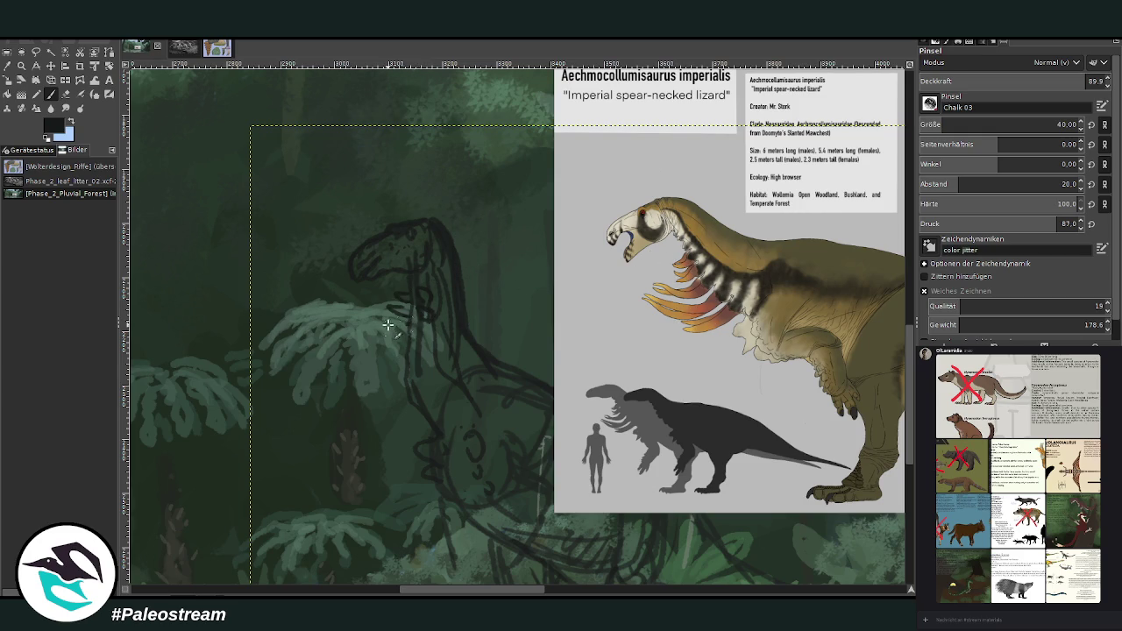
{"action": "mouse_move", "coordinate": [406, 325]}
{"action": "left_mouse_down"}
{"action": "mouse_move", "coordinate": [368, 320]}
{"action": "mouse_move", "coordinate": [428, 331]}
{"action": "left_mouse_up"}
{"action": "mouse_move", "coordinate": [387, 350]}
{"action": "left_mouse_down"}
{"action": "mouse_move", "coordinate": [350, 338]}
{"action": "mouse_move", "coordinate": [377, 368]}
{"action": "left_mouse_up"}
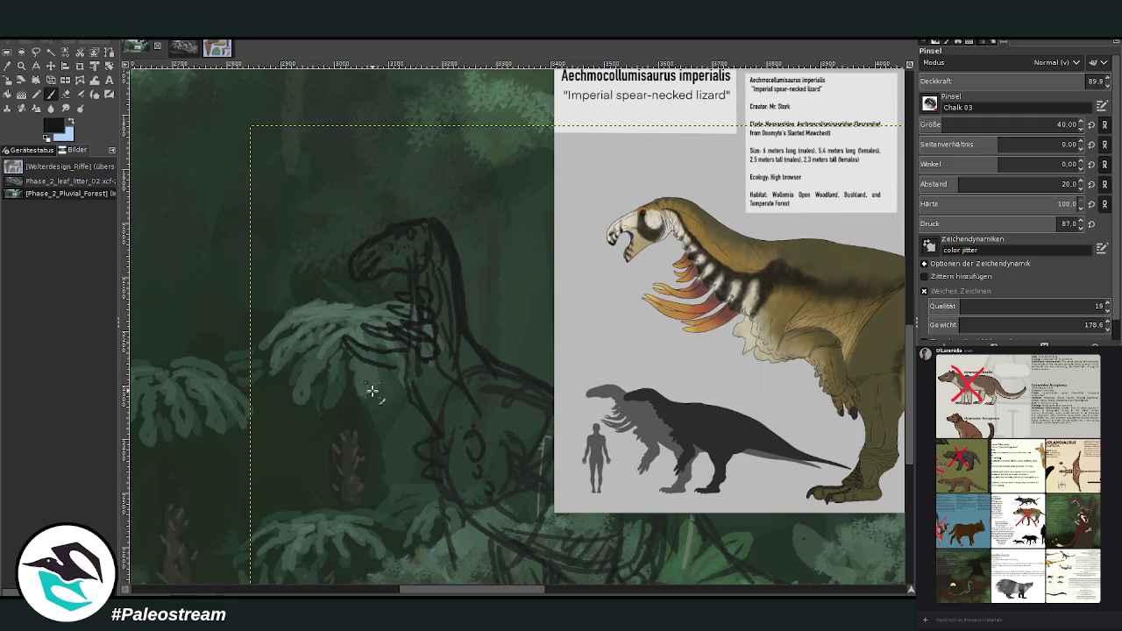
{"action": "mouse_move", "coordinate": [389, 385]}
{"action": "left_mouse_down"}
{"action": "mouse_move", "coordinate": [325, 371]}
{"action": "mouse_move", "coordinate": [359, 394]}
{"action": "mouse_move", "coordinate": [406, 399]}
{"action": "left_mouse_up"}
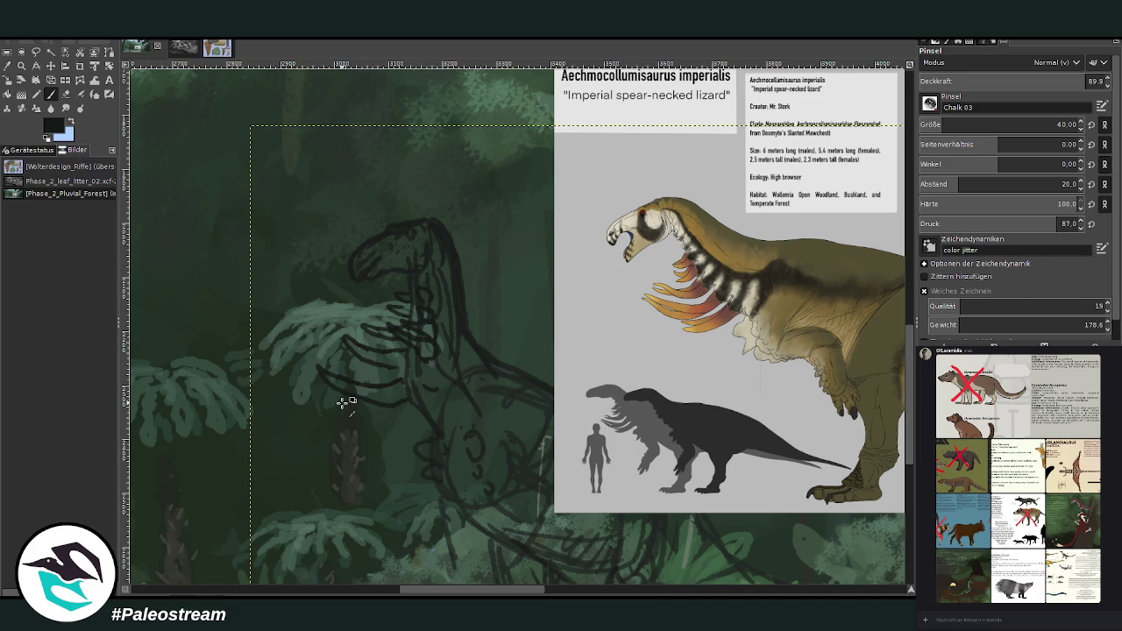
{"action": "mouse_move", "coordinate": [426, 386]}
{"action": "left_mouse_down"}
{"action": "mouse_move", "coordinate": [388, 365]}
{"action": "mouse_move", "coordinate": [438, 371]}
{"action": "mouse_move", "coordinate": [412, 405]}
{"action": "mouse_move", "coordinate": [431, 409]}
{"action": "mouse_move", "coordinate": [430, 421]}
{"action": "mouse_move", "coordinate": [430, 408]}
{"action": "mouse_move", "coordinate": [394, 420]}
{"action": "mouse_move", "coordinate": [394, 433]}
{"action": "mouse_move", "coordinate": [424, 420]}
{"action": "left_mouse_up"}
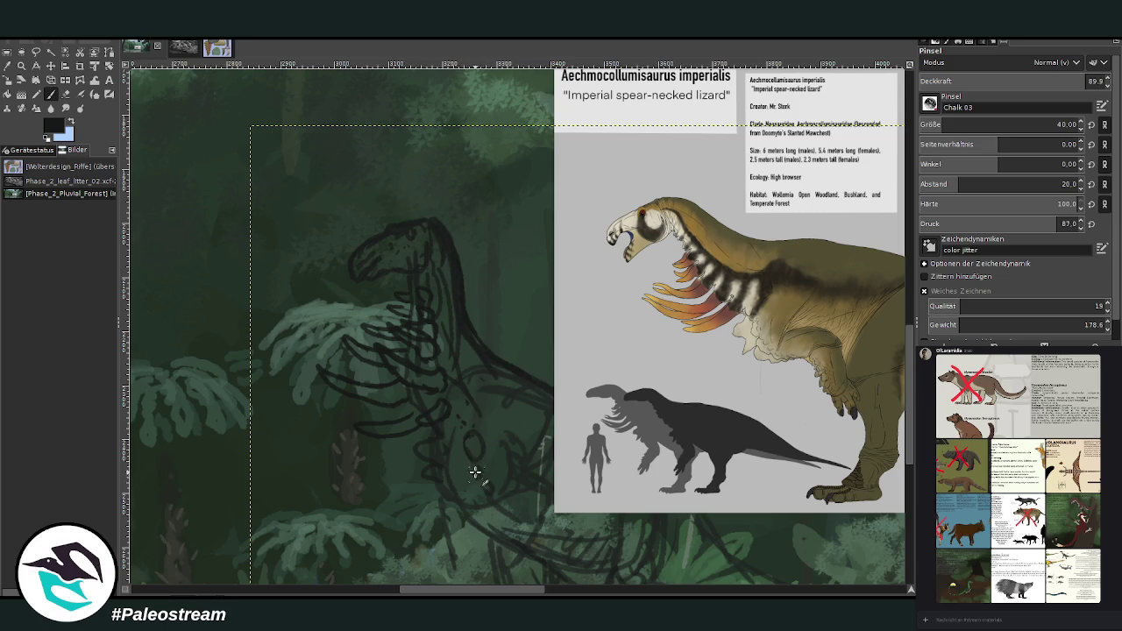
{"action": "scroll", "coordinate": [538, 191], "scroll_direction": "down", "scroll_amount": 3}
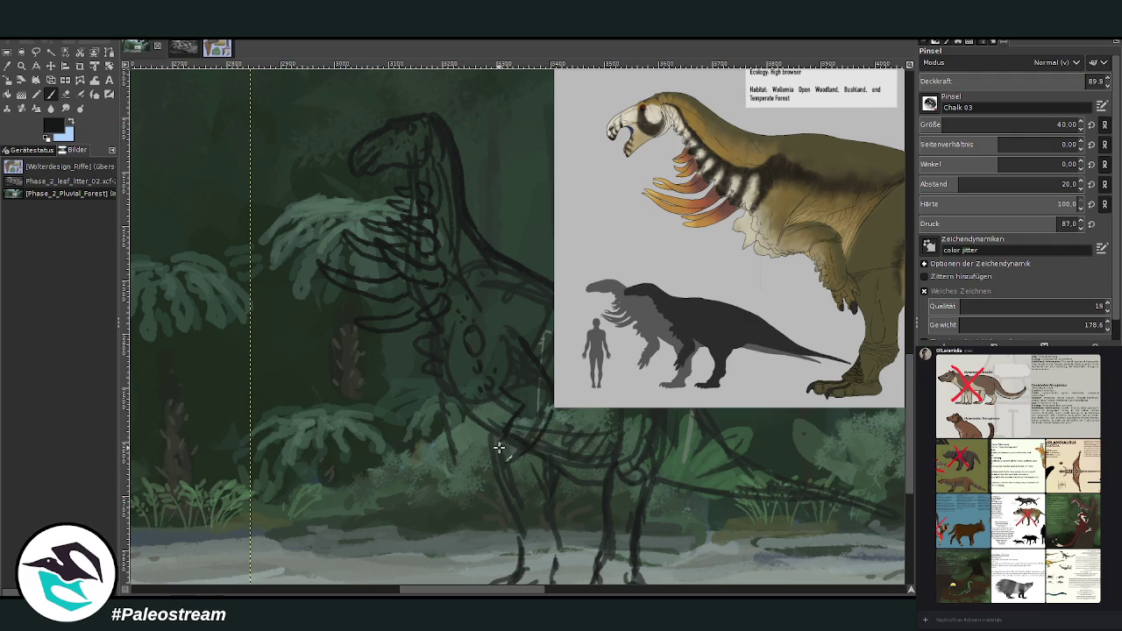
- Add hatching and strokes along the lower body, legs and neck, panning the canvas as needed
{"action": "left_click_drag", "start_coordinate": [478, 467], "coordinate": [517, 467]}
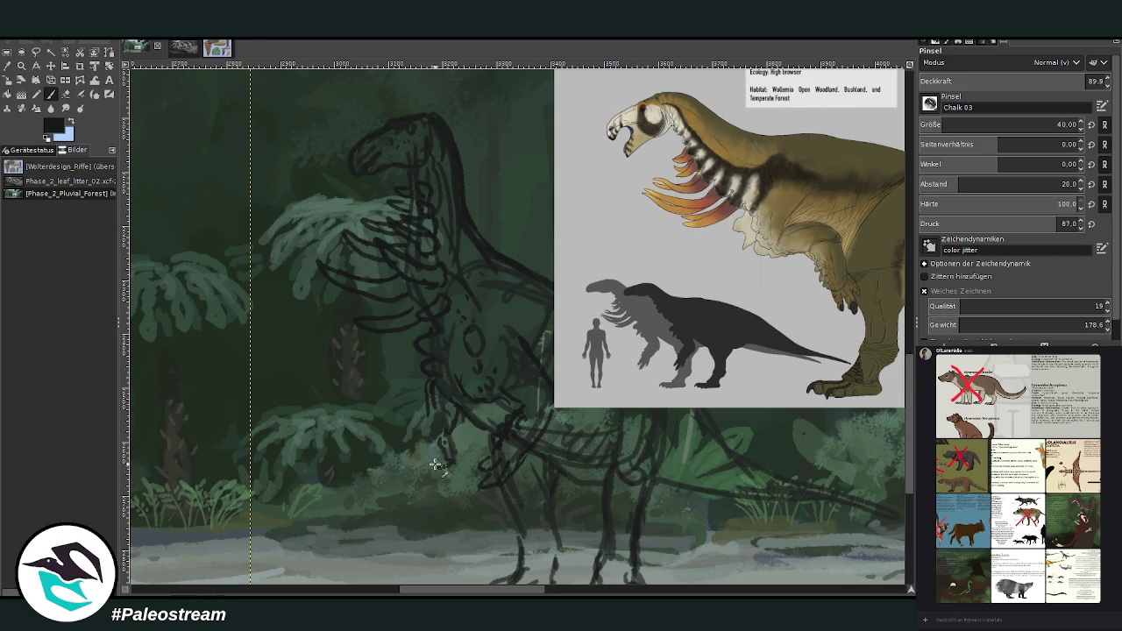
{"action": "left_click_drag", "start_coordinate": [438, 457], "coordinate": [446, 480]}
{"action": "left_click_drag", "start_coordinate": [429, 431], "coordinate": [427, 412]}
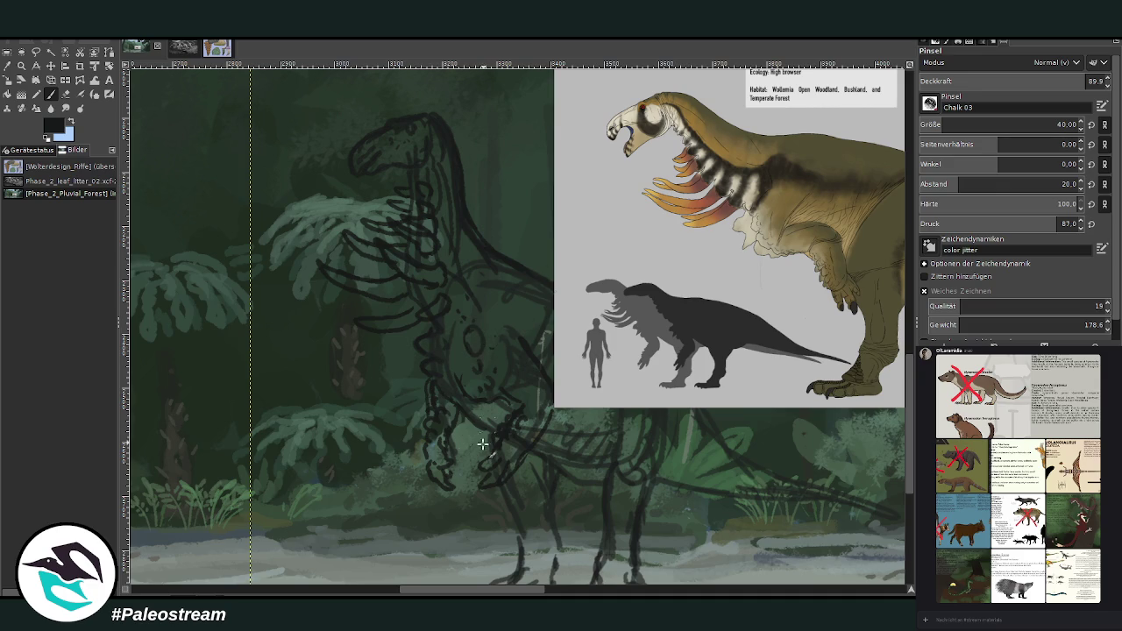
{"action": "left_click_drag", "start_coordinate": [500, 306], "coordinate": [533, 321]}
{"action": "mouse_move", "coordinate": [652, 465]}
{"action": "left_mouse_down"}
{"action": "mouse_move", "coordinate": [650, 506]}
{"action": "mouse_move", "coordinate": [604, 454]}
{"action": "left_mouse_up"}
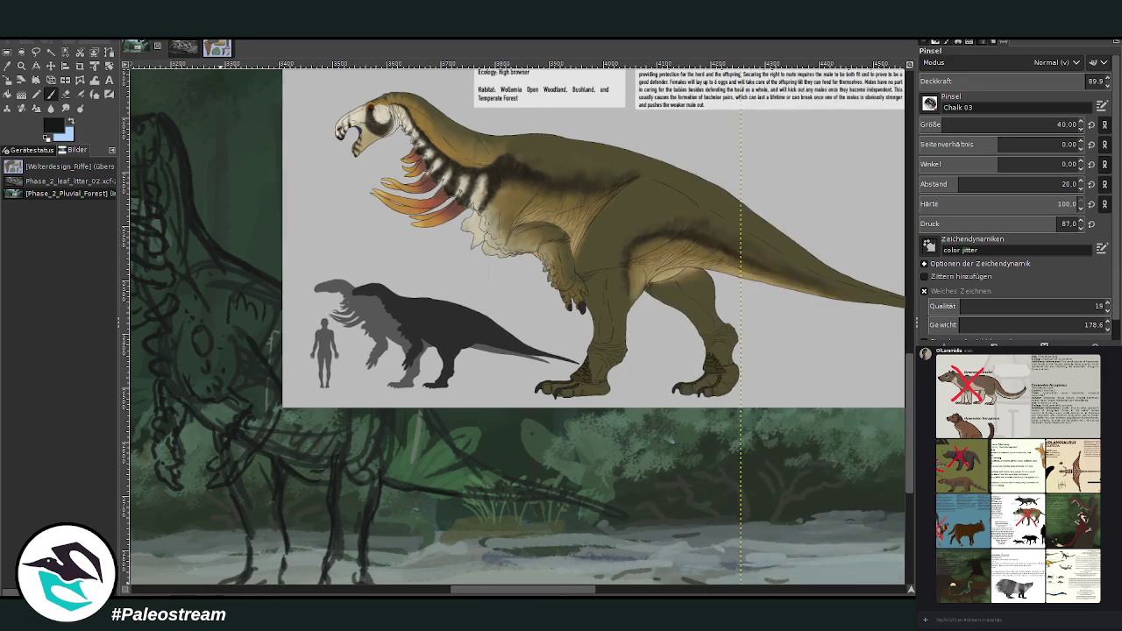
{"action": "scroll", "coordinate": [504, 591], "scroll_direction": "right", "scroll_amount": 5}
{"action": "mouse_move", "coordinate": [488, 499]}
{"action": "left_mouse_down"}
{"action": "mouse_move", "coordinate": [619, 513]}
{"action": "mouse_move", "coordinate": [472, 464]}
{"action": "mouse_move", "coordinate": [422, 407]}
{"action": "left_mouse_up"}
{"action": "scroll", "coordinate": [517, 327], "scroll_direction": "left", "scroll_amount": 3}
{"action": "scroll", "coordinate": [518, 327], "scroll_direction": "left", "scroll_amount": 3}
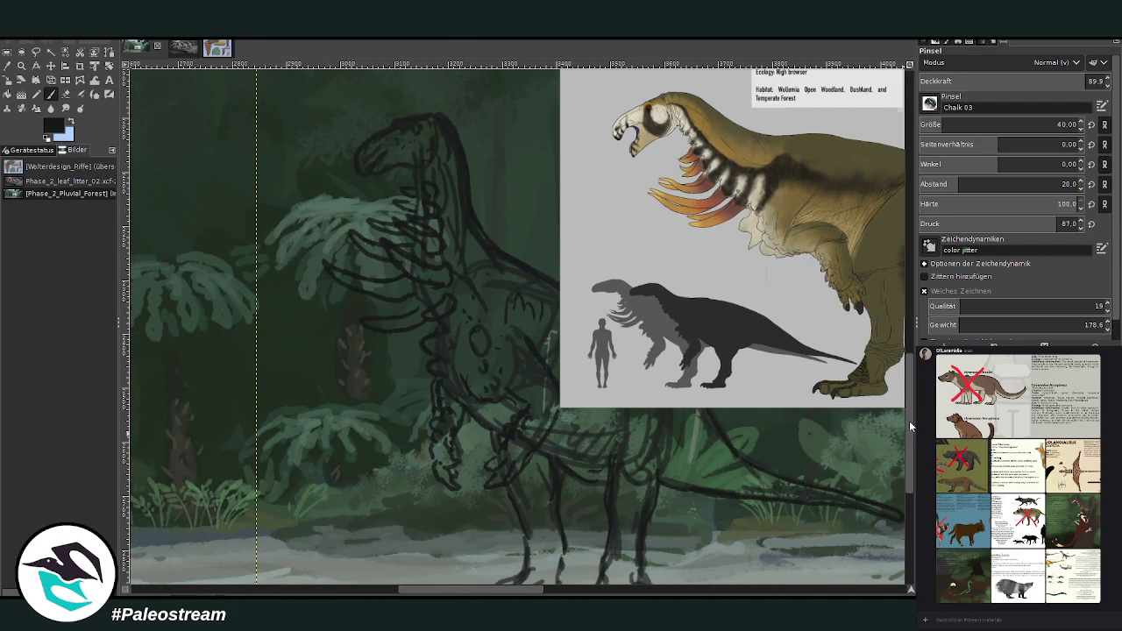
{"action": "scroll", "coordinate": [770, 243], "scroll_direction": "up", "scroll_amount": 2}
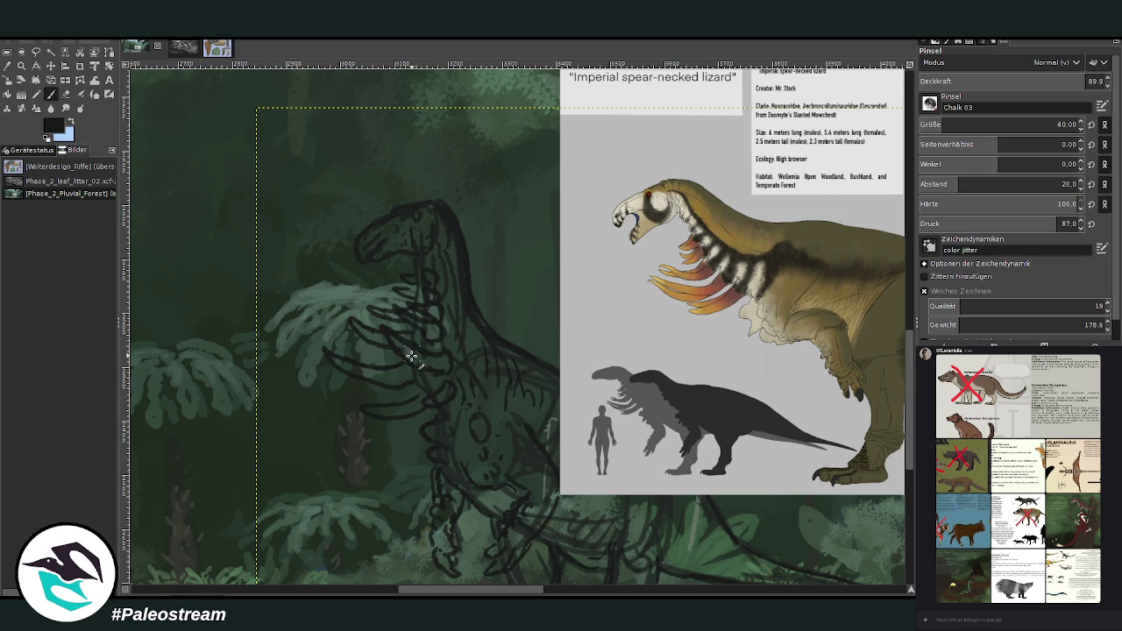
- Redraw the outlines of both feet and extend the heel line up the leg
{"action": "scroll", "coordinate": [907, 431], "scroll_direction": "down", "scroll_amount": 3}
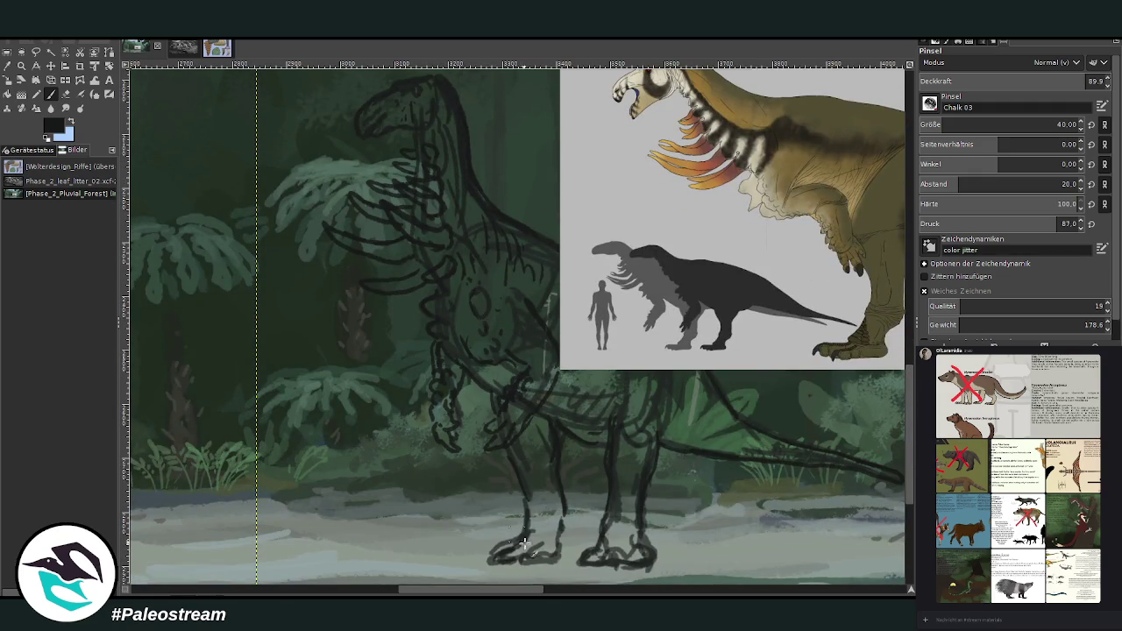
{"action": "mouse_move", "coordinate": [628, 541]}
{"action": "left_mouse_down"}
{"action": "mouse_move", "coordinate": [597, 540]}
{"action": "mouse_move", "coordinate": [613, 517]}
{"action": "mouse_move", "coordinate": [640, 545]}
{"action": "left_mouse_up"}
{"action": "mouse_move", "coordinate": [568, 552]}
{"action": "left_mouse_down"}
{"action": "mouse_move", "coordinate": [488, 553]}
{"action": "mouse_move", "coordinate": [466, 533]}
{"action": "mouse_move", "coordinate": [482, 545]}
{"action": "mouse_move", "coordinate": [487, 526]}
{"action": "left_mouse_up"}
{"action": "left_click_drag", "start_coordinate": [447, 568], "coordinate": [424, 559]}
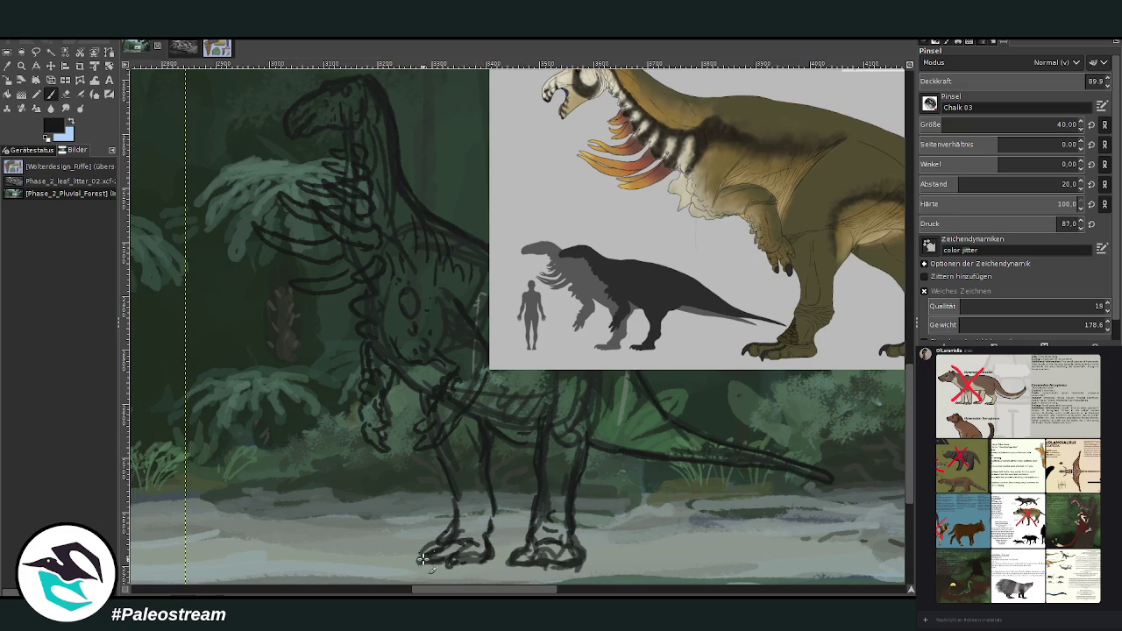
{"action": "mouse_move", "coordinate": [541, 558]}
{"action": "left_mouse_down"}
{"action": "mouse_move", "coordinate": [547, 569]}
{"action": "mouse_move", "coordinate": [502, 568]}
{"action": "mouse_move", "coordinate": [577, 572]}
{"action": "mouse_move", "coordinate": [559, 559]}
{"action": "mouse_move", "coordinate": [575, 534]}
{"action": "mouse_move", "coordinate": [571, 512]}
{"action": "left_mouse_up"}
{"action": "mouse_move", "coordinate": [482, 538]}
{"action": "left_mouse_down"}
{"action": "mouse_move", "coordinate": [490, 503]}
{"action": "mouse_move", "coordinate": [438, 456]}
{"action": "left_mouse_up"}
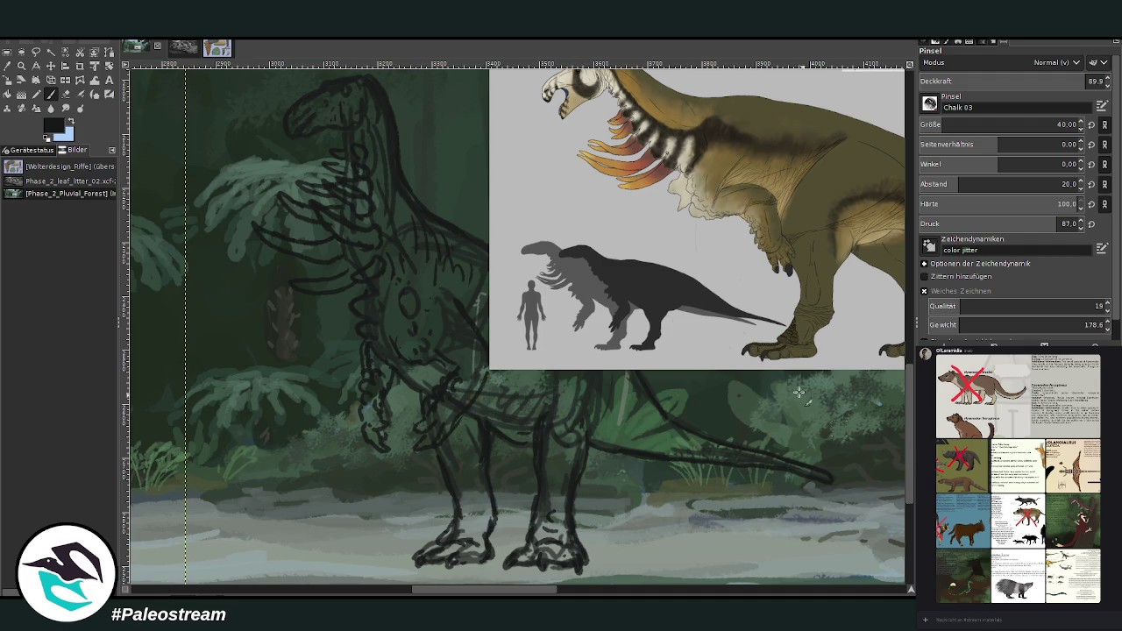
- Push the reference sheet right, then retrace the back, leg front, thigh, tail and belly lines
{"action": "left_click", "coordinate": [51, 66]}
{"action": "mouse_move", "coordinate": [609, 220]}
{"action": "left_mouse_down"}
{"action": "mouse_move", "coordinate": [701, 201]}
{"action": "mouse_move", "coordinate": [723, 179]}
{"action": "left_mouse_up"}
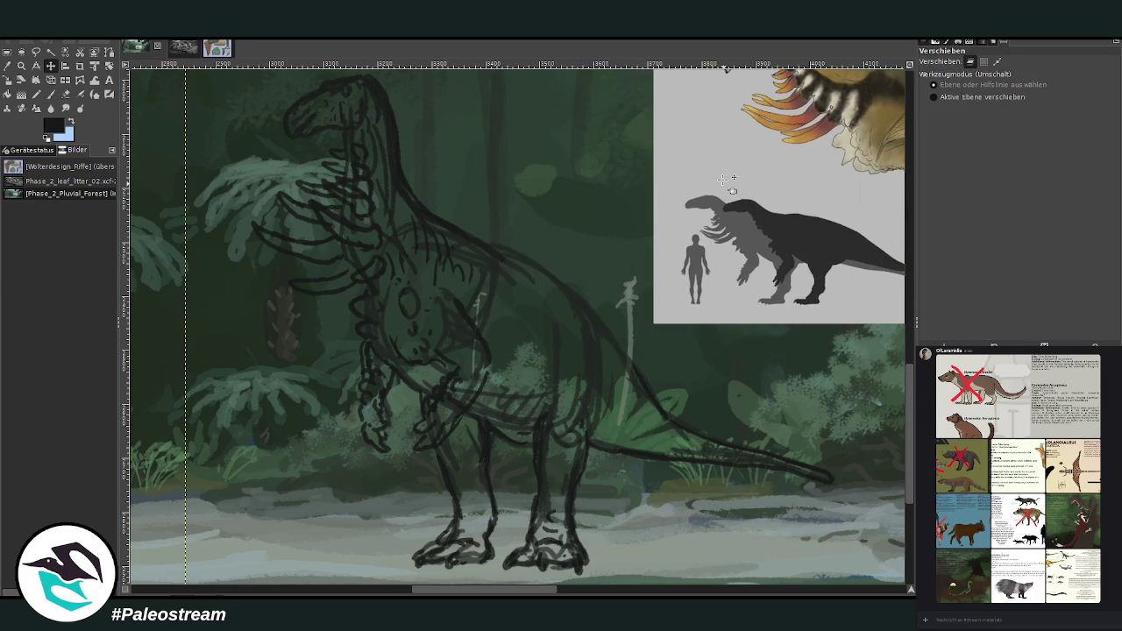
{"action": "left_click", "coordinate": [50, 94]}
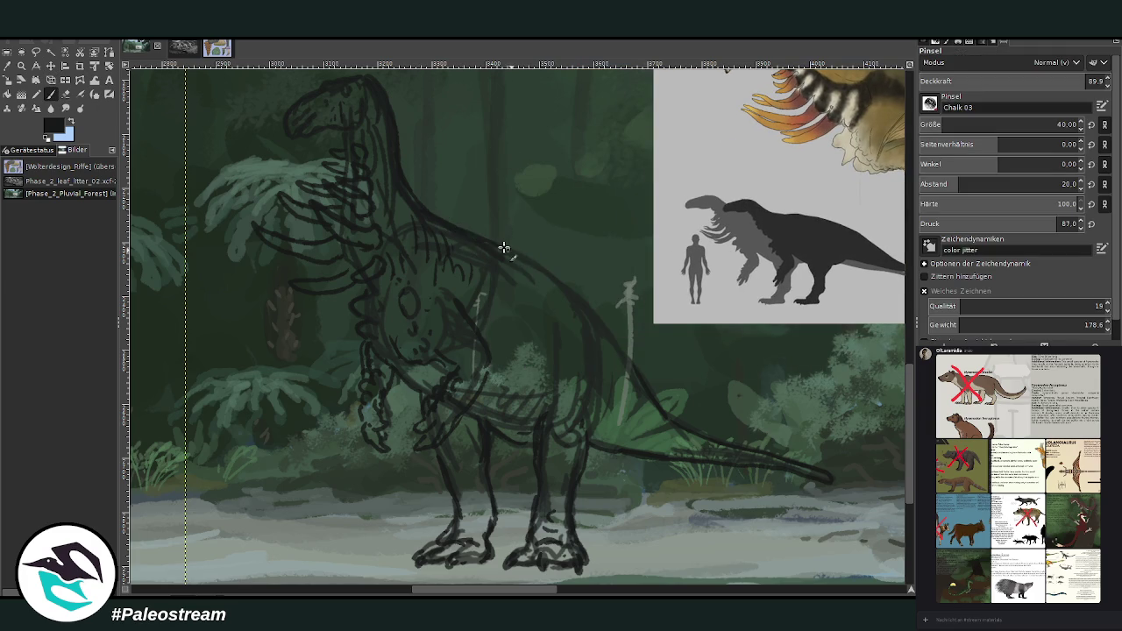
{"action": "left_click_drag", "start_coordinate": [488, 248], "coordinate": [556, 281]}
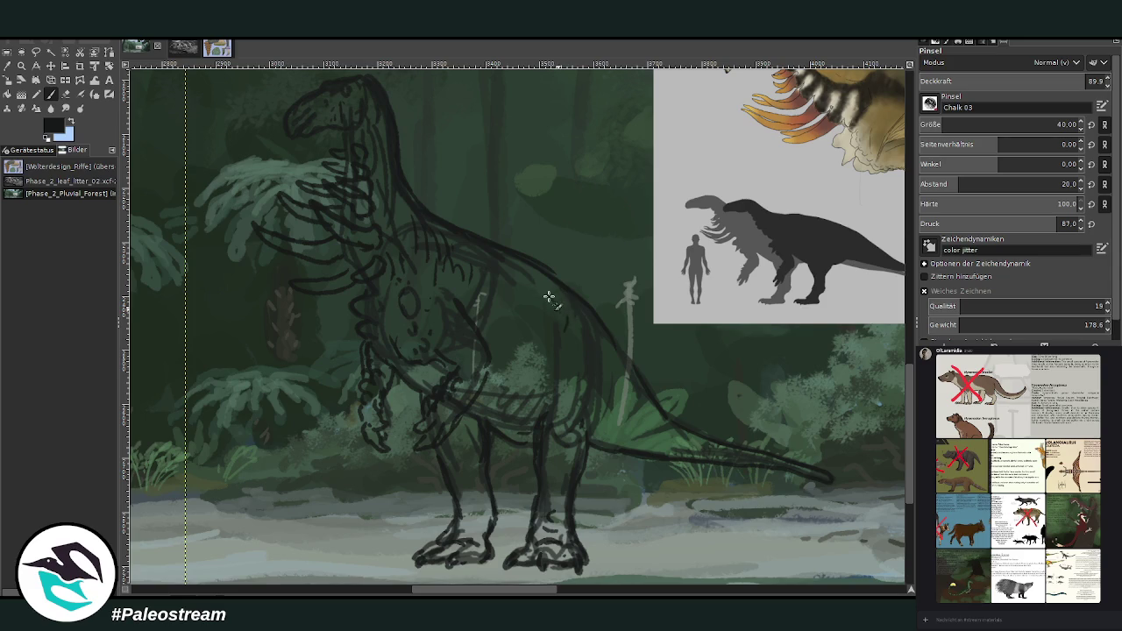
{"action": "left_click_drag", "start_coordinate": [557, 317], "coordinate": [580, 425]}
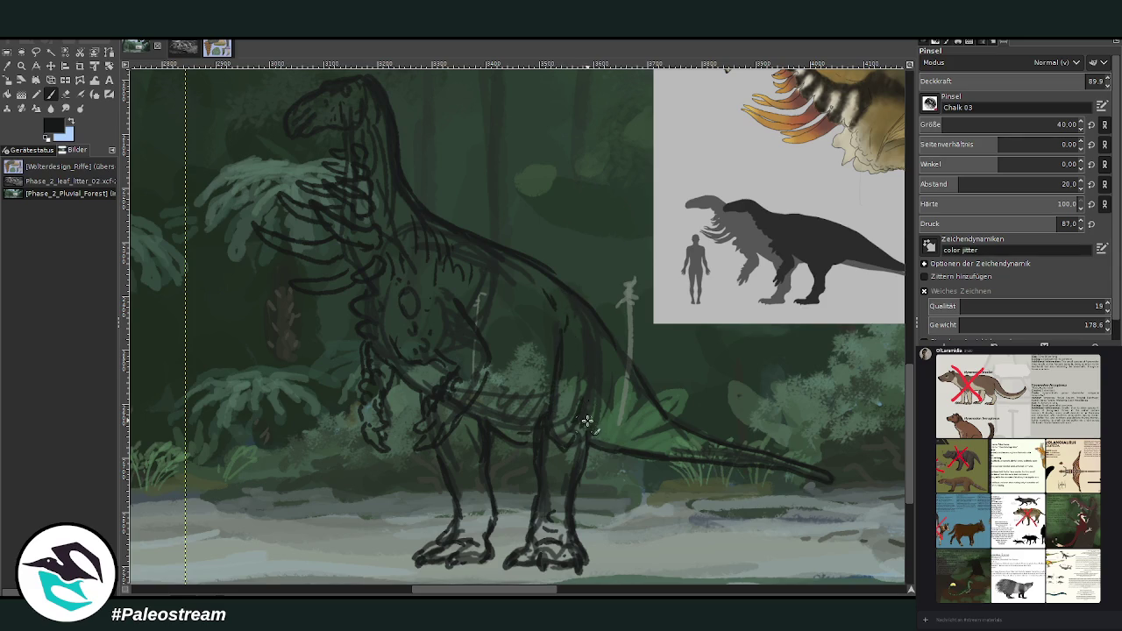
{"action": "left_click_drag", "start_coordinate": [594, 321], "coordinate": [697, 449]}
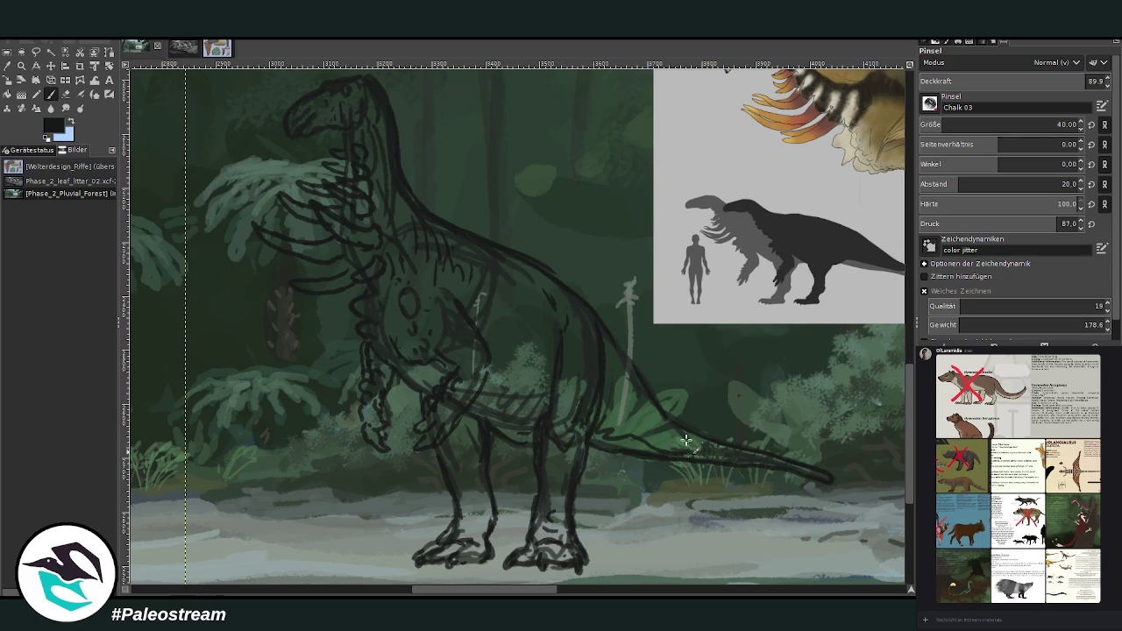
{"action": "mouse_move", "coordinate": [546, 362]}
{"action": "left_mouse_down"}
{"action": "mouse_move", "coordinate": [478, 385]}
{"action": "mouse_move", "coordinate": [460, 412]}
{"action": "left_mouse_up"}
{"action": "scroll", "coordinate": [409, 435], "scroll_direction": "down", "scroll_amount": 2}
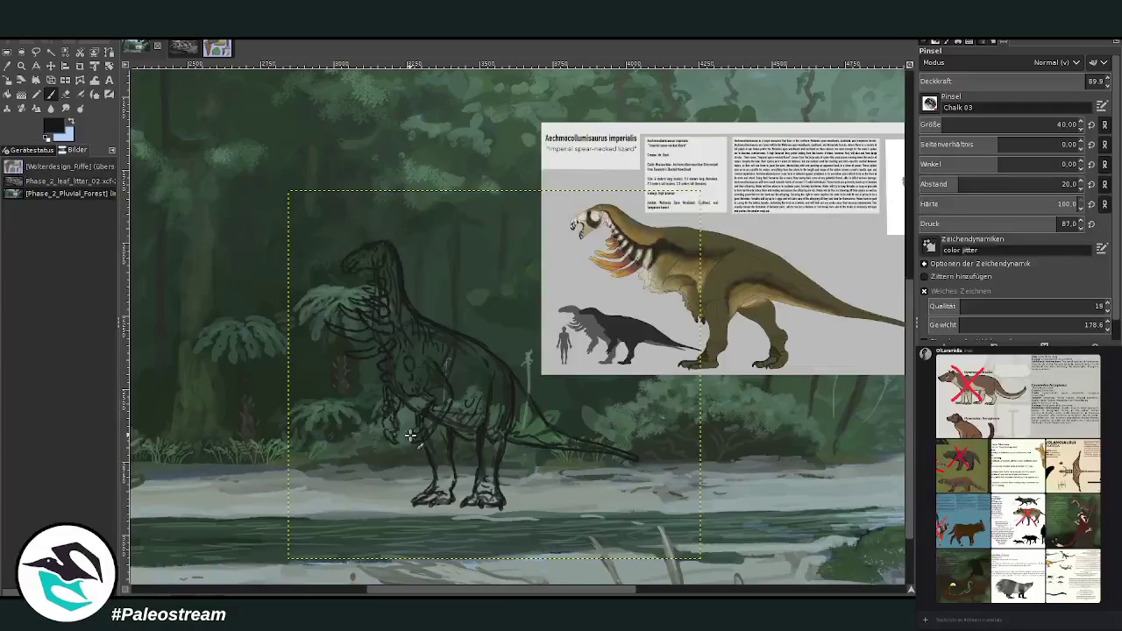
{"action": "scroll", "coordinate": [410, 434], "scroll_direction": "down", "scroll_amount": 2}
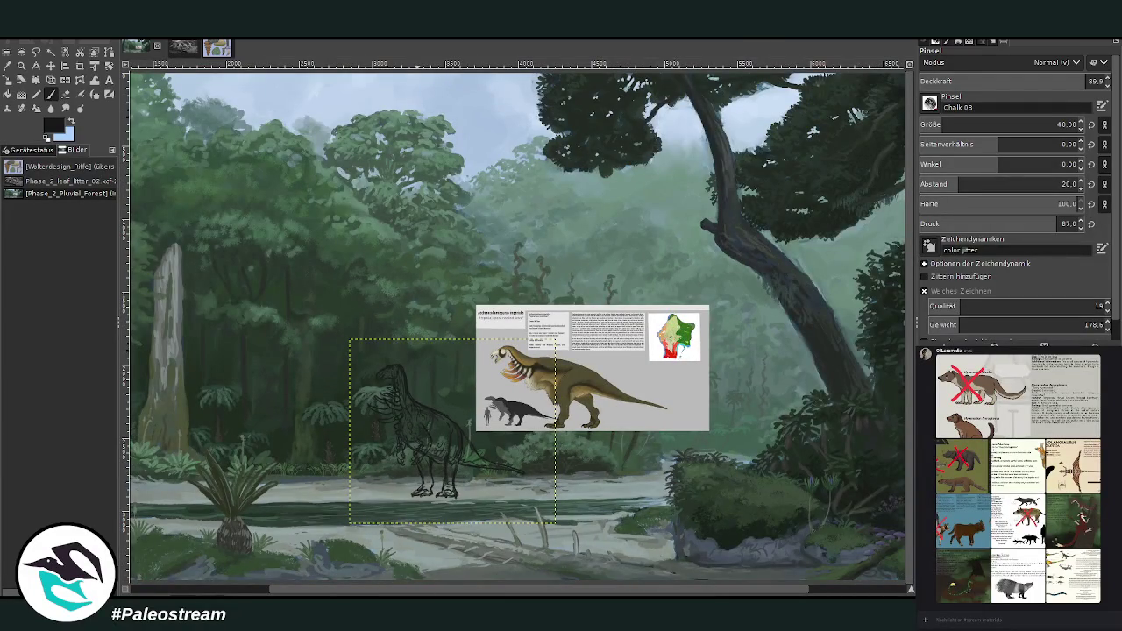
{"action": "scroll", "coordinate": [516, 325], "scroll_direction": "left", "scroll_amount": 5}
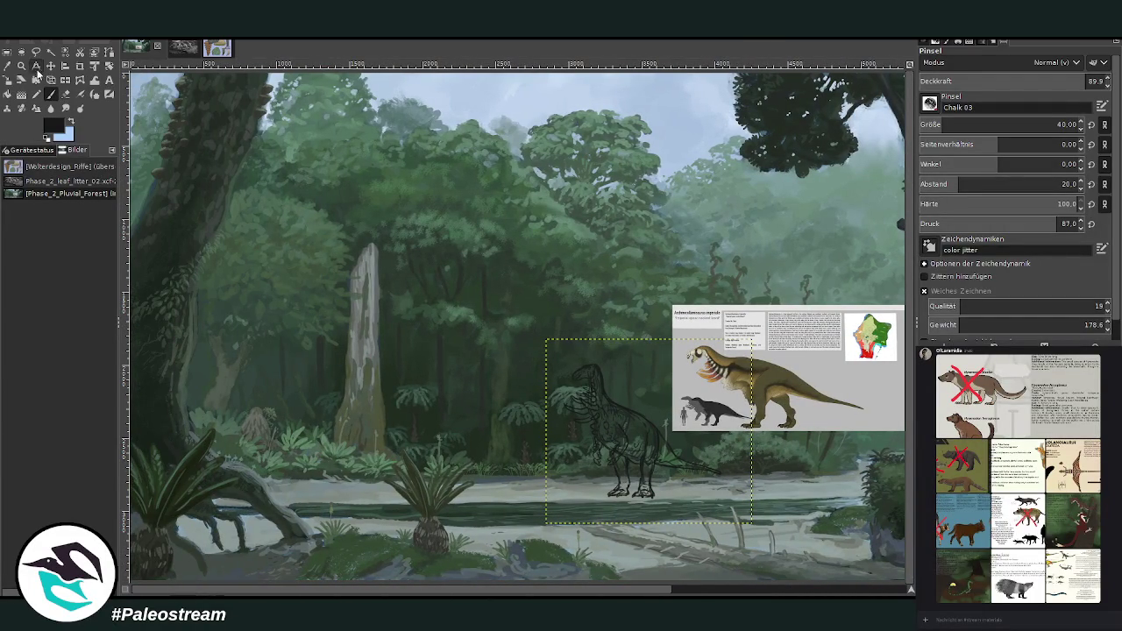
{"action": "left_click", "coordinate": [21, 66]}
{"action": "left_click_drag", "start_coordinate": [538, 332], "coordinate": [751, 516]}
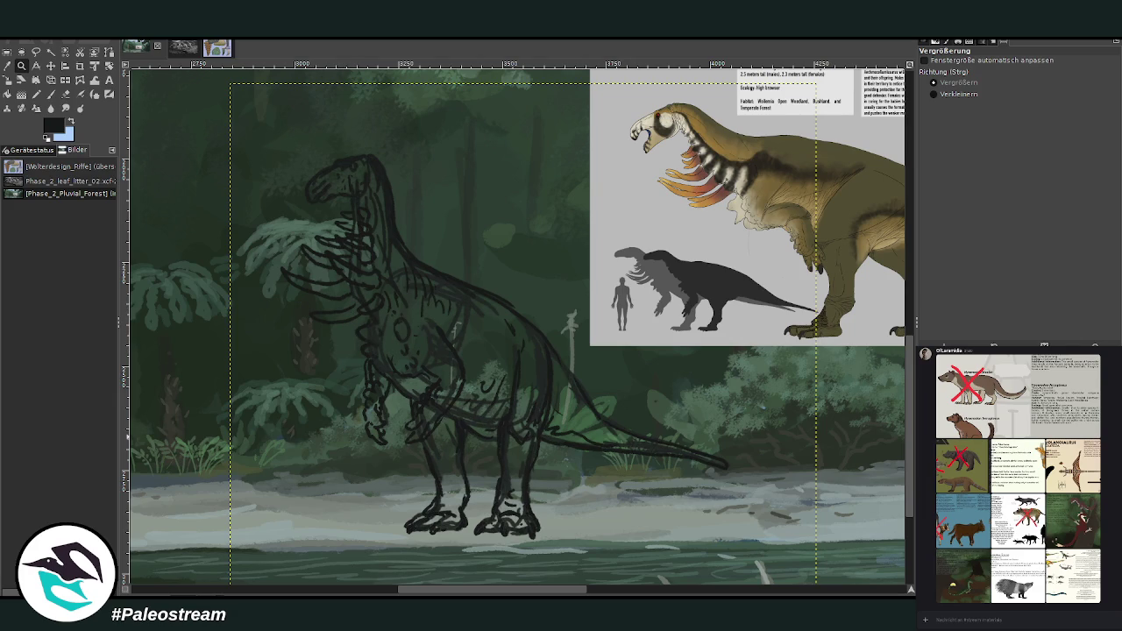
- Scale the duplicate creature sketch from 1413x1264 to 1295x1158 and move it further right
{"action": "left_click", "coordinate": [51, 66]}
{"action": "mouse_move", "coordinate": [552, 373]}
{"action": "left_mouse_down"}
{"action": "mouse_move", "coordinate": [664, 383]}
{"action": "mouse_move", "coordinate": [638, 348]}
{"action": "left_mouse_up"}
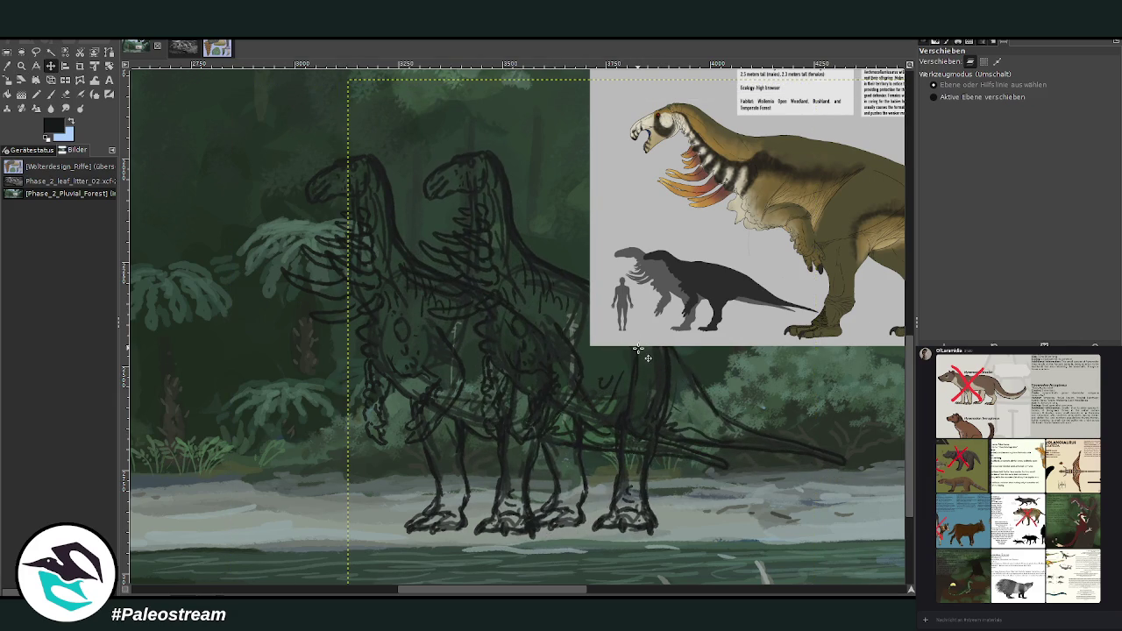
{"action": "key", "text": "shift+s"}
{"action": "left_click_drag", "start_coordinate": [908, 418], "coordinate": [910, 389]}
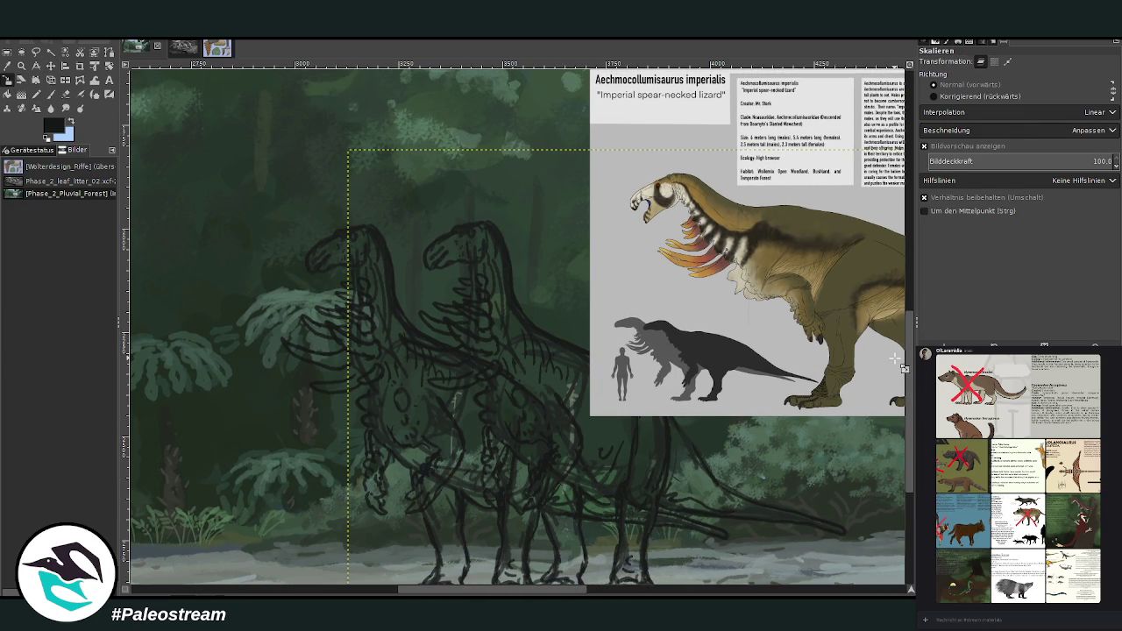
{"action": "left_click", "coordinate": [548, 446]}
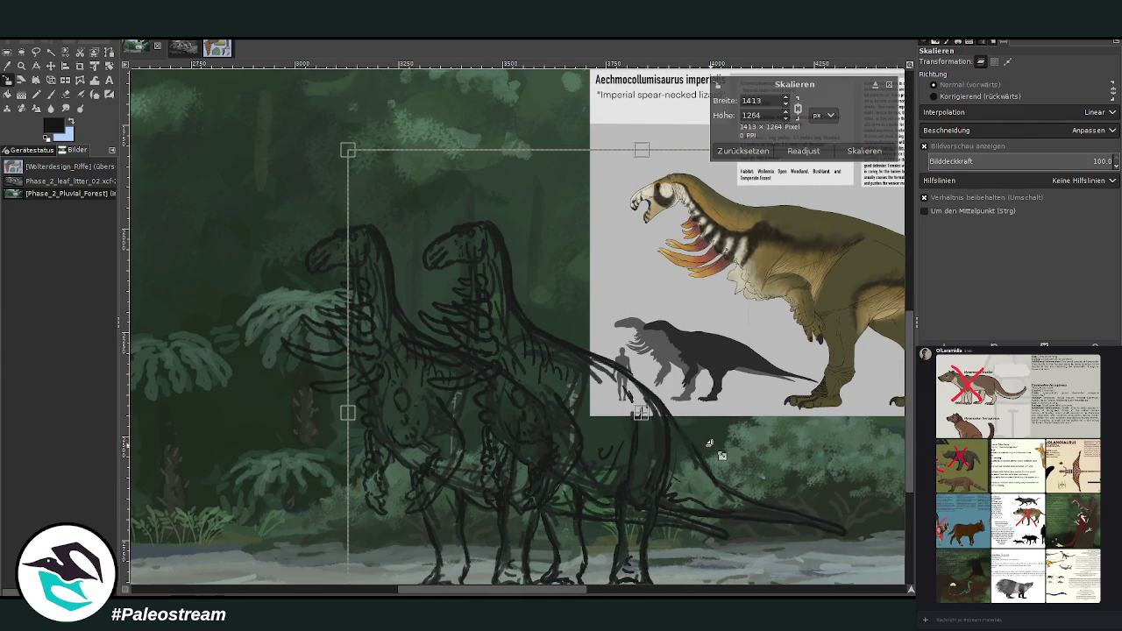
{"action": "left_click_drag", "start_coordinate": [708, 444], "coordinate": [683, 412]}
{"action": "scroll", "coordinate": [734, 248], "scroll_direction": "down", "scroll_amount": 2}
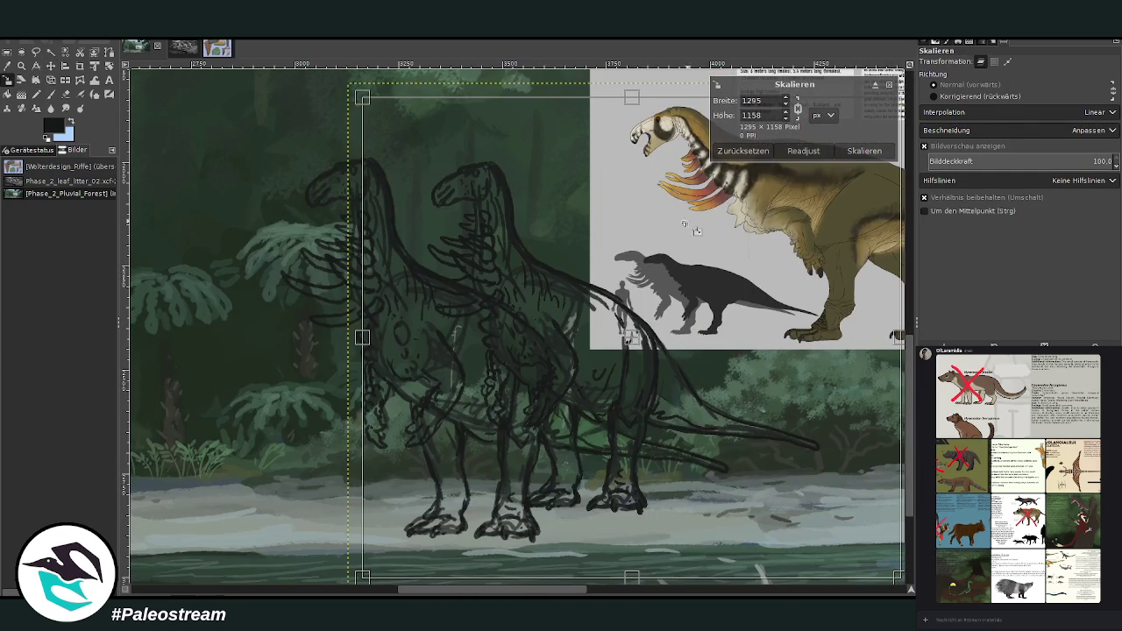
{"action": "left_click_drag", "start_coordinate": [641, 349], "coordinate": [637, 369]}
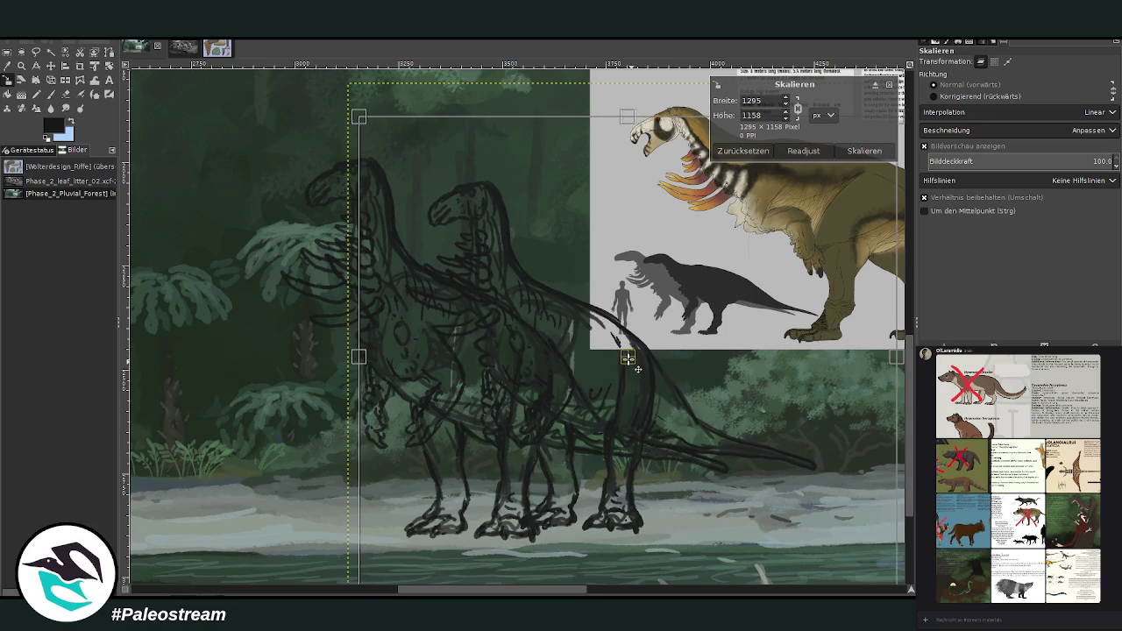
{"action": "left_click", "coordinate": [864, 151]}
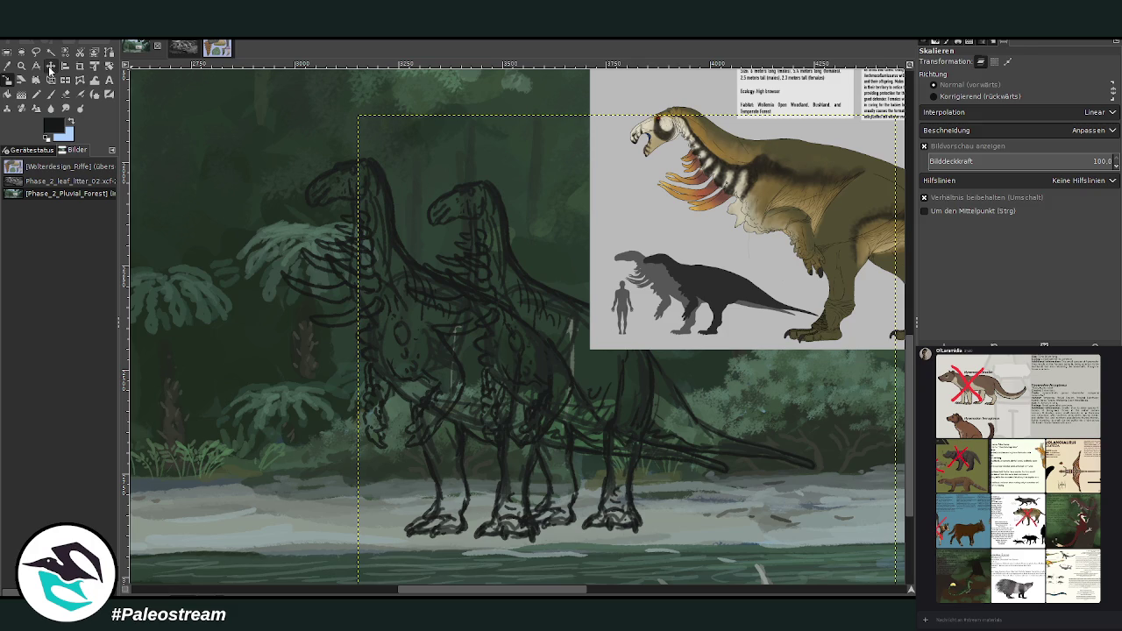
{"action": "left_click", "coordinate": [50, 66]}
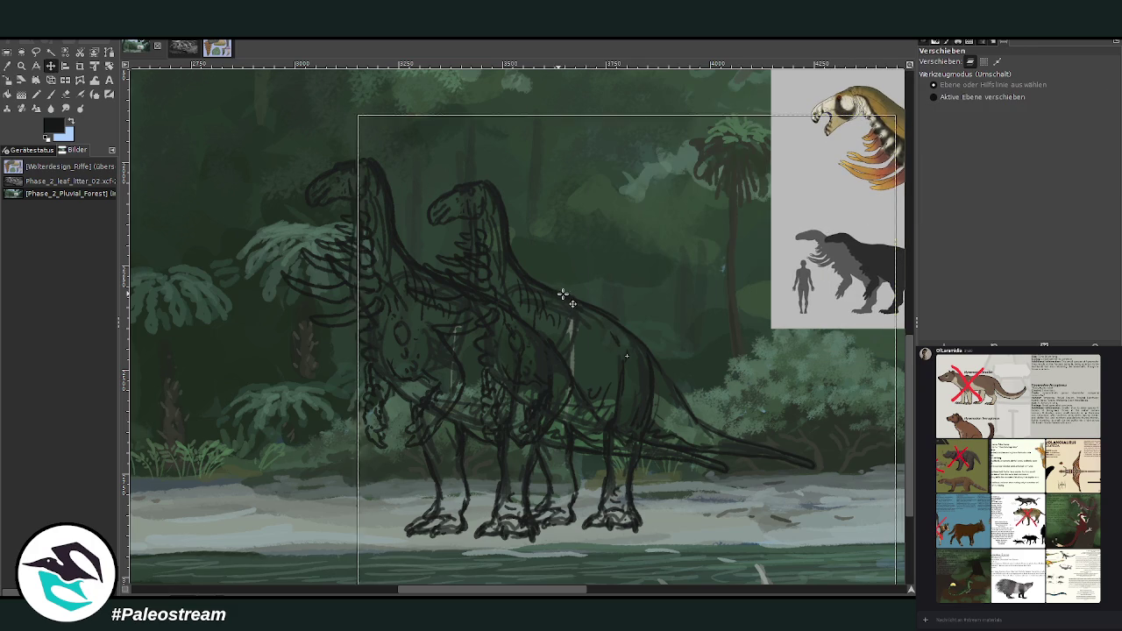
{"action": "left_click_drag", "start_coordinate": [560, 292], "coordinate": [684, 301]}
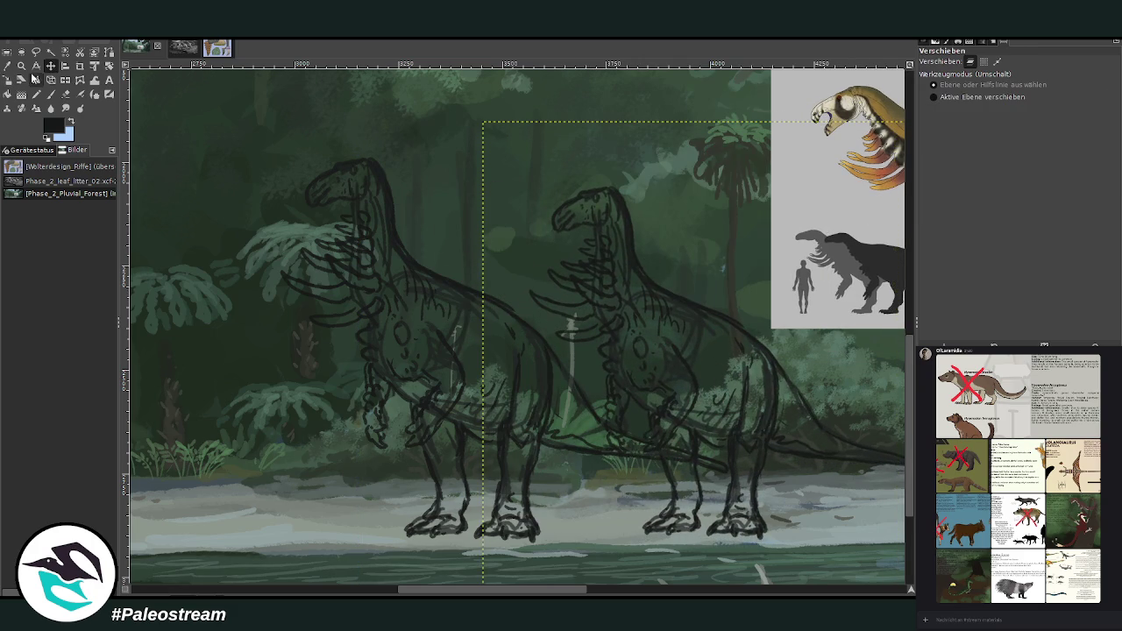
- Zoom in and erase the second creature's head and neck, then set the Paintbrush to size 36
{"action": "left_click", "coordinate": [21, 66]}
{"action": "left_click_drag", "start_coordinate": [477, 126], "coordinate": [794, 491]}
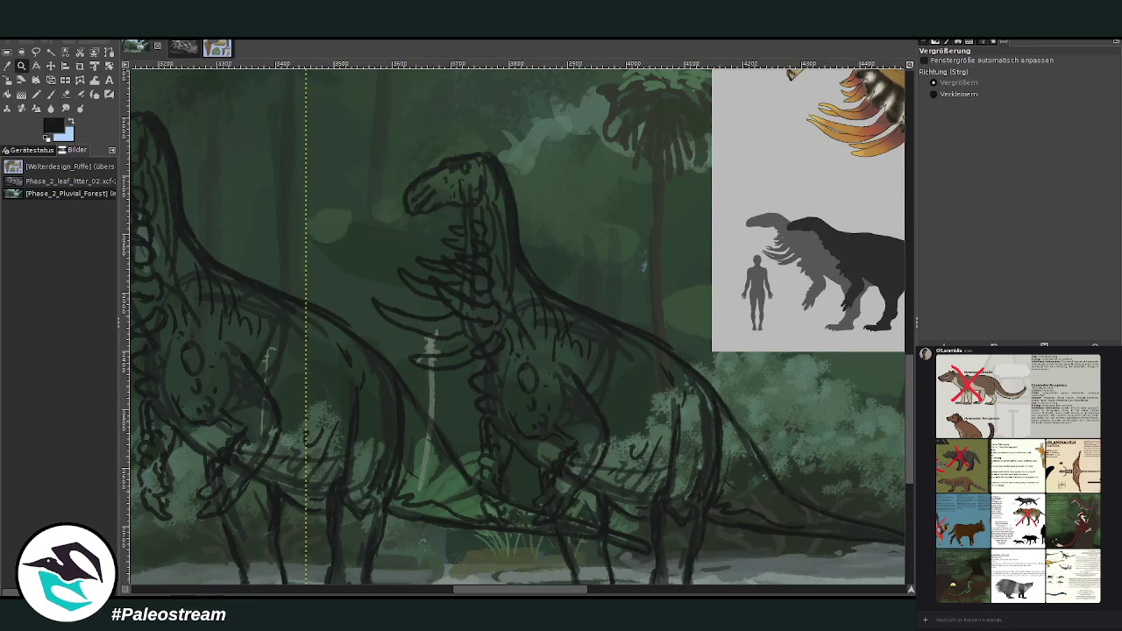
{"action": "left_click", "coordinate": [65, 107]}
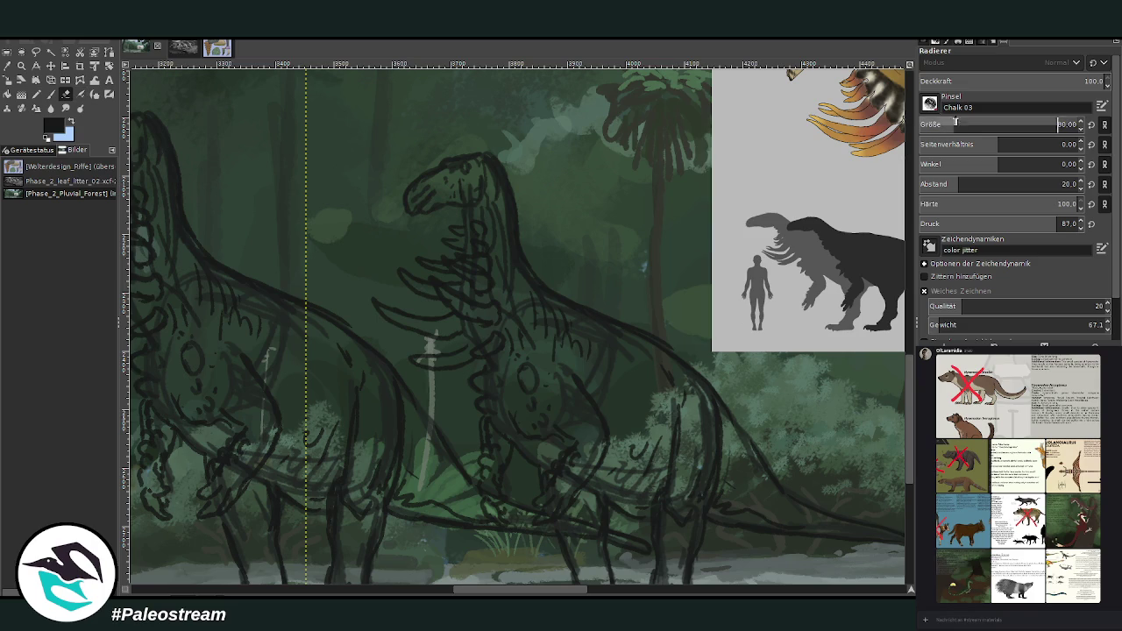
{"action": "mouse_move", "coordinate": [463, 218]}
{"action": "left_mouse_down"}
{"action": "mouse_move", "coordinate": [408, 313]}
{"action": "mouse_move", "coordinate": [389, 249]}
{"action": "mouse_move", "coordinate": [514, 325]}
{"action": "mouse_move", "coordinate": [543, 319]}
{"action": "mouse_move", "coordinate": [528, 325]}
{"action": "left_mouse_up"}
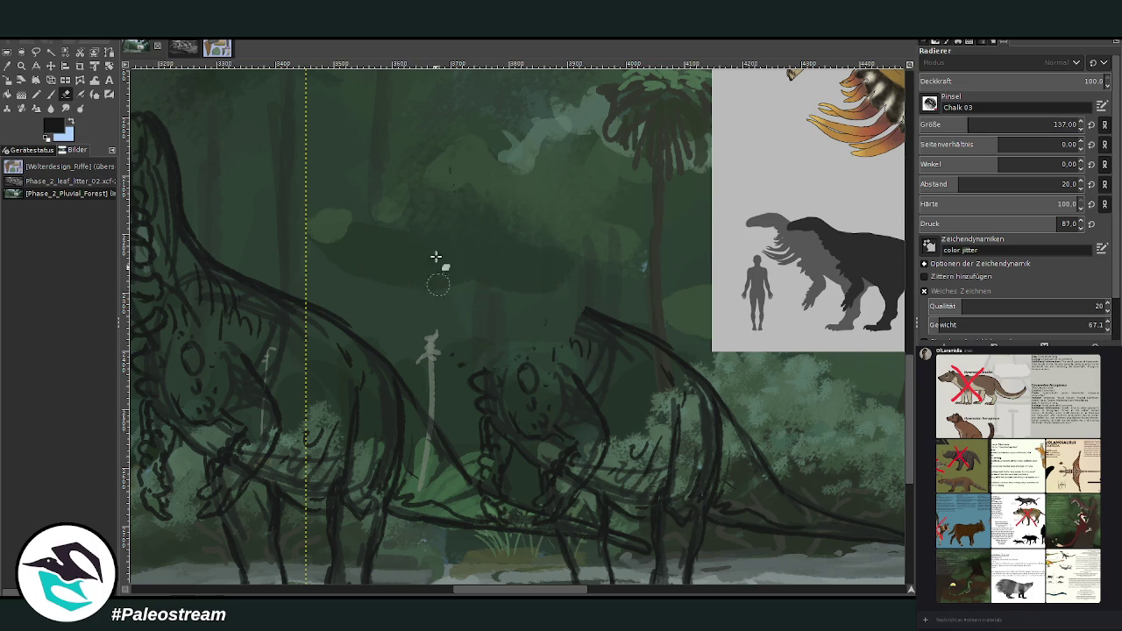
{"action": "scroll", "coordinate": [908, 410], "scroll_direction": "up", "scroll_amount": 3}
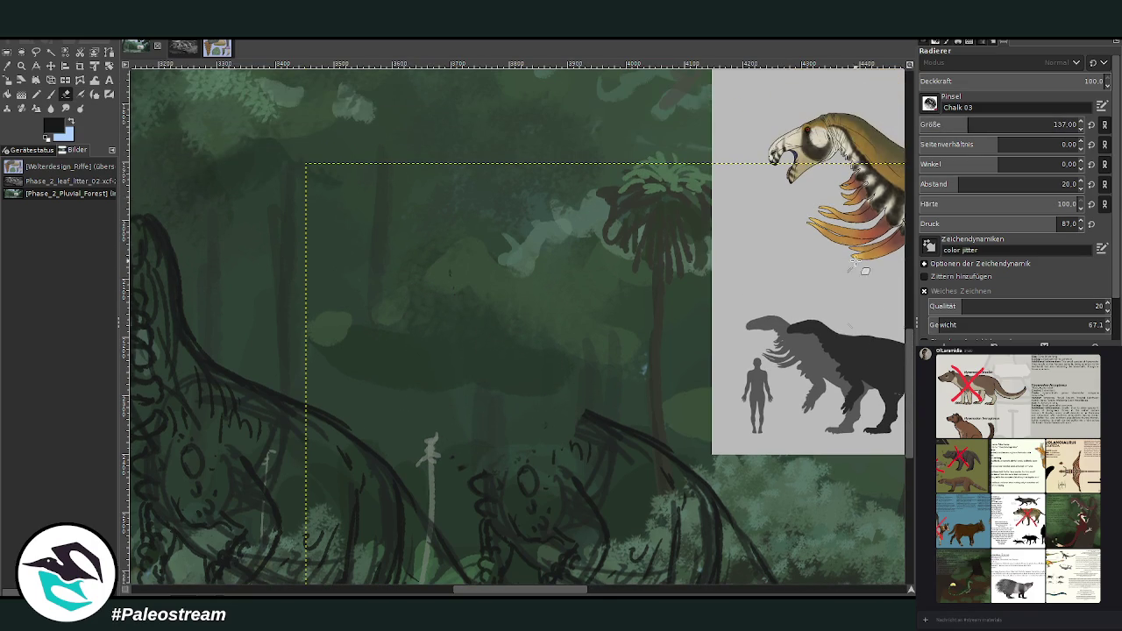
{"action": "key", "text": "p"}
{"action": "left_click_drag", "start_coordinate": [947, 135], "coordinate": [930, 136]}
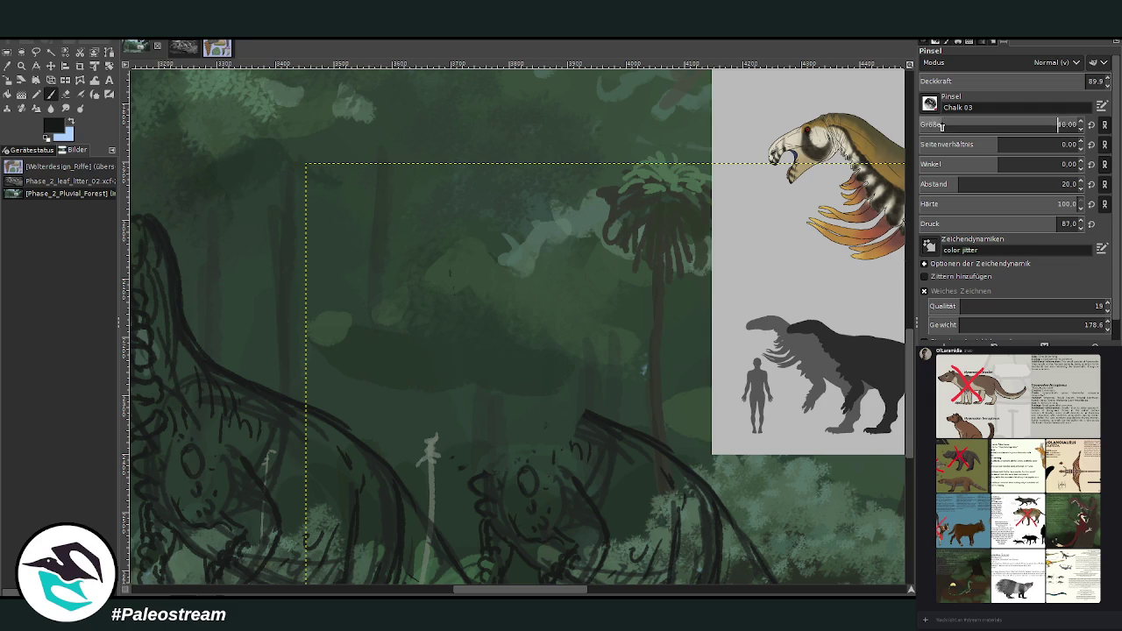
- Sketch the second creature's tall upright neck lines
{"action": "left_click_drag", "start_coordinate": [582, 412], "coordinate": [563, 342]}
{"action": "left_click_drag", "start_coordinate": [489, 401], "coordinate": [496, 326]}
{"action": "left_click_drag", "start_coordinate": [559, 285], "coordinate": [565, 375]}
{"action": "left_click_drag", "start_coordinate": [501, 410], "coordinate": [511, 444]}
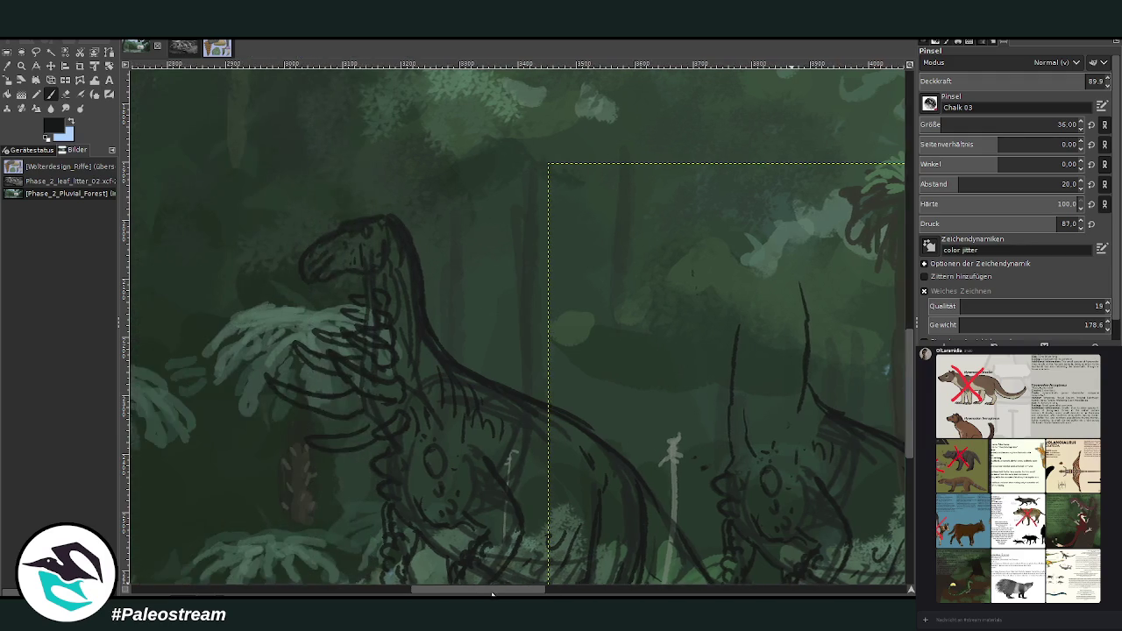
{"action": "left_click_drag", "start_coordinate": [548, 581], "coordinate": [495, 575]}
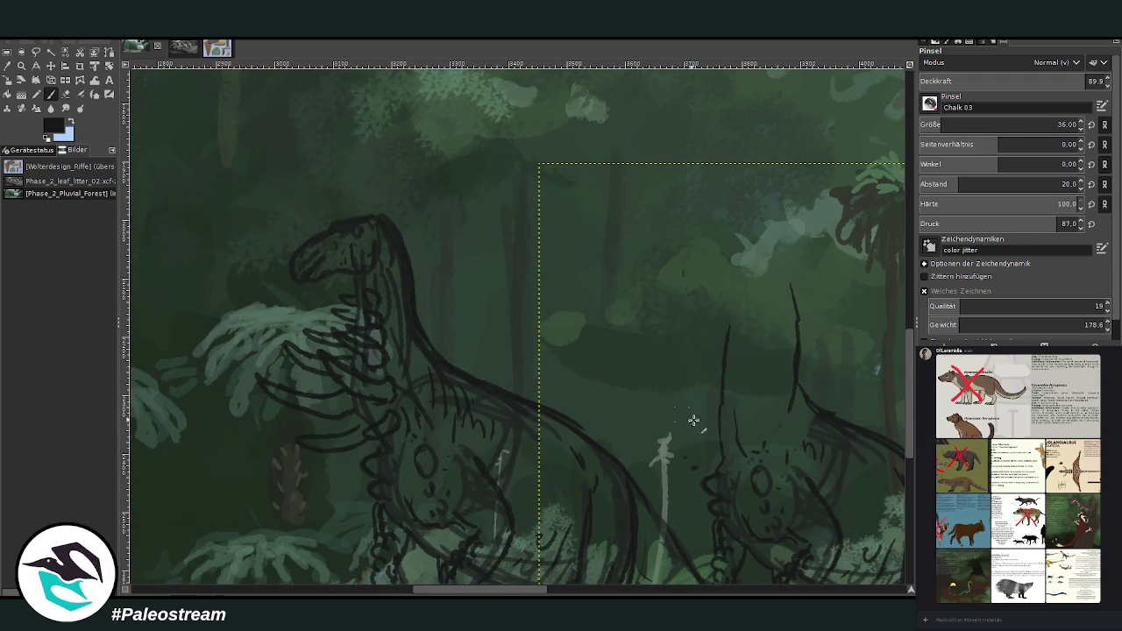
{"action": "left_click_drag", "start_coordinate": [708, 491], "coordinate": [719, 466]}
{"action": "scroll", "coordinate": [408, 581], "scroll_direction": "right", "scroll_amount": 3}
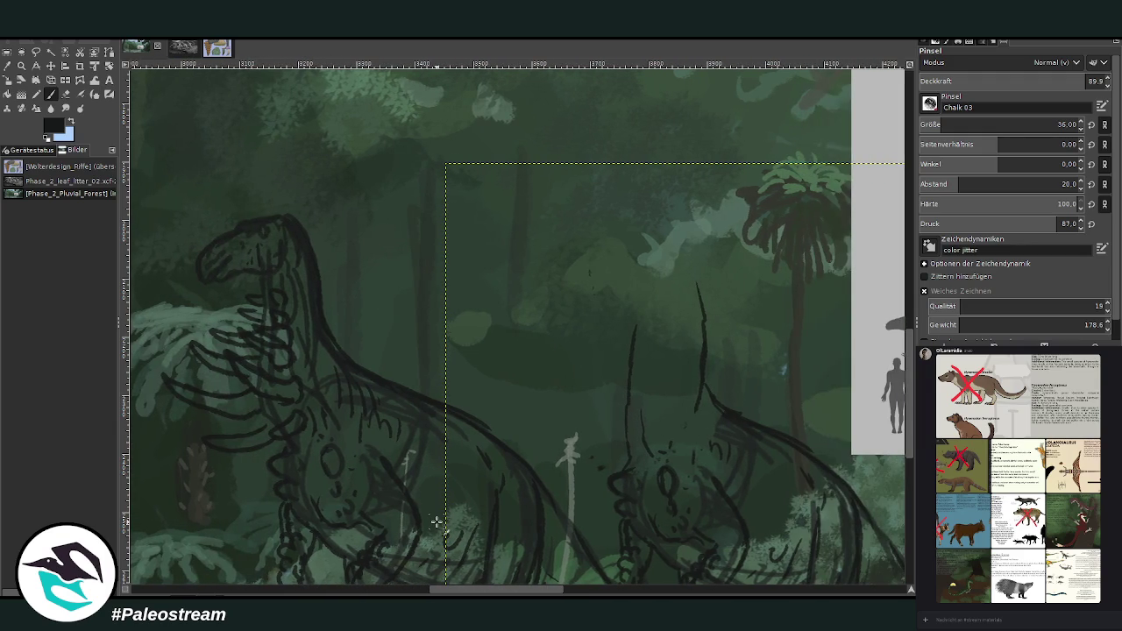
{"action": "left_click_drag", "start_coordinate": [667, 420], "coordinate": [681, 322]}
{"action": "mouse_move", "coordinate": [641, 431]}
{"action": "left_mouse_down"}
{"action": "mouse_move", "coordinate": [642, 266]}
{"action": "mouse_move", "coordinate": [711, 415]}
{"action": "left_mouse_up"}
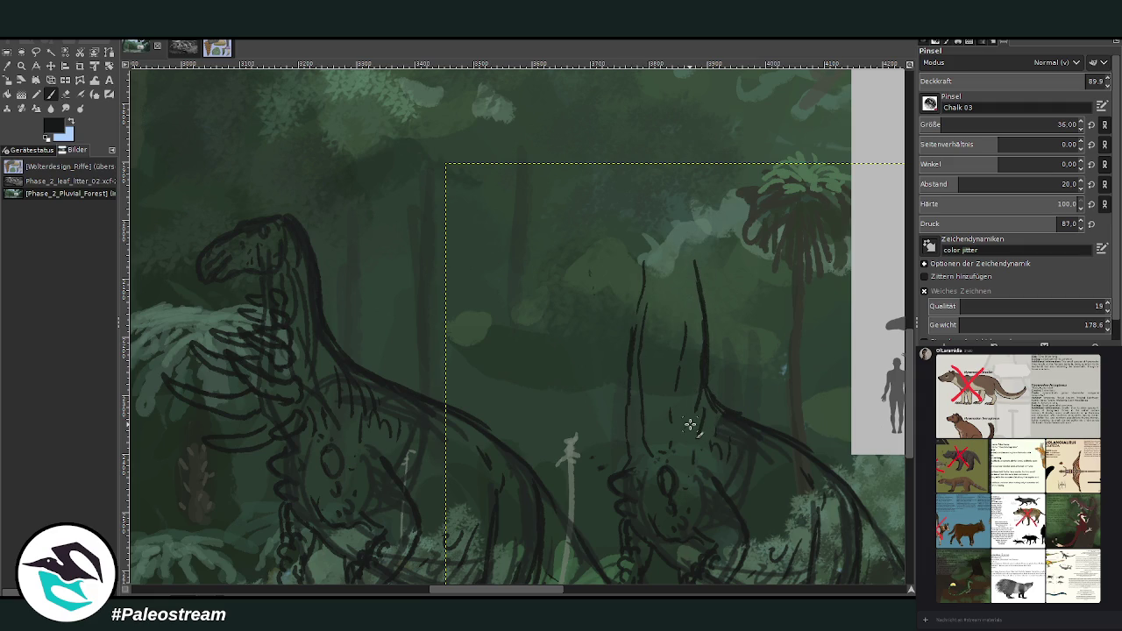
{"action": "scroll", "coordinate": [572, 593], "scroll_direction": "right", "scroll_amount": 5}
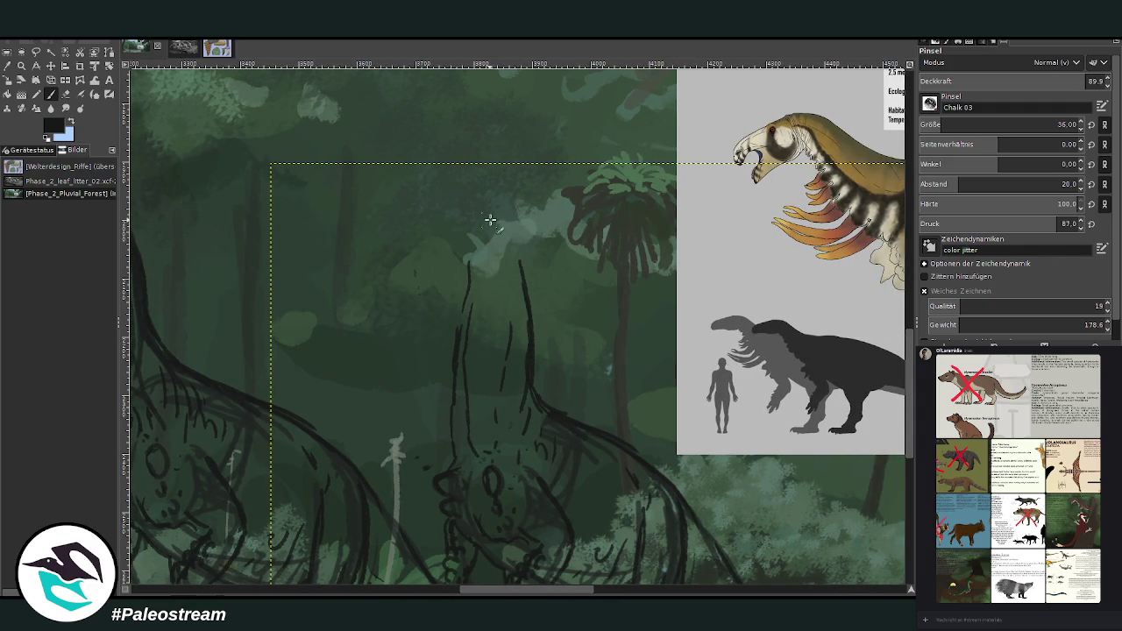
- Draw a rounded front-facing head with mouth and chin atop the neck
{"action": "left_click_drag", "start_coordinate": [474, 224], "coordinate": [509, 231]}
{"action": "left_click_drag", "start_coordinate": [491, 220], "coordinate": [497, 229]}
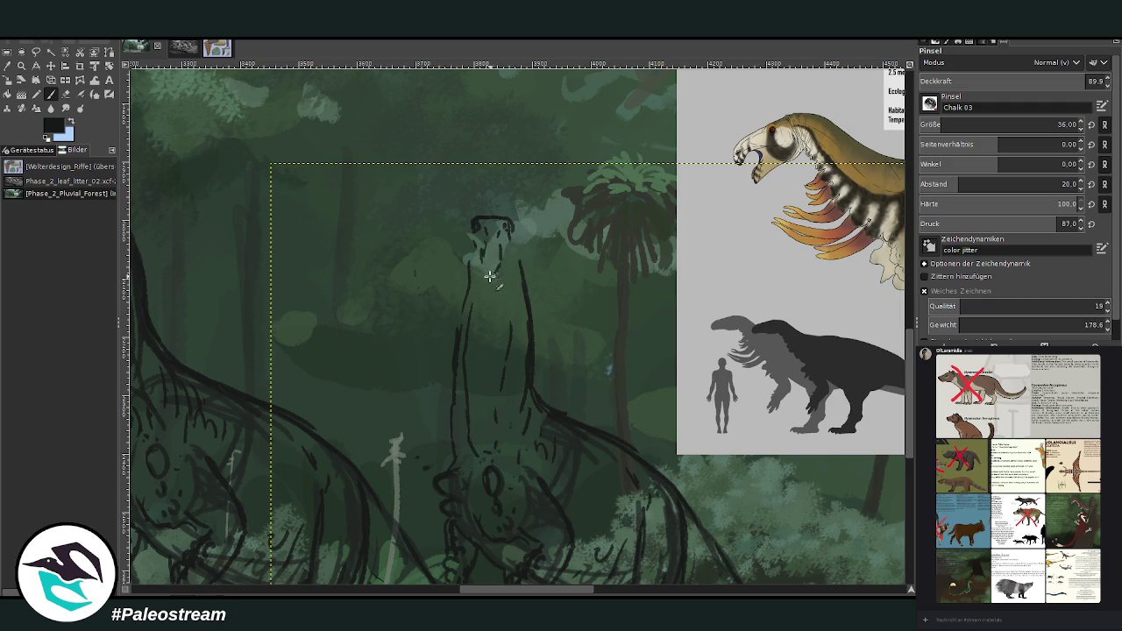
{"action": "mouse_move", "coordinate": [478, 239]}
{"action": "left_mouse_down"}
{"action": "mouse_move", "coordinate": [497, 277]}
{"action": "mouse_move", "coordinate": [488, 259]}
{"action": "mouse_move", "coordinate": [519, 259]}
{"action": "left_mouse_up"}
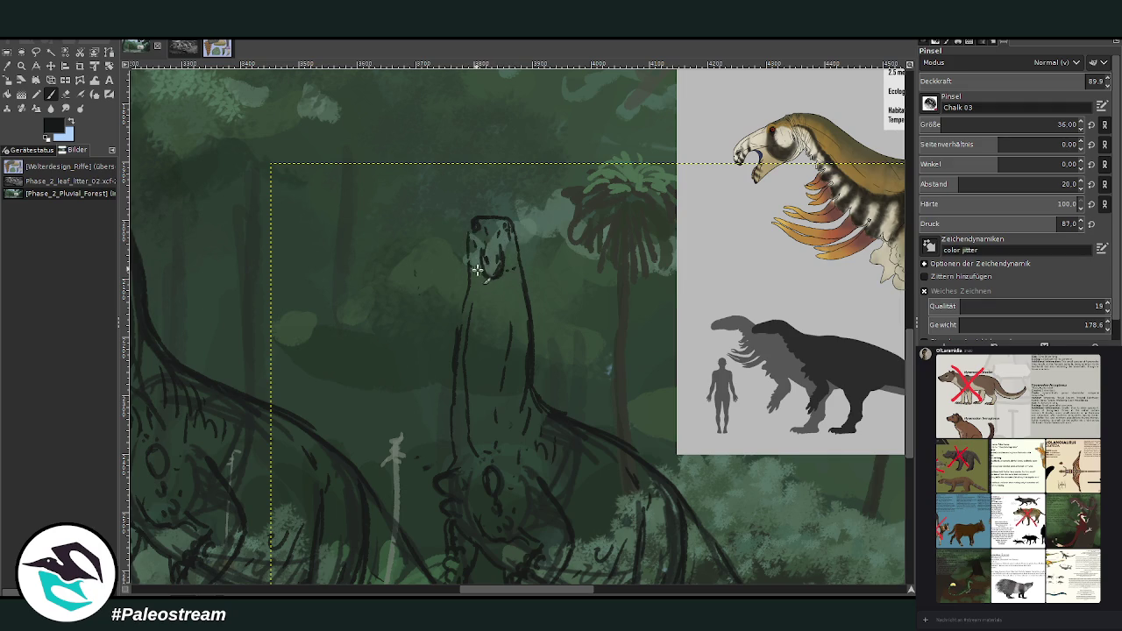
{"action": "left_click_drag", "start_coordinate": [486, 283], "coordinate": [476, 268]}
{"action": "left_click_drag", "start_coordinate": [464, 241], "coordinate": [506, 263]}
- Add curved spikes on both sides of the neck and hatch its left side
{"action": "mouse_move", "coordinate": [521, 307]}
{"action": "left_mouse_down"}
{"action": "mouse_move", "coordinate": [506, 305]}
{"action": "mouse_move", "coordinate": [526, 351]}
{"action": "left_mouse_up"}
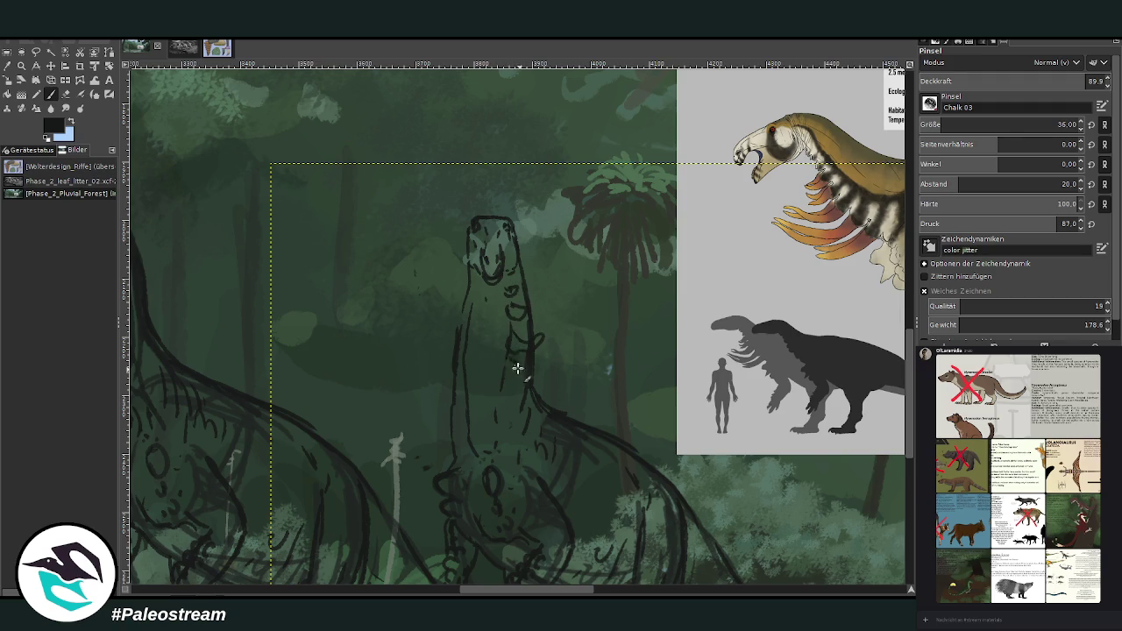
{"action": "mouse_move", "coordinate": [546, 371]}
{"action": "left_mouse_down"}
{"action": "mouse_move", "coordinate": [566, 354]}
{"action": "mouse_move", "coordinate": [526, 387]}
{"action": "mouse_move", "coordinate": [526, 441]}
{"action": "mouse_move", "coordinate": [501, 407]}
{"action": "left_mouse_up"}
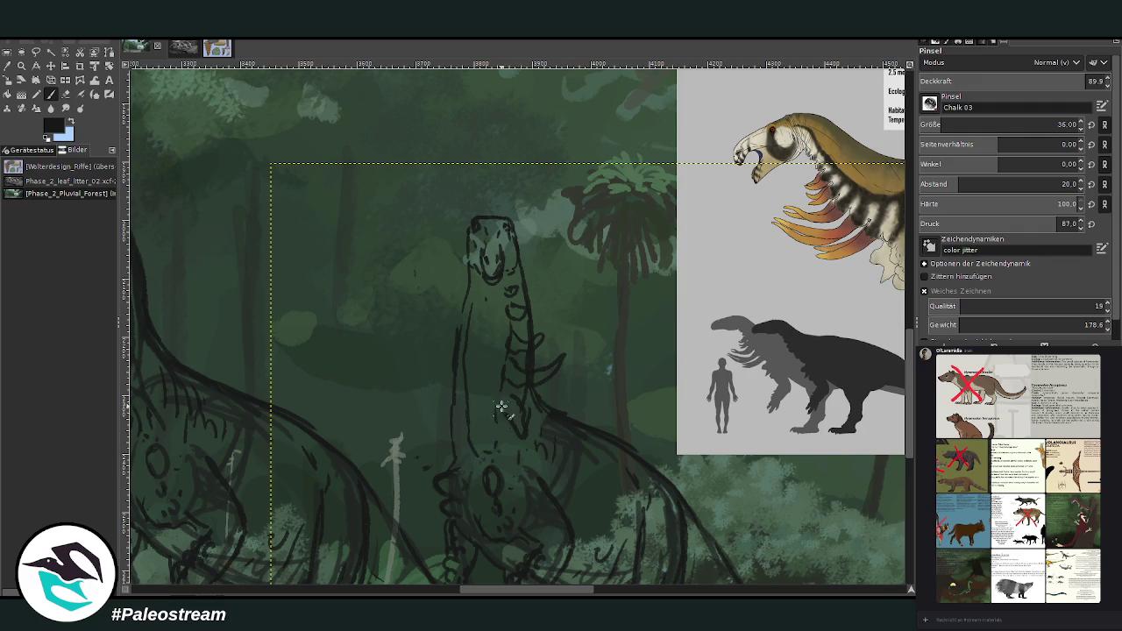
{"action": "left_click_drag", "start_coordinate": [484, 585], "coordinate": [466, 586]}
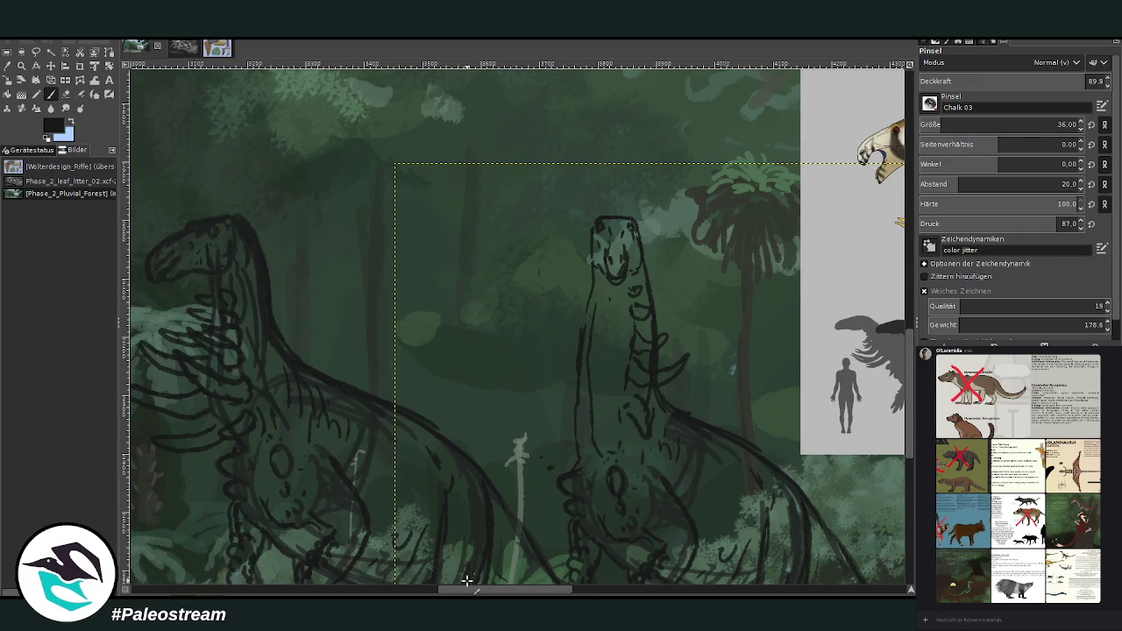
{"action": "mouse_move", "coordinate": [590, 302]}
{"action": "left_mouse_down"}
{"action": "mouse_move", "coordinate": [582, 293]}
{"action": "mouse_move", "coordinate": [591, 313]}
{"action": "mouse_move", "coordinate": [576, 352]}
{"action": "left_mouse_up"}
{"action": "left_click_drag", "start_coordinate": [531, 323], "coordinate": [586, 364]}
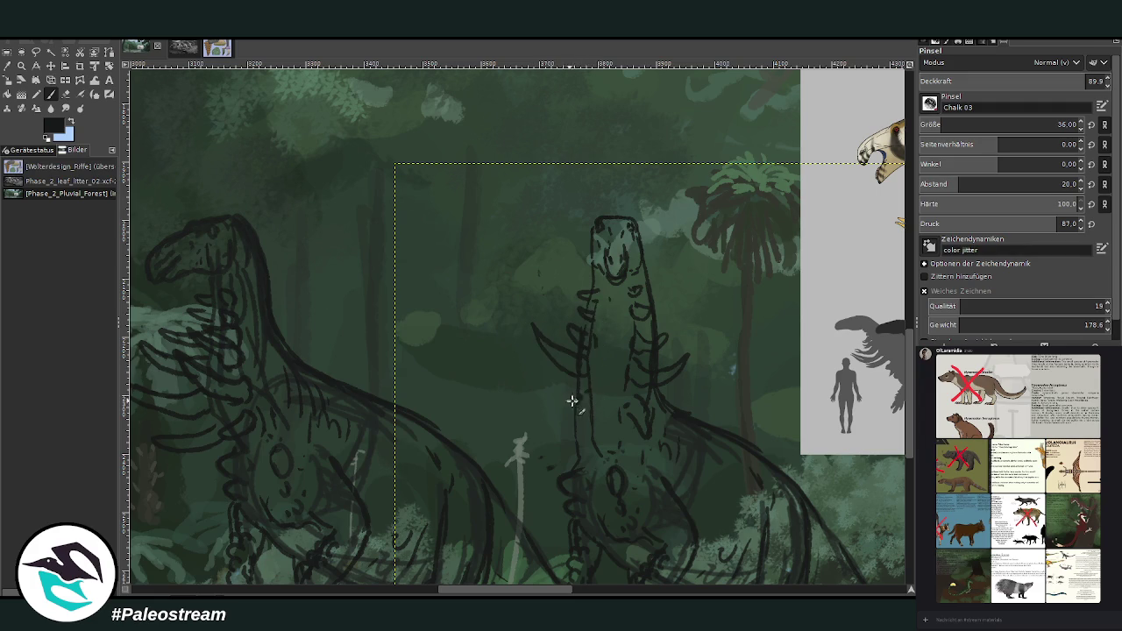
{"action": "left_click_drag", "start_coordinate": [543, 401], "coordinate": [584, 413]}
{"action": "left_click_drag", "start_coordinate": [534, 594], "coordinate": [559, 594]}
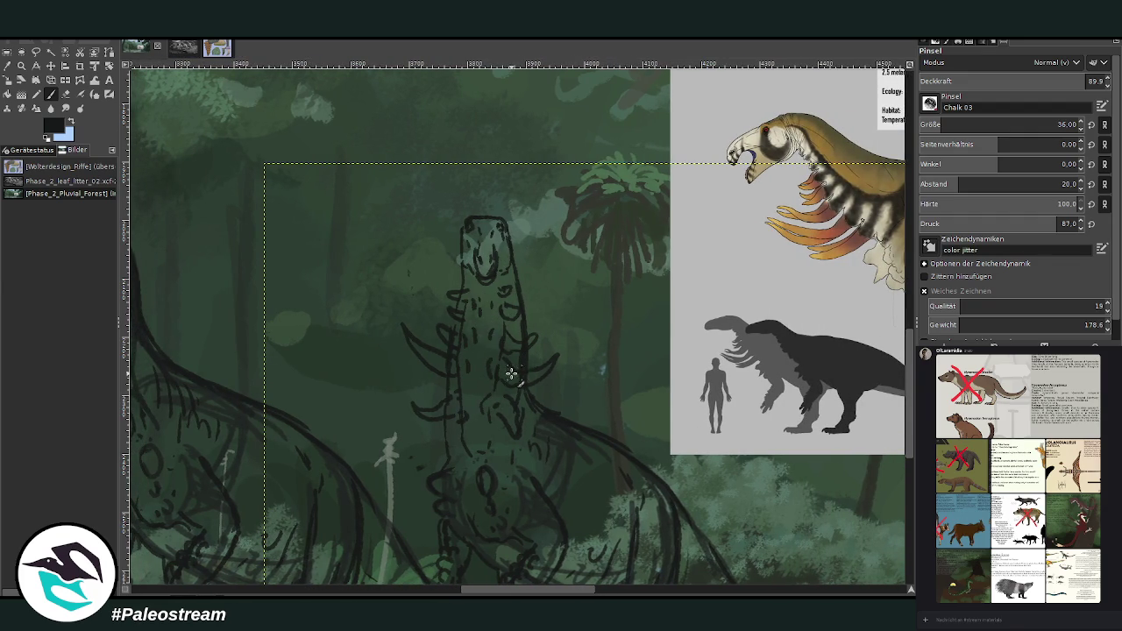
{"action": "key", "text": "shift+e"}
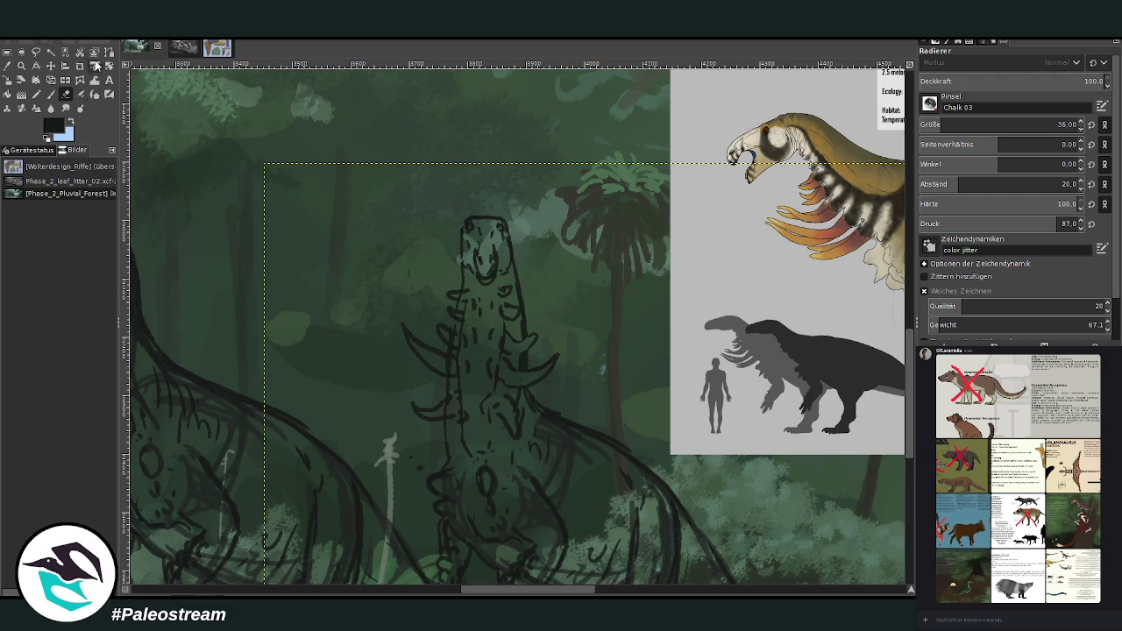
- Hatch the creature's right side and erase shading under the left neck spike
{"action": "key", "text": "p"}
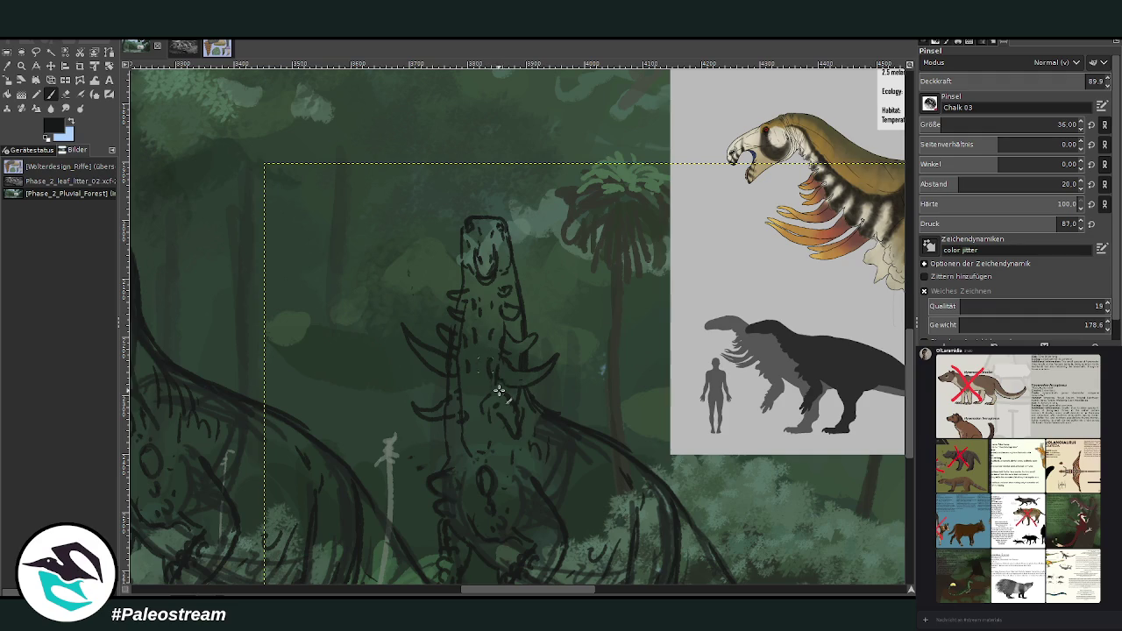
{"action": "mouse_move", "coordinate": [561, 465]}
{"action": "left_mouse_down"}
{"action": "mouse_move", "coordinate": [571, 479]}
{"action": "mouse_move", "coordinate": [554, 506]}
{"action": "left_mouse_up"}
{"action": "scroll", "coordinate": [628, 272], "scroll_direction": "down", "scroll_amount": 5}
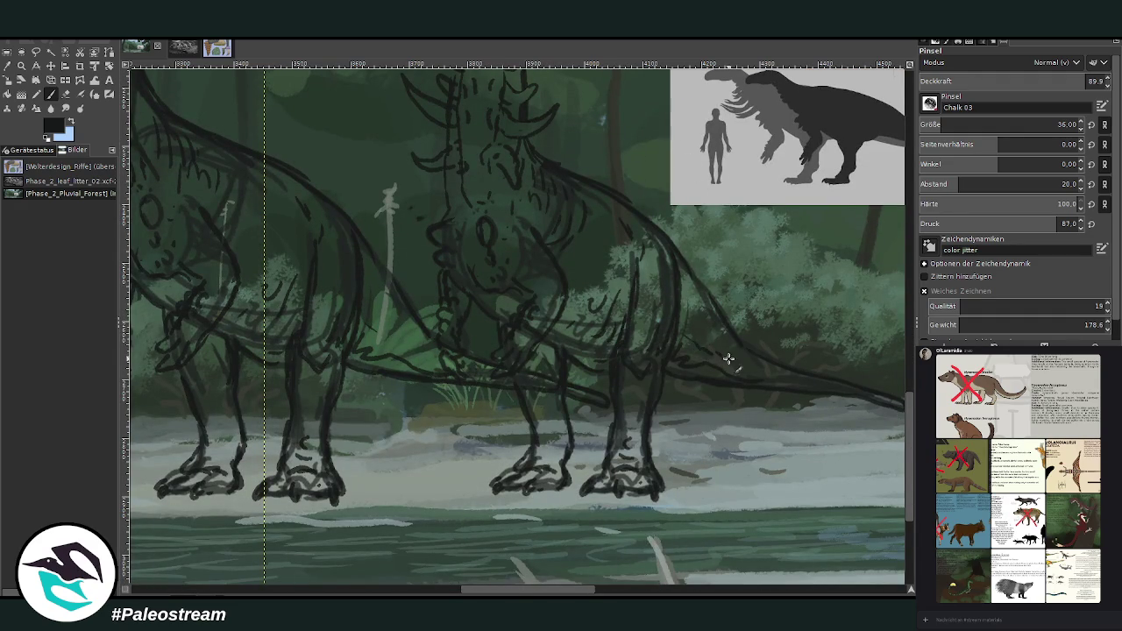
{"action": "scroll", "coordinate": [478, 110], "scroll_direction": "up", "scroll_amount": 3}
{"action": "key", "text": "shift+e"}
{"action": "left_click_drag", "start_coordinate": [434, 271], "coordinate": [453, 258]}
- Redraw and lighten the back line, then zoom in on both sketches
{"action": "left_click", "coordinate": [49, 93]}
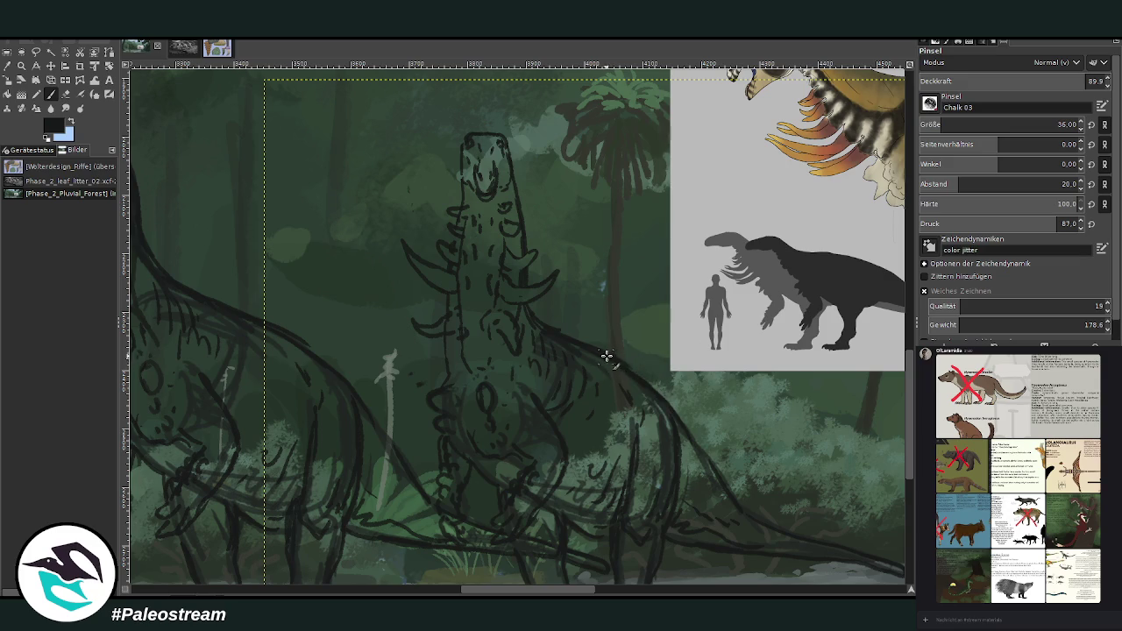
{"action": "left_click_drag", "start_coordinate": [664, 406], "coordinate": [705, 477]}
{"action": "key", "text": "shift+e"}
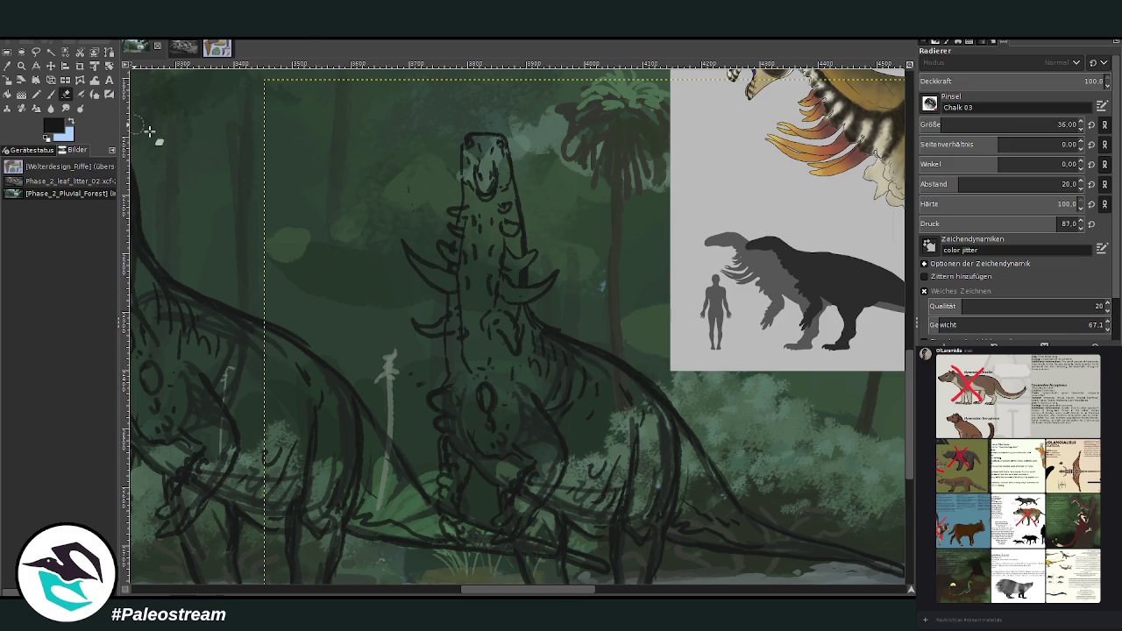
{"action": "mouse_move", "coordinate": [580, 354]}
{"action": "left_mouse_down"}
{"action": "mouse_move", "coordinate": [631, 380]}
{"action": "mouse_move", "coordinate": [676, 426]}
{"action": "mouse_move", "coordinate": [666, 487]}
{"action": "left_mouse_up"}
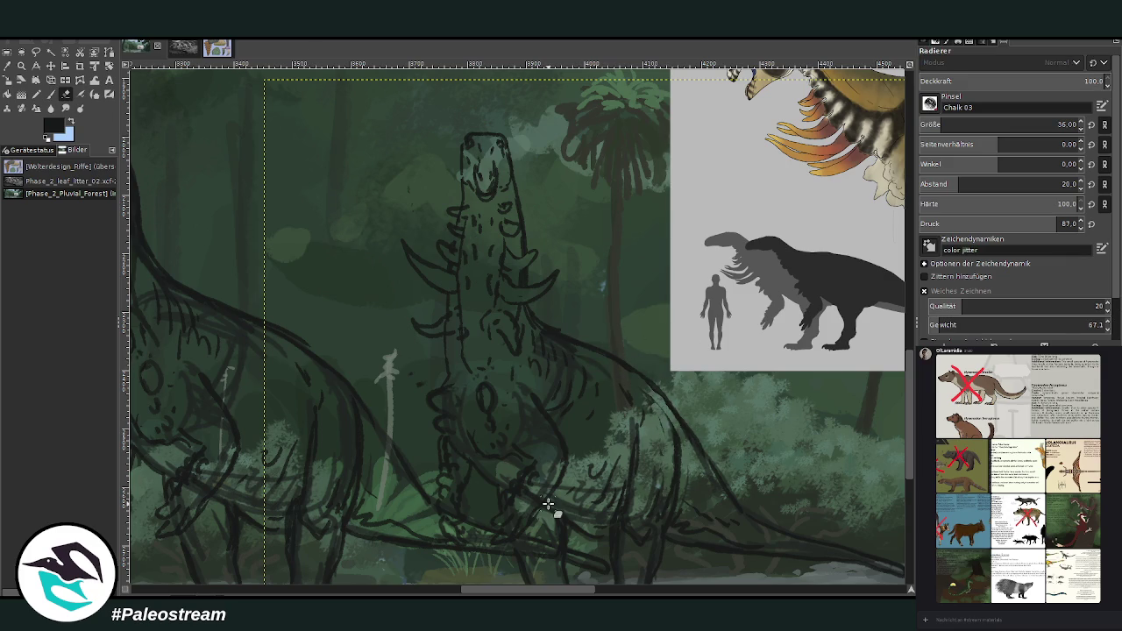
{"action": "scroll", "coordinate": [547, 503], "scroll_direction": "down", "scroll_amount": 2}
{"action": "scroll", "coordinate": [547, 503], "scroll_direction": "down", "scroll_amount": 1}
{"action": "key", "text": "z"}
{"action": "left_click_drag", "start_coordinate": [361, 329], "coordinate": [652, 569]}
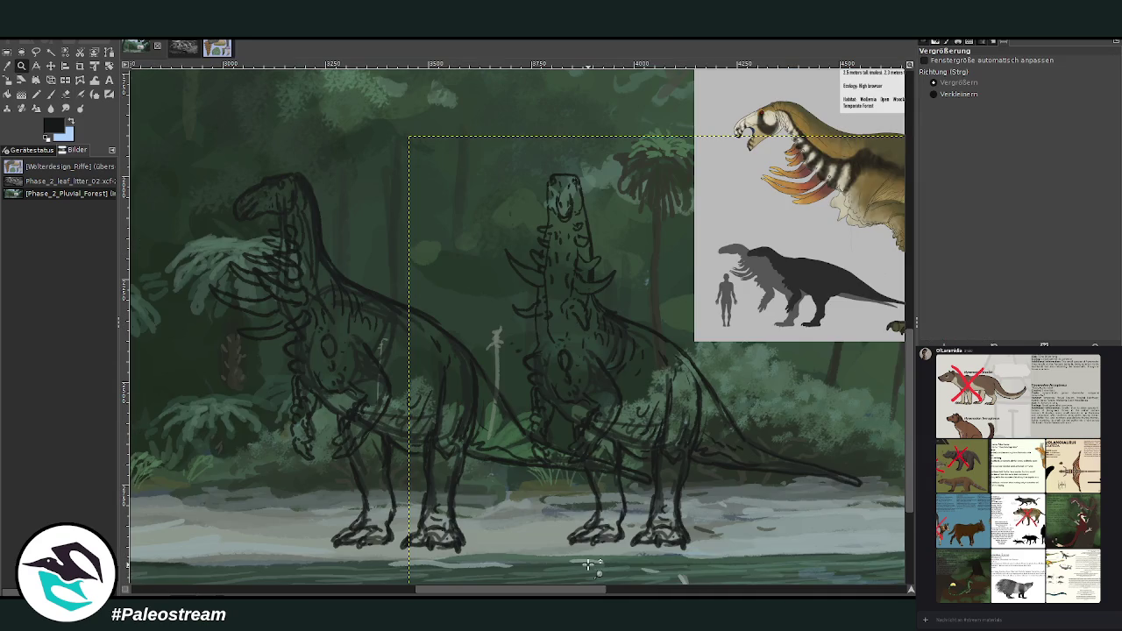
- Scale the spike-necked sketch to 1273×1138 and shift it left over the first creature
{"action": "key", "text": "shift+s"}
{"action": "left_click", "coordinate": [490, 364]}
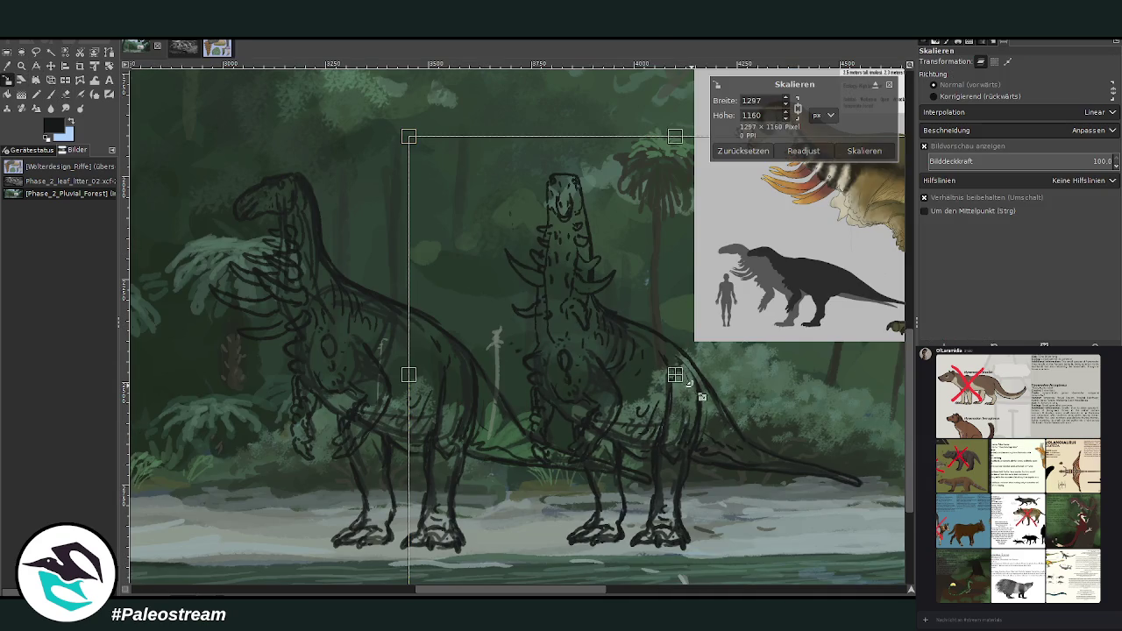
{"action": "mouse_move", "coordinate": [688, 383]}
{"action": "left_mouse_down"}
{"action": "mouse_move", "coordinate": [601, 387]}
{"action": "mouse_move", "coordinate": [578, 426]}
{"action": "left_mouse_up"}
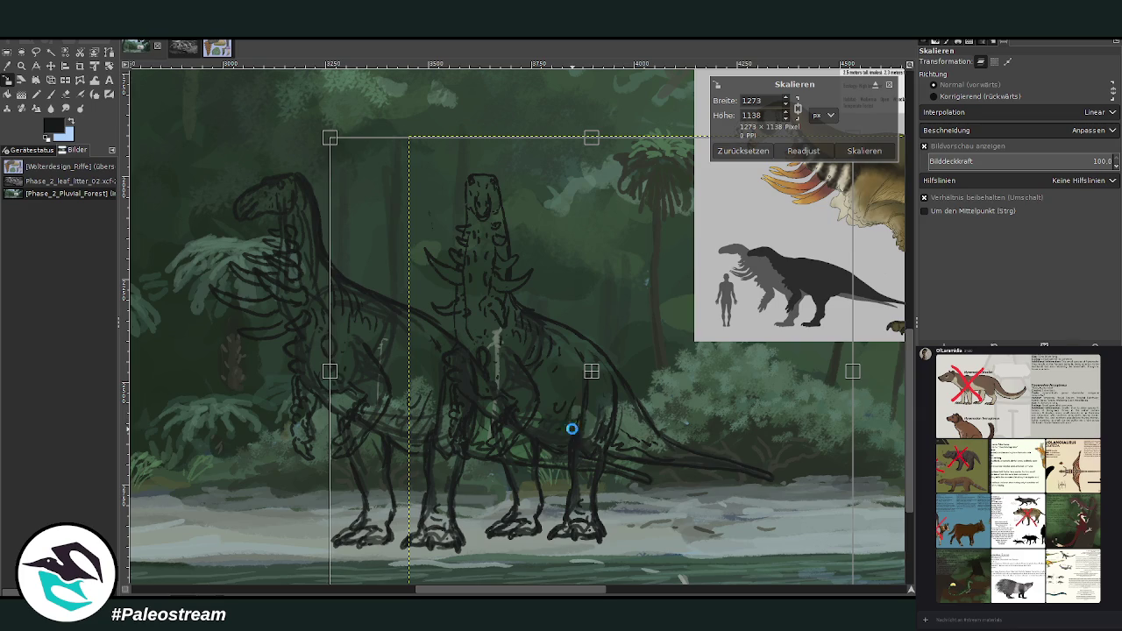
{"action": "key", "text": "Return"}
- Warp the tail tip slightly left so the tail ends shorter
{"action": "left_click", "coordinate": [79, 80]}
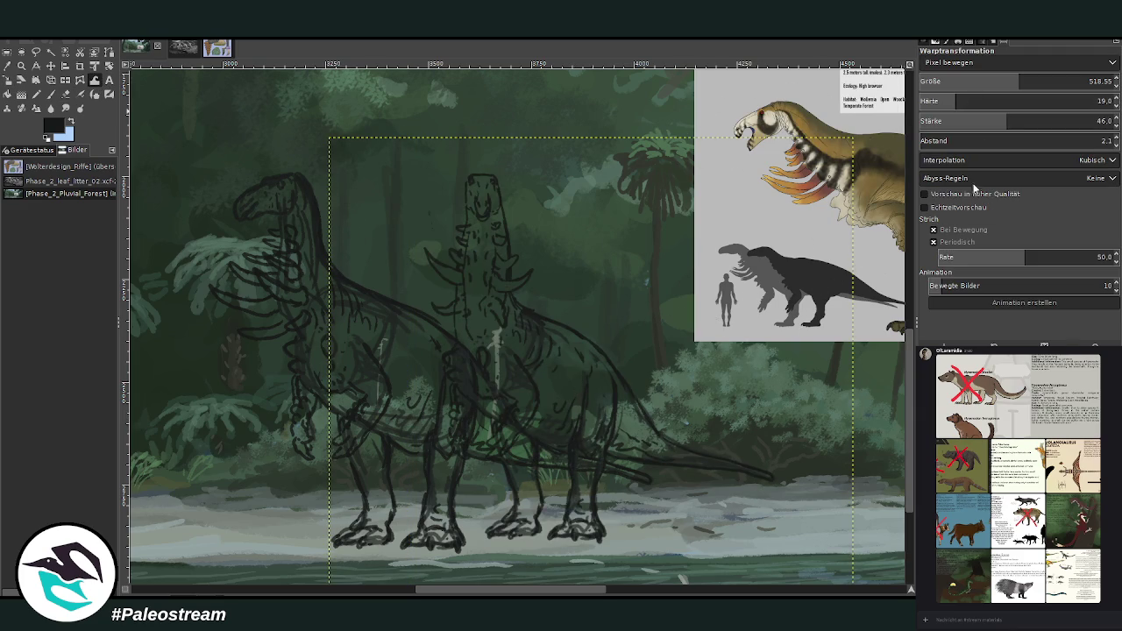
{"action": "mouse_move", "coordinate": [789, 470]}
{"action": "left_mouse_down"}
{"action": "mouse_move", "coordinate": [697, 459]}
{"action": "mouse_move", "coordinate": [766, 476]}
{"action": "mouse_move", "coordinate": [751, 464]}
{"action": "left_mouse_up"}
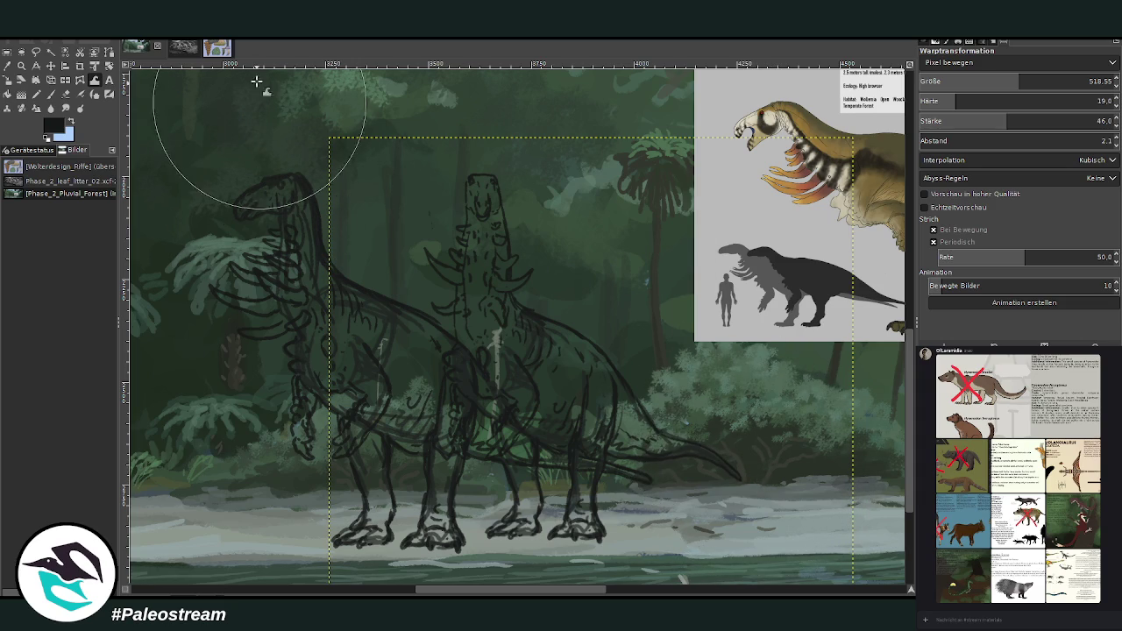
{"action": "left_click", "coordinate": [21, 67]}
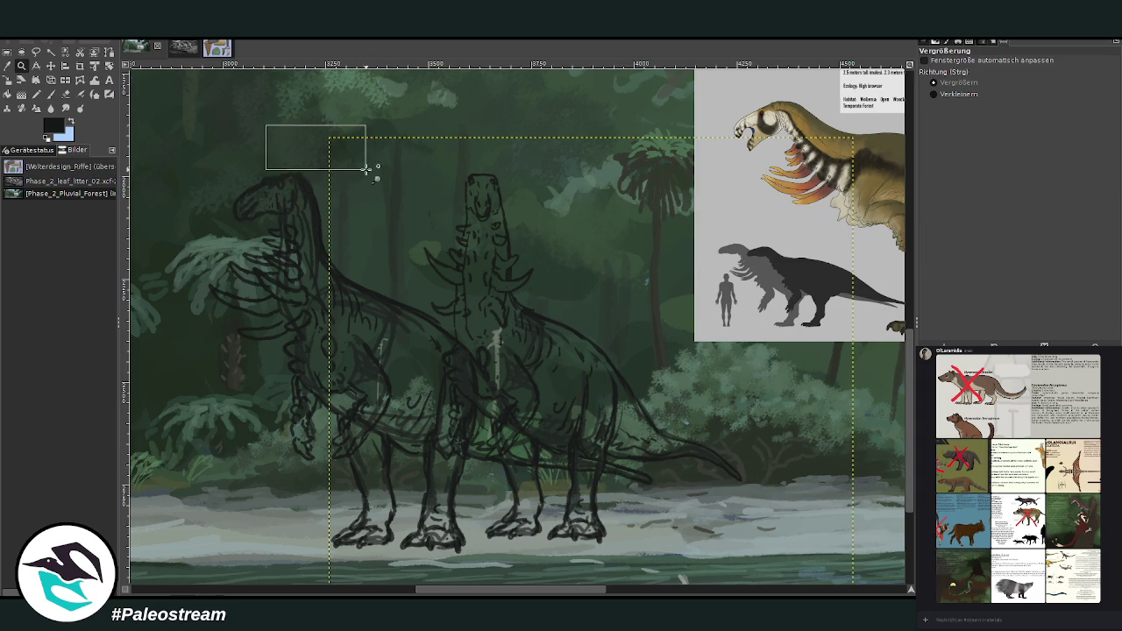
- Zoom in on the sketches, enlarge the eraser to 82, and clear the selection
{"action": "left_click_drag", "start_coordinate": [301, 125], "coordinate": [679, 530]}
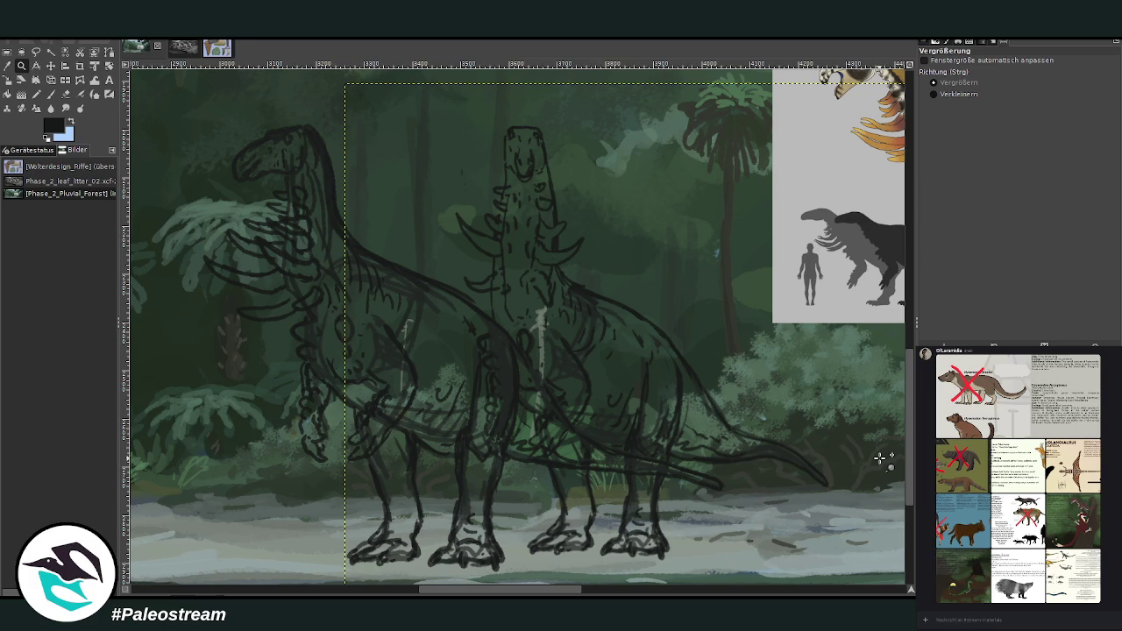
{"action": "left_click", "coordinate": [65, 94]}
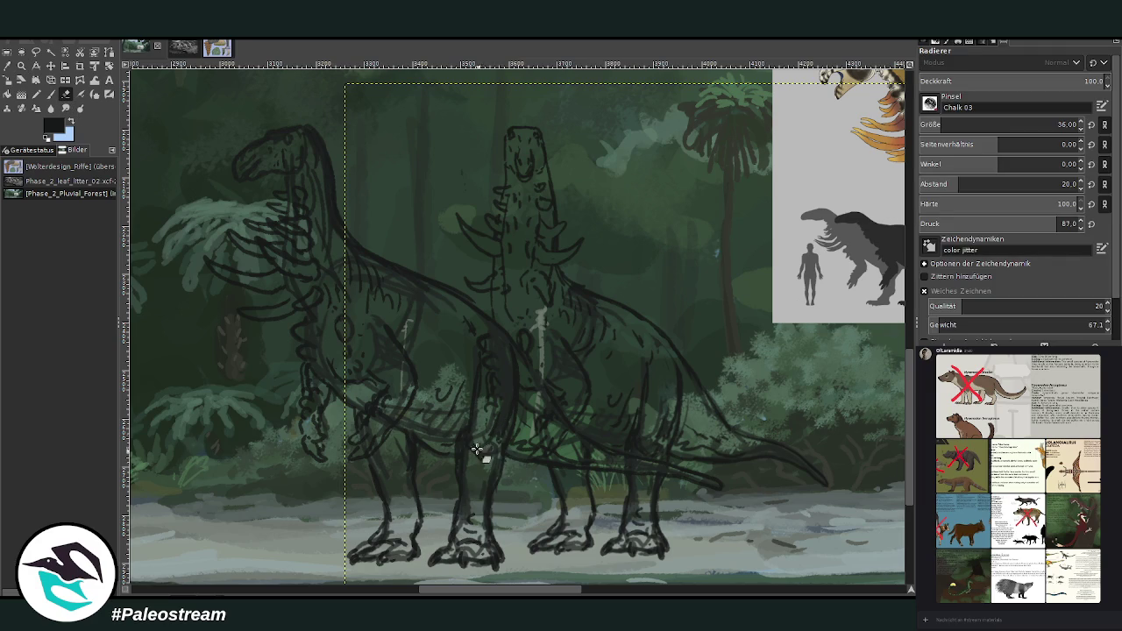
{"action": "key", "text": "bracketright"}
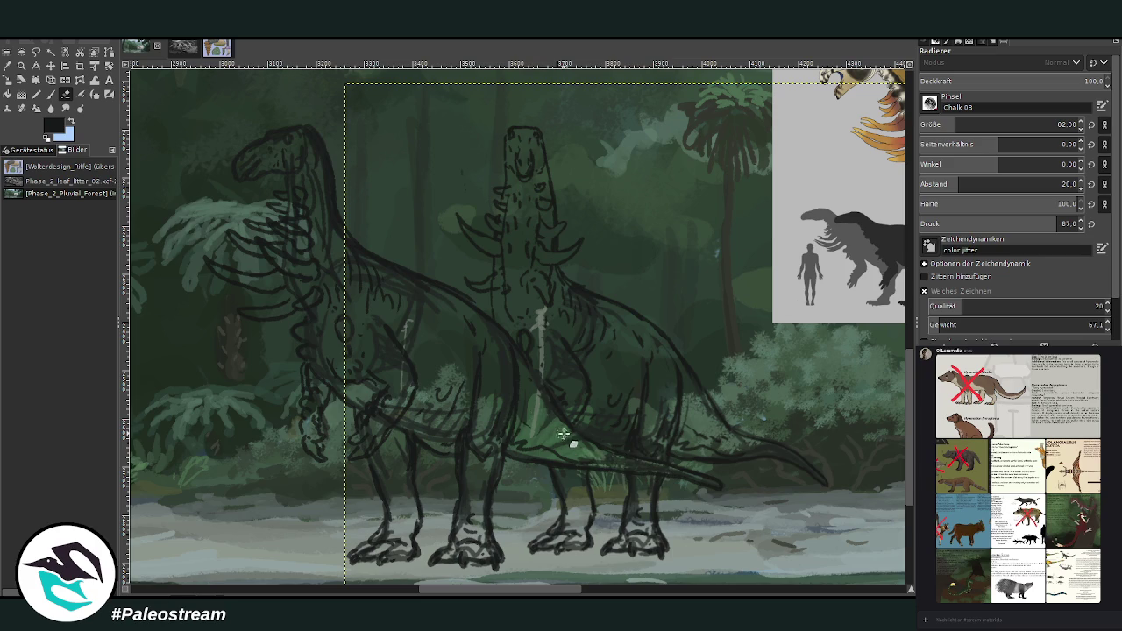
{"action": "scroll", "coordinate": [421, 368], "scroll_direction": "down", "scroll_amount": 1, "text": "ctrl"}
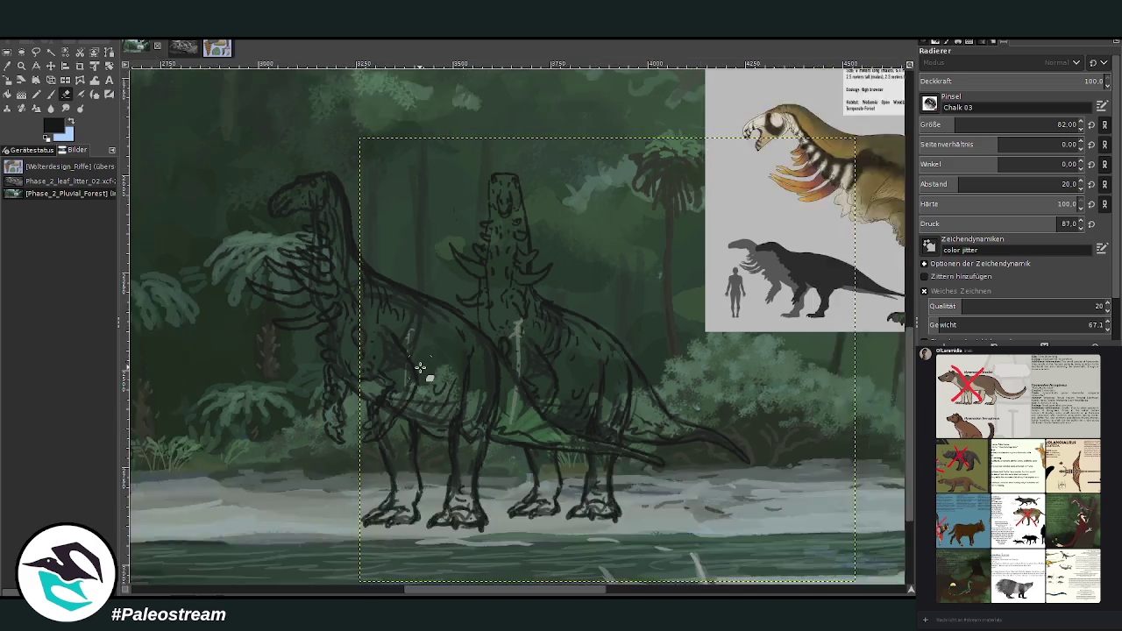
{"action": "scroll", "coordinate": [421, 368], "scroll_direction": "down", "scroll_amount": 2, "text": "ctrl"}
{"action": "key", "text": "z"}
{"action": "left_click_drag", "start_coordinate": [338, 209], "coordinate": [627, 489]}
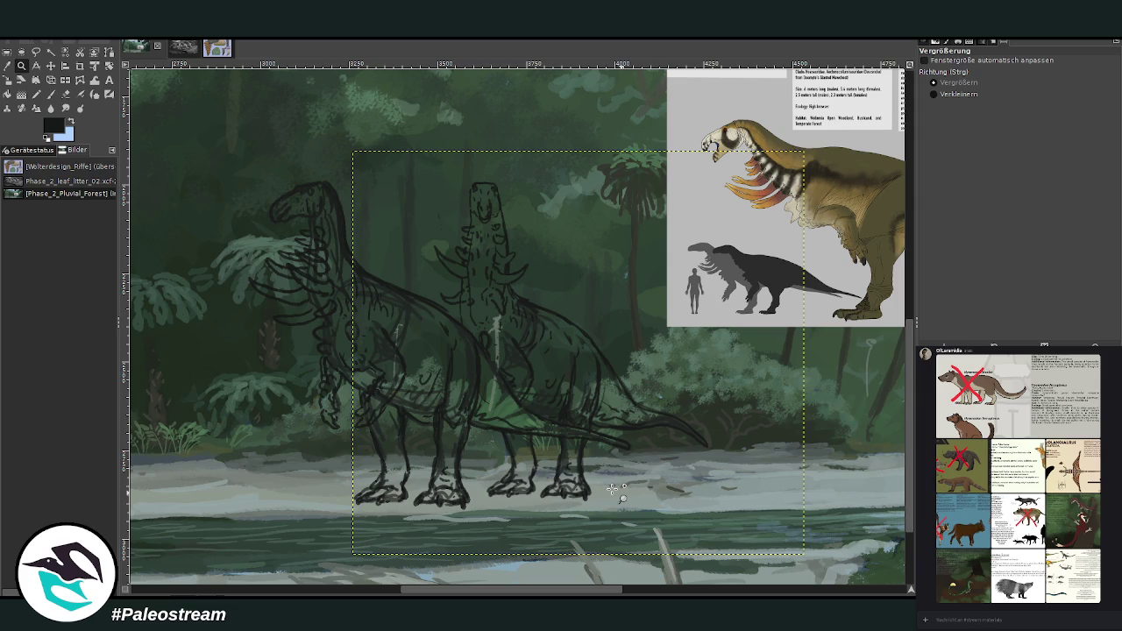
{"action": "mouse_move", "coordinate": [460, 593]}
{"action": "left_mouse_down"}
{"action": "mouse_move", "coordinate": [554, 596]}
{"action": "mouse_move", "coordinate": [431, 596]}
{"action": "left_mouse_up"}
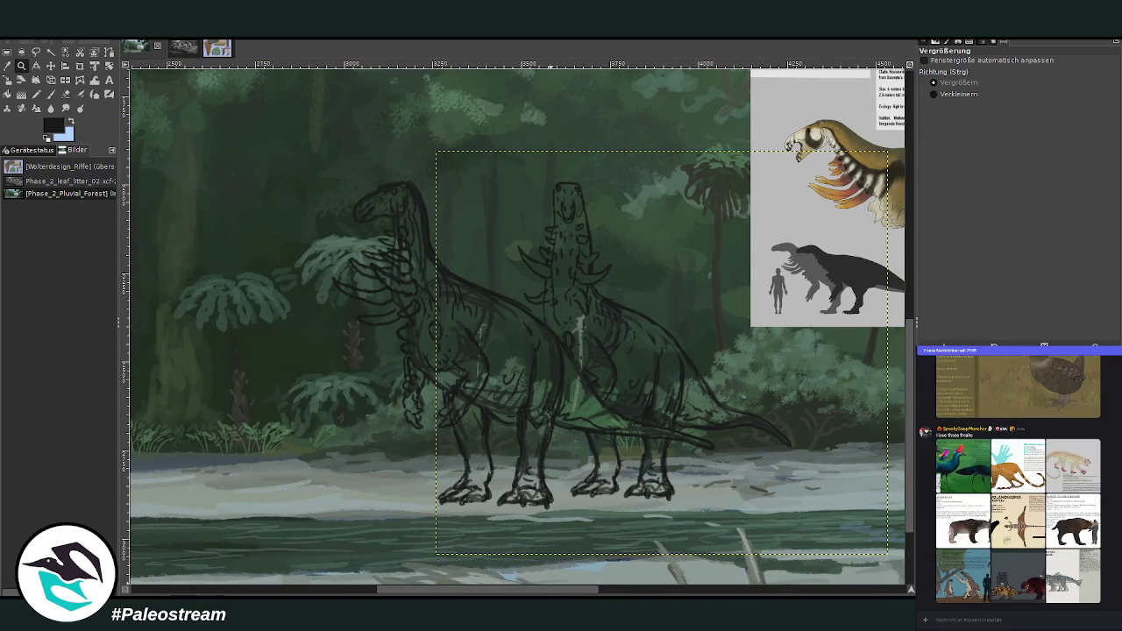
{"action": "left_click_drag", "start_coordinate": [289, 120], "coordinate": [789, 567]}
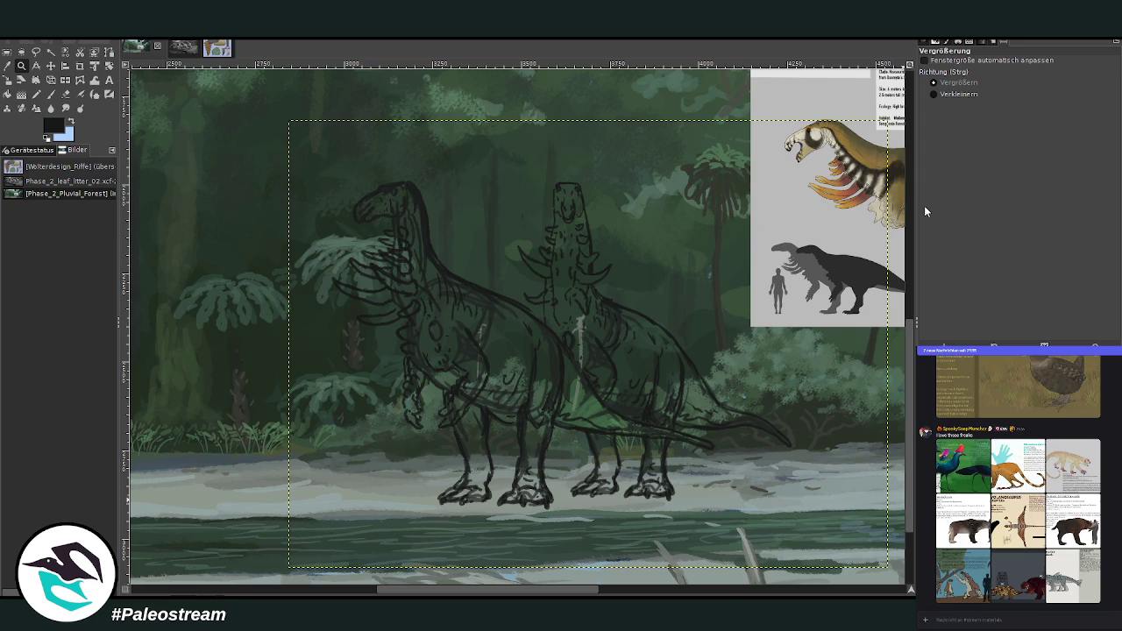
{"action": "key", "text": "ctrl+shift+a"}
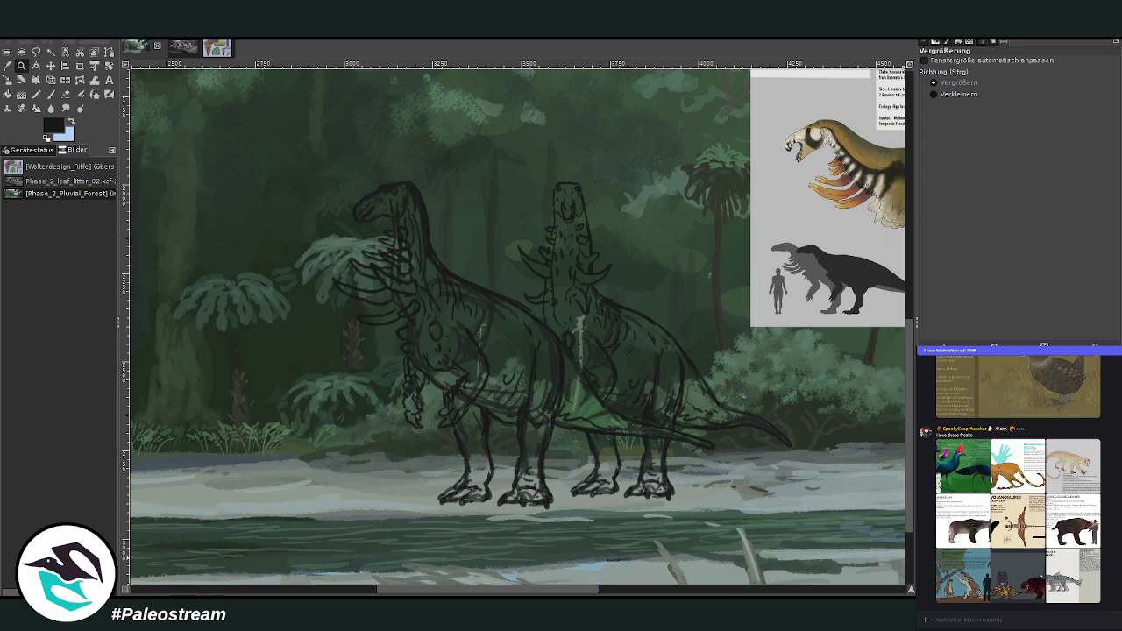
- Sample a dark olive green from the scene as the foreground colour
{"action": "scroll", "coordinate": [521, 565], "scroll_direction": "right", "scroll_amount": 3}
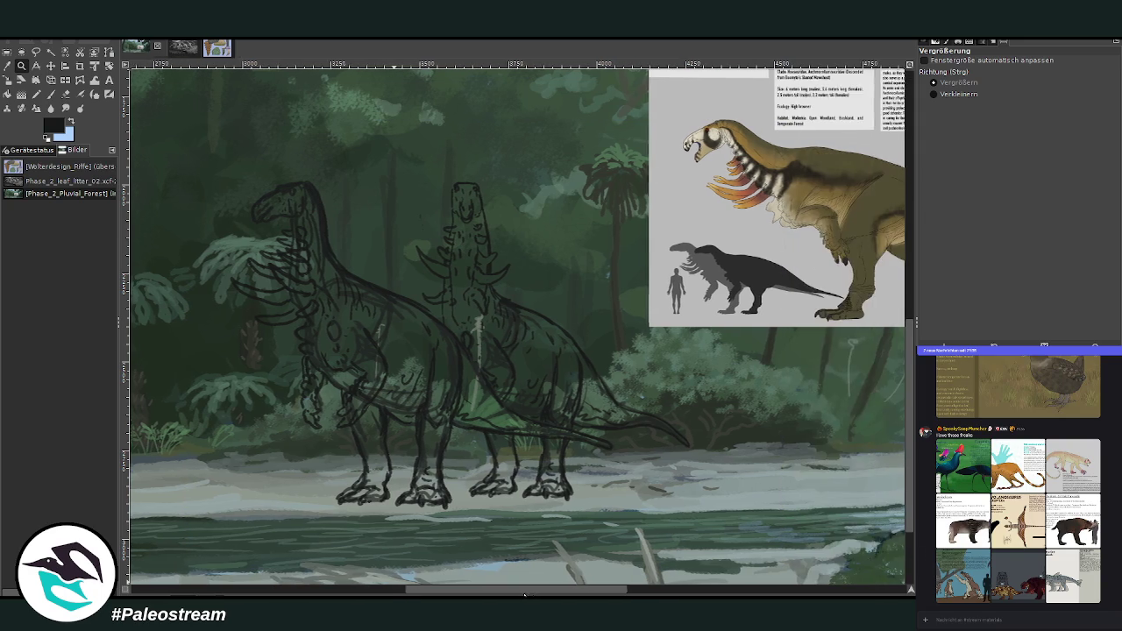
{"action": "left_click", "coordinate": [7, 65]}
{"action": "left_click", "coordinate": [785, 351]}
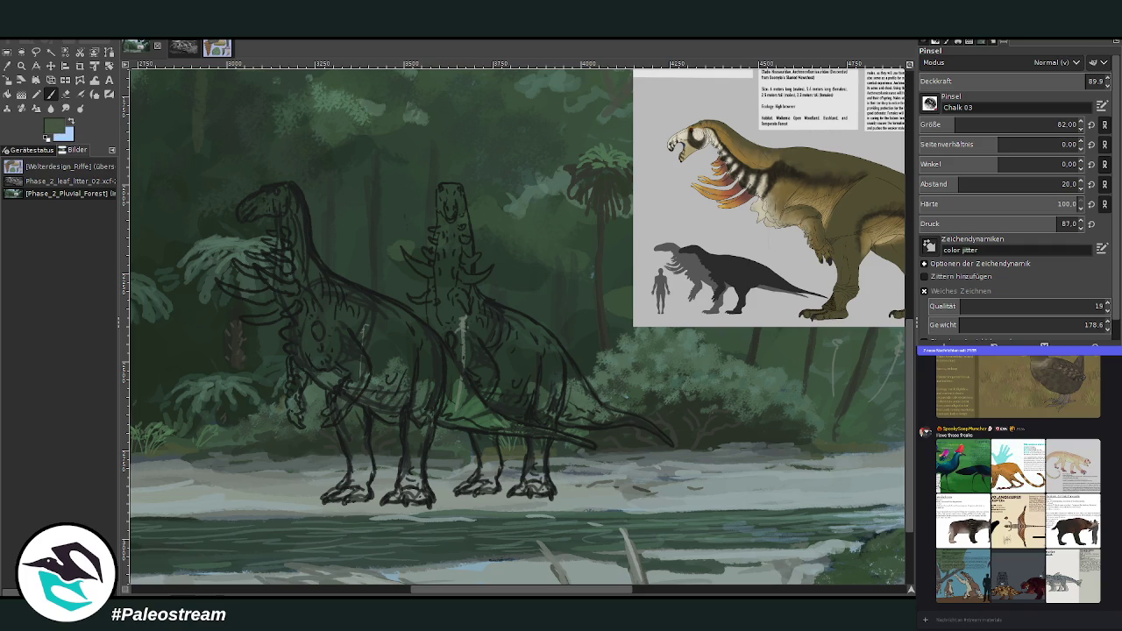
- With opacity 100, size 181 and spacing 9, fill both bodies with olive green
{"action": "left_click", "coordinate": [1078, 81]}
{"action": "left_click_drag", "start_coordinate": [990, 125], "coordinate": [1021, 124]}
{"action": "mouse_move", "coordinate": [388, 334]}
{"action": "left_mouse_down"}
{"action": "mouse_move", "coordinate": [421, 368]}
{"action": "mouse_move", "coordinate": [412, 349]}
{"action": "left_mouse_up"}
{"action": "left_click_drag", "start_coordinate": [929, 124], "coordinate": [911, 91]}
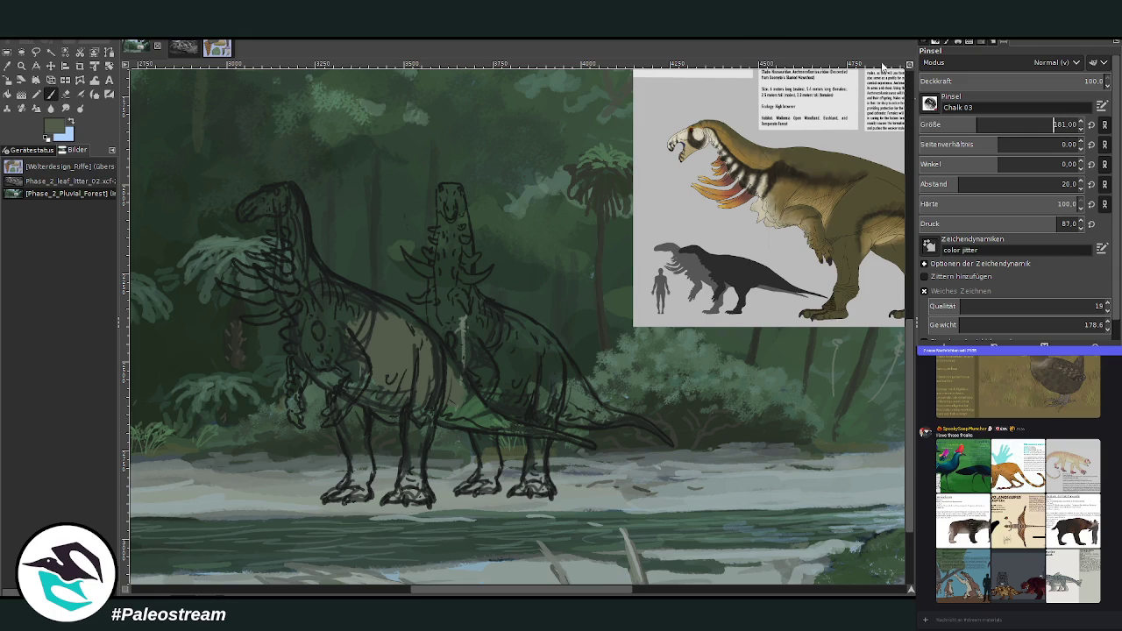
{"action": "left_click_drag", "start_coordinate": [942, 184], "coordinate": [903, 132]}
{"action": "mouse_move", "coordinate": [473, 333]}
{"action": "left_mouse_down"}
{"action": "mouse_move", "coordinate": [483, 369]}
{"action": "mouse_move", "coordinate": [508, 372]}
{"action": "mouse_move", "coordinate": [534, 408]}
{"action": "mouse_move", "coordinate": [546, 371]}
{"action": "mouse_move", "coordinate": [557, 412]}
{"action": "mouse_move", "coordinate": [539, 355]}
{"action": "left_mouse_up"}
{"action": "mouse_move", "coordinate": [666, 443]}
{"action": "left_mouse_down"}
{"action": "mouse_move", "coordinate": [646, 426]}
{"action": "mouse_move", "coordinate": [504, 432]}
{"action": "left_mouse_up"}
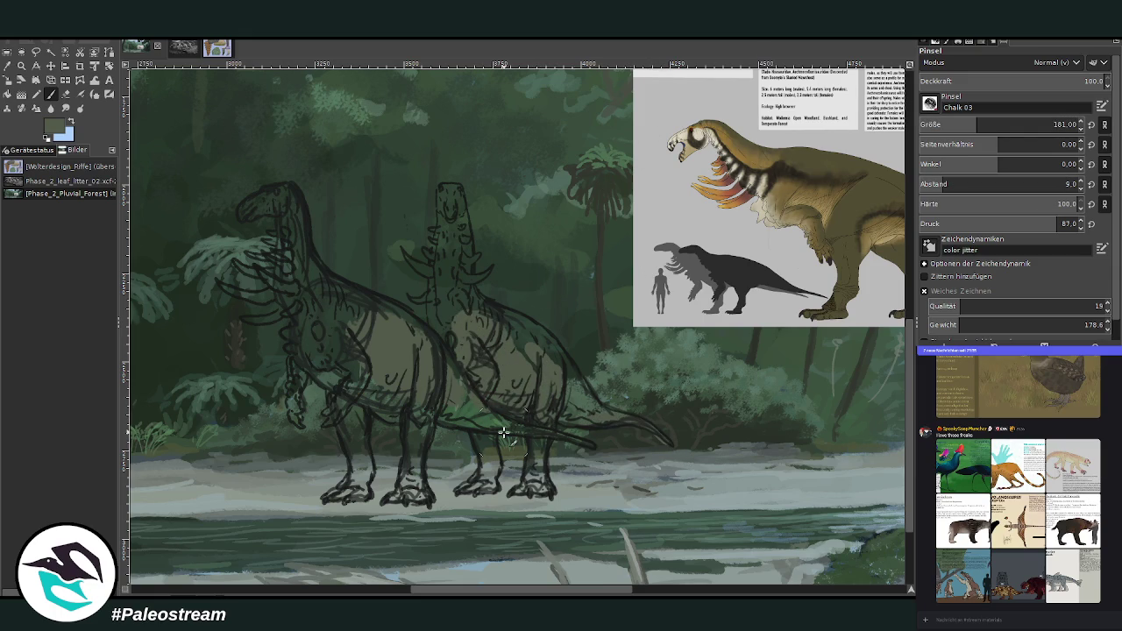
- At brush size 140, fill the tail, hindquarters, chest, neck and belly with olive
{"action": "left_click", "coordinate": [955, 118]}
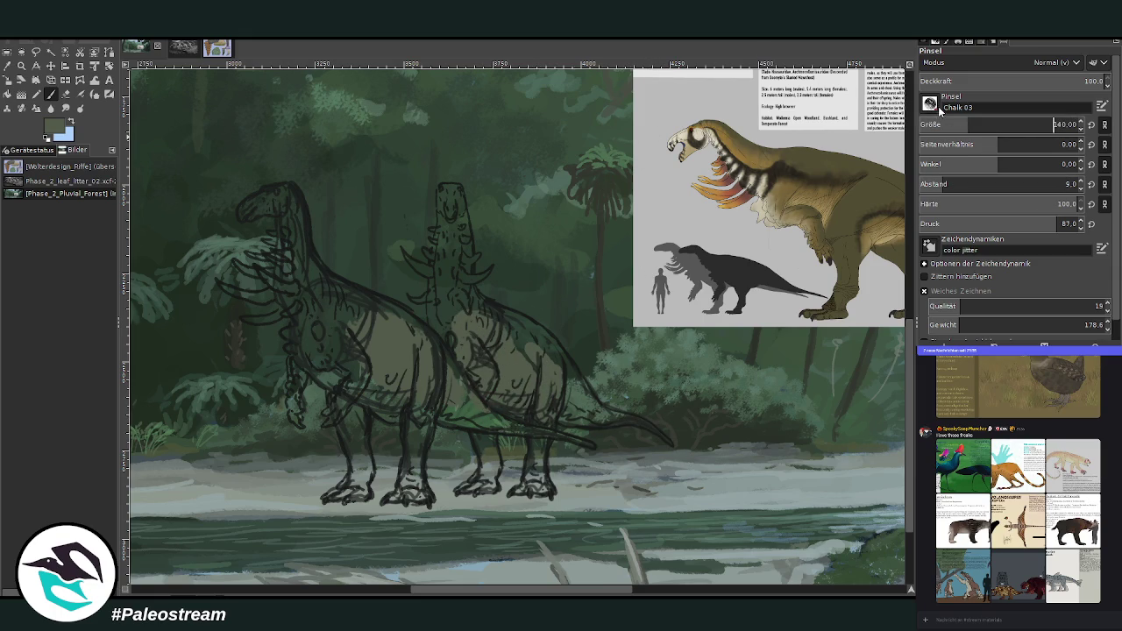
{"action": "left_click_drag", "start_coordinate": [663, 433], "coordinate": [581, 395]}
{"action": "mouse_move", "coordinate": [559, 375]}
{"action": "left_mouse_down"}
{"action": "mouse_move", "coordinate": [579, 394]}
{"action": "mouse_move", "coordinate": [484, 323]}
{"action": "mouse_move", "coordinate": [483, 356]}
{"action": "mouse_move", "coordinate": [531, 368]}
{"action": "mouse_move", "coordinate": [547, 413]}
{"action": "mouse_move", "coordinate": [530, 491]}
{"action": "mouse_move", "coordinate": [536, 452]}
{"action": "mouse_move", "coordinate": [480, 487]}
{"action": "mouse_move", "coordinate": [417, 416]}
{"action": "mouse_move", "coordinate": [405, 499]}
{"action": "mouse_move", "coordinate": [412, 473]}
{"action": "mouse_move", "coordinate": [402, 487]}
{"action": "mouse_move", "coordinate": [349, 491]}
{"action": "mouse_move", "coordinate": [344, 482]}
{"action": "mouse_move", "coordinate": [363, 478]}
{"action": "mouse_move", "coordinate": [355, 425]}
{"action": "mouse_move", "coordinate": [359, 449]}
{"action": "left_mouse_up"}
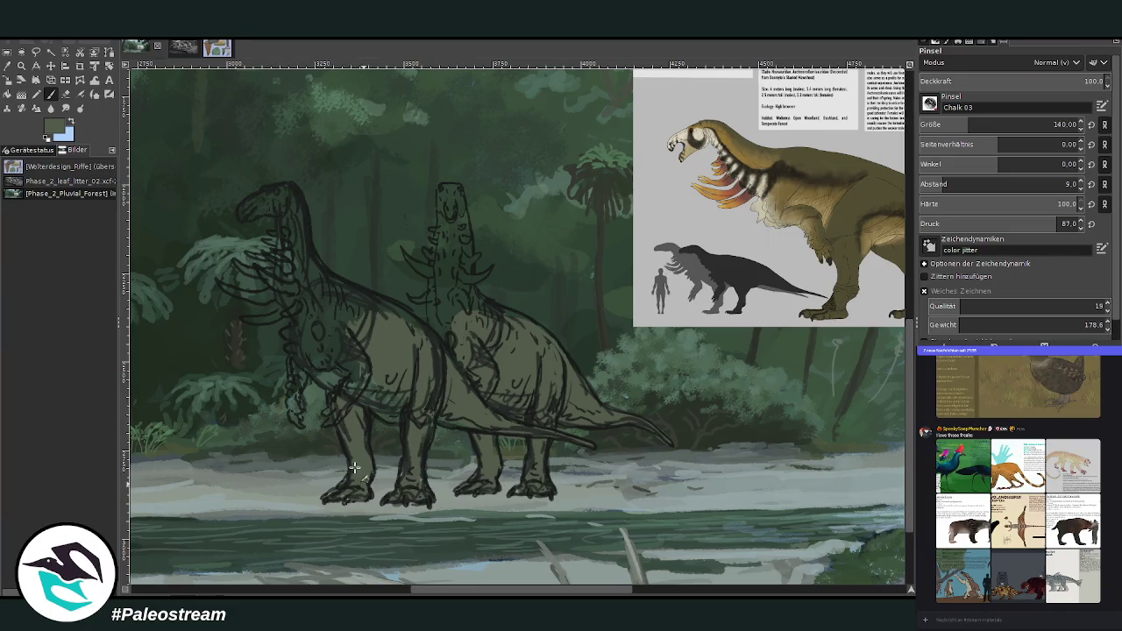
{"action": "mouse_move", "coordinate": [331, 413]}
{"action": "left_mouse_down"}
{"action": "mouse_move", "coordinate": [357, 355]}
{"action": "mouse_move", "coordinate": [333, 379]}
{"action": "mouse_move", "coordinate": [385, 407]}
{"action": "mouse_move", "coordinate": [382, 378]}
{"action": "mouse_move", "coordinate": [333, 347]}
{"action": "mouse_move", "coordinate": [321, 361]}
{"action": "mouse_move", "coordinate": [309, 352]}
{"action": "mouse_move", "coordinate": [296, 376]}
{"action": "mouse_move", "coordinate": [300, 317]}
{"action": "mouse_move", "coordinate": [324, 297]}
{"action": "left_mouse_up"}
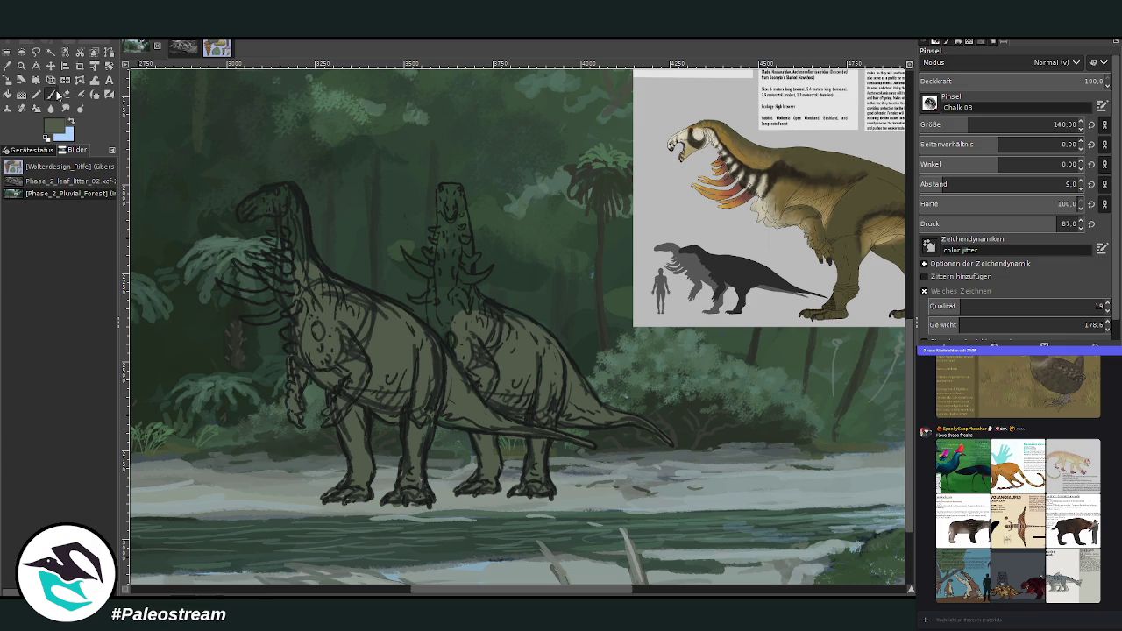
{"action": "mouse_move", "coordinate": [451, 337]}
{"action": "left_mouse_down"}
{"action": "mouse_move", "coordinate": [434, 294]}
{"action": "mouse_move", "coordinate": [464, 322]}
{"action": "left_mouse_up"}
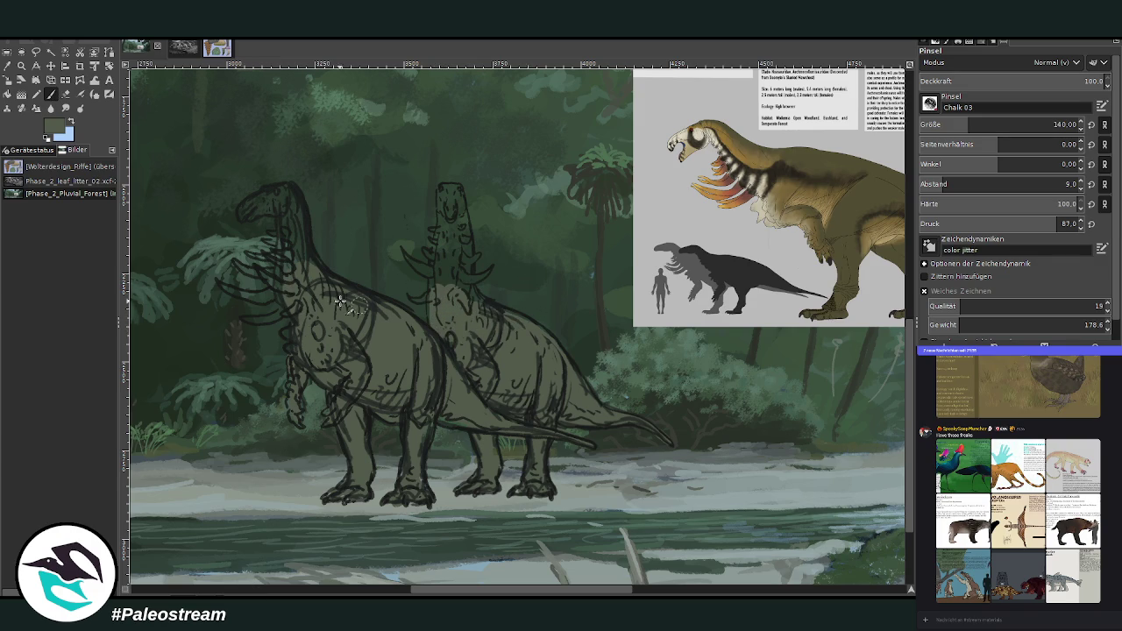
{"action": "left_click_drag", "start_coordinate": [474, 589], "coordinate": [464, 589]}
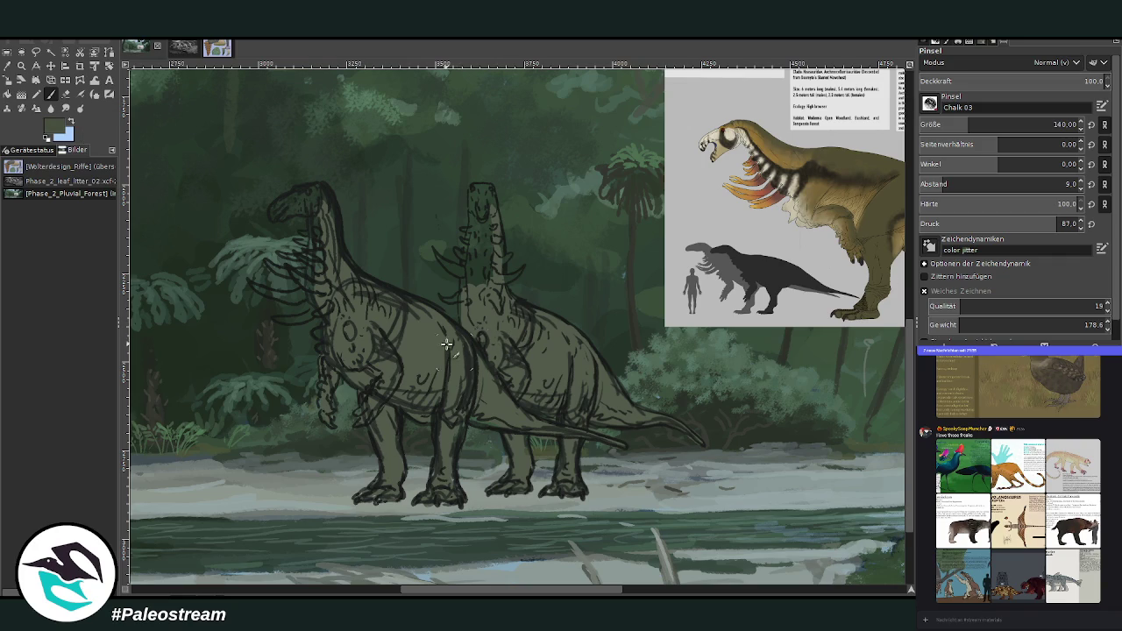
{"action": "left_click_drag", "start_coordinate": [452, 350], "coordinate": [439, 355]}
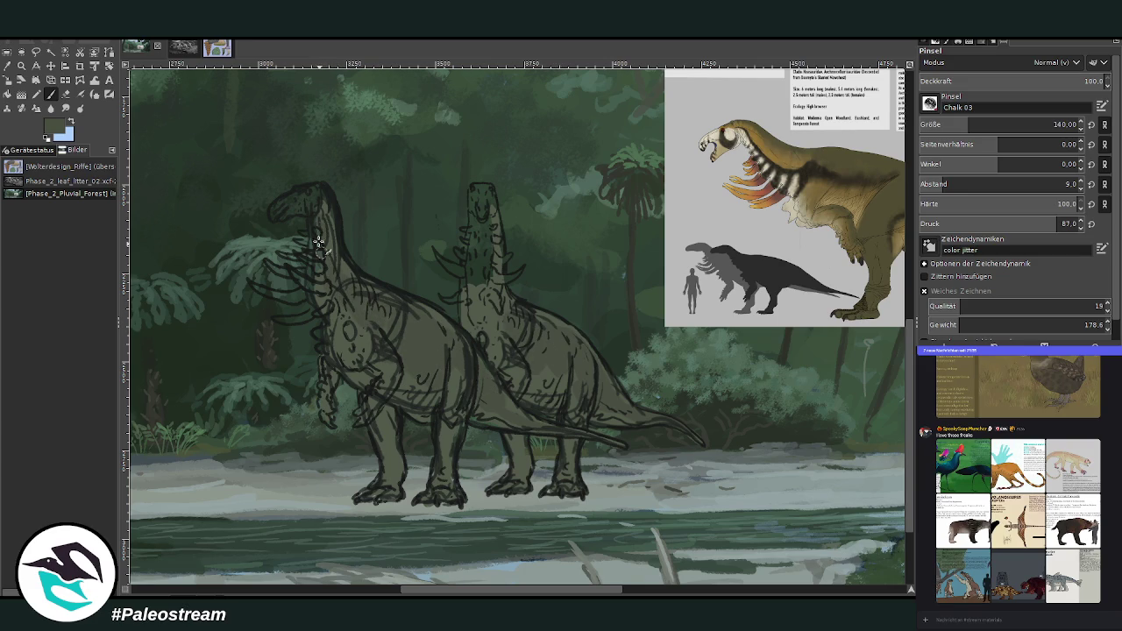
- Pick a pale grey-green, start the first creature's chest, and lower opacity to 73.5
{"action": "left_click", "coordinate": [875, 349], "text": "ctrl"}
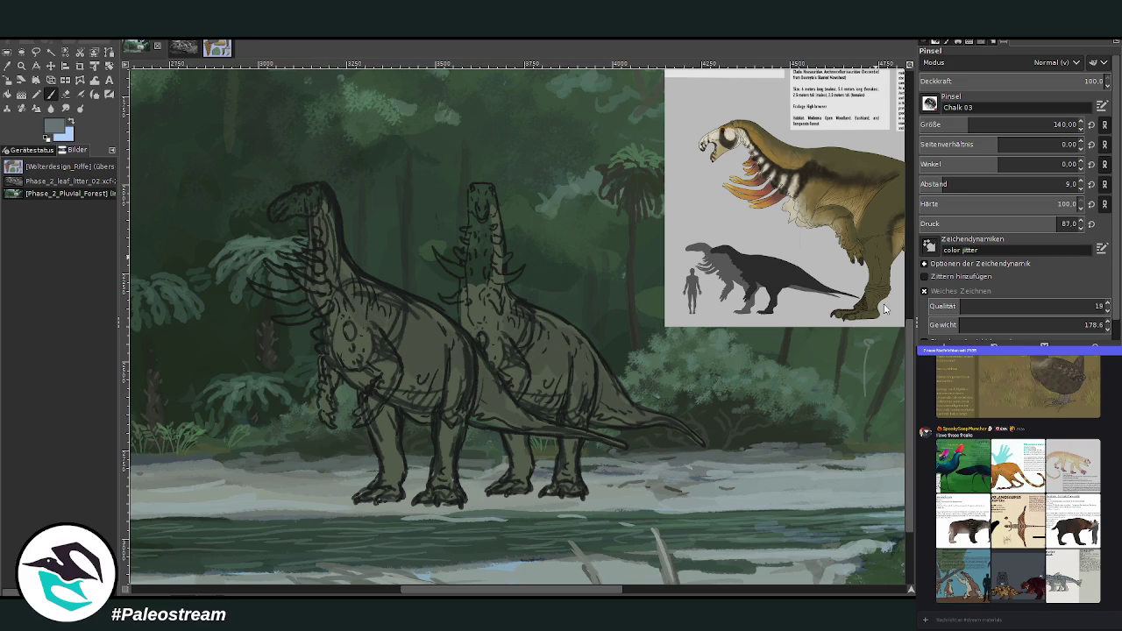
{"action": "mouse_move", "coordinate": [370, 375]}
{"action": "left_mouse_down"}
{"action": "mouse_move", "coordinate": [344, 361]}
{"action": "mouse_move", "coordinate": [338, 332]}
{"action": "mouse_move", "coordinate": [361, 361]}
{"action": "mouse_move", "coordinate": [324, 294]}
{"action": "mouse_move", "coordinate": [330, 309]}
{"action": "mouse_move", "coordinate": [317, 254]}
{"action": "mouse_move", "coordinate": [344, 321]}
{"action": "left_mouse_up"}
{"action": "left_click", "coordinate": [1056, 81]}
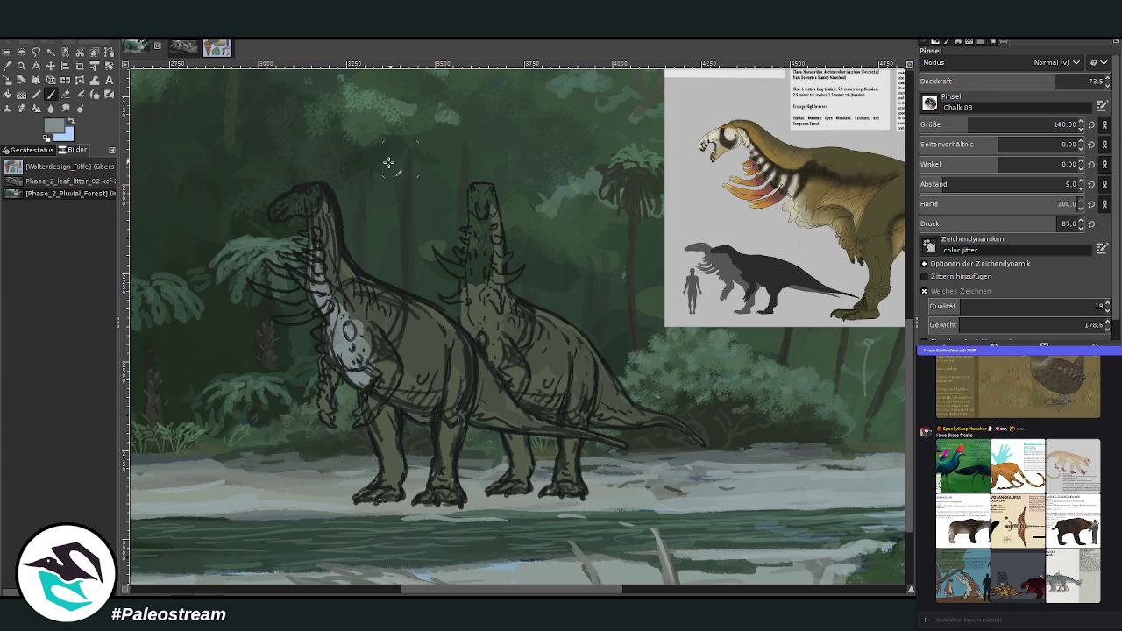
- Paint pale grey throats up both creatures' necks
{"action": "mouse_move", "coordinate": [313, 259]}
{"action": "left_mouse_down"}
{"action": "mouse_move", "coordinate": [314, 215]}
{"action": "mouse_move", "coordinate": [282, 211]}
{"action": "left_mouse_up"}
{"action": "mouse_move", "coordinate": [491, 227]}
{"action": "left_mouse_down"}
{"action": "mouse_move", "coordinate": [480, 254]}
{"action": "mouse_move", "coordinate": [477, 206]}
{"action": "mouse_move", "coordinate": [473, 316]}
{"action": "mouse_move", "coordinate": [490, 357]}
{"action": "left_mouse_up"}
{"action": "mouse_move", "coordinate": [468, 293]}
{"action": "left_mouse_down"}
{"action": "mouse_move", "coordinate": [500, 365]}
{"action": "mouse_move", "coordinate": [478, 308]}
{"action": "mouse_move", "coordinate": [482, 219]}
{"action": "left_mouse_up"}
- Sample darker greens and, at opacity 46.1, shade the second creature's neck and shoulder
{"action": "left_click", "coordinate": [877, 355], "text": "ctrl"}
{"action": "left_click_drag", "start_coordinate": [479, 310], "coordinate": [482, 204]}
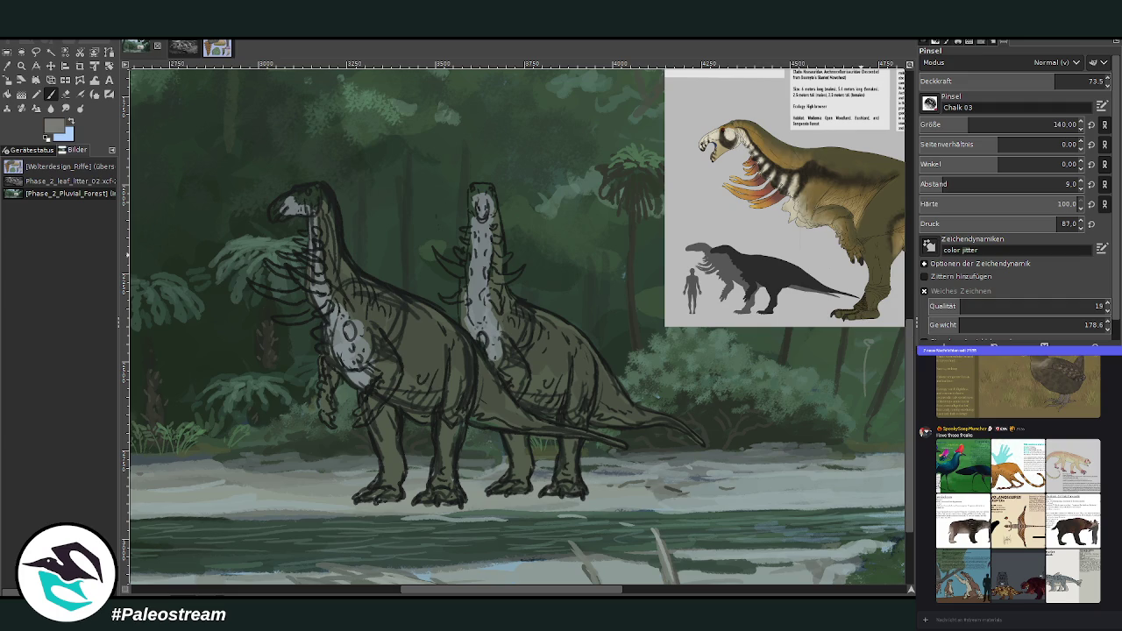
{"action": "left_click", "coordinate": [878, 355], "text": "ctrl"}
{"action": "left_click", "coordinate": [880, 363], "text": "ctrl"}
{"action": "left_click", "coordinate": [1005, 79]}
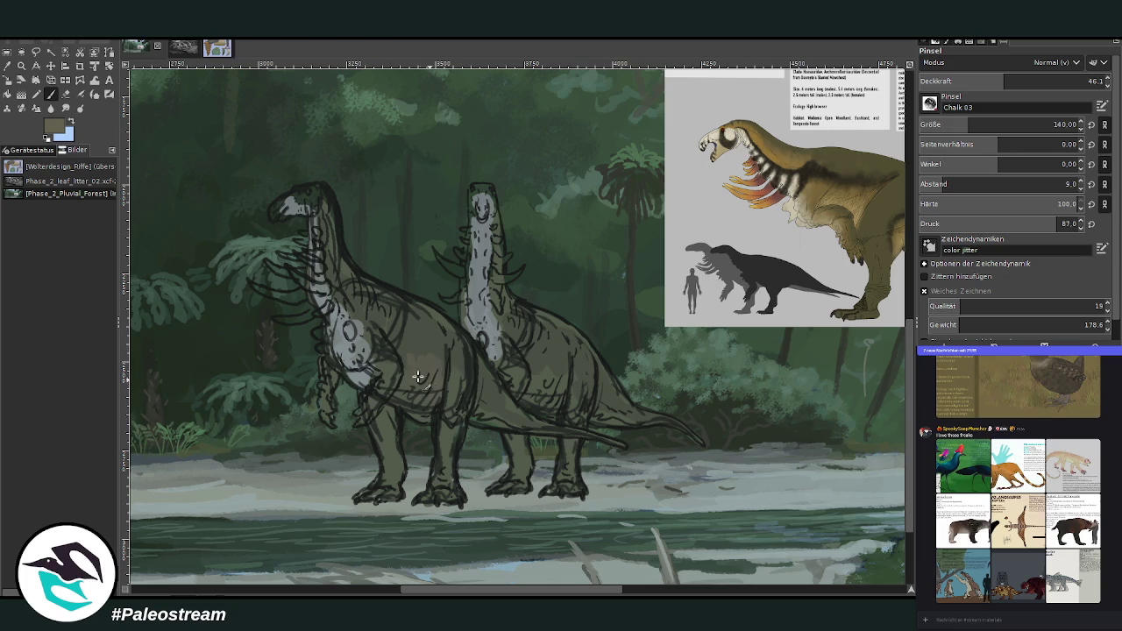
{"action": "left_click_drag", "start_coordinate": [545, 368], "coordinate": [565, 399]}
{"action": "left_click", "coordinate": [10, 66]}
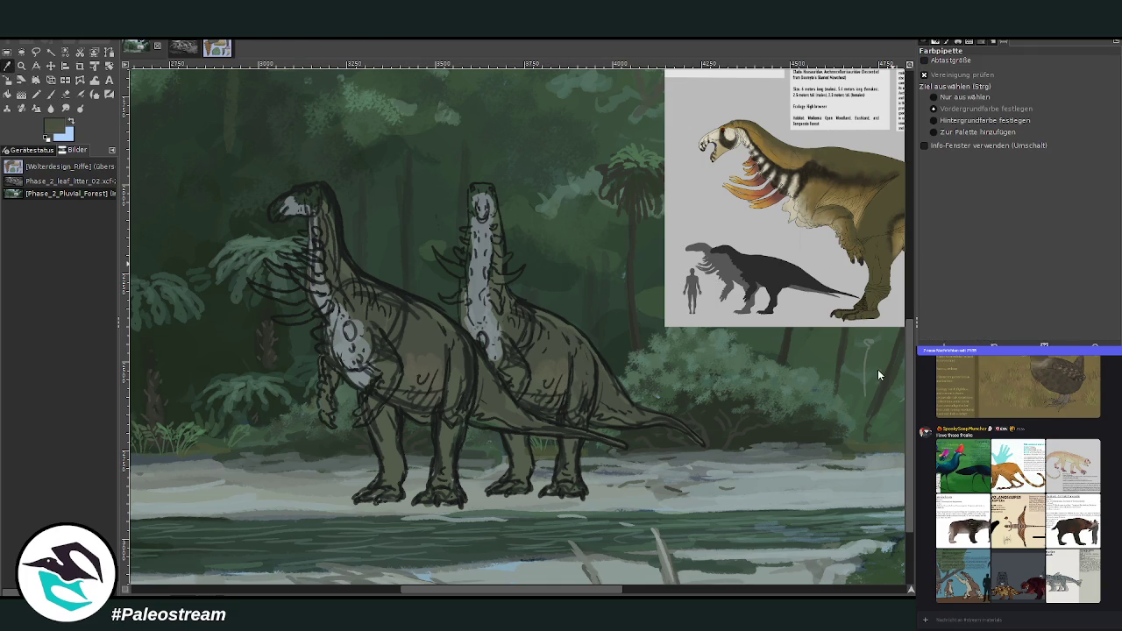
- Sample near-black and shade the first creature's belly at brush sizes 52 and 72
{"action": "left_click", "coordinate": [462, 372]}
{"action": "left_click", "coordinate": [51, 95]}
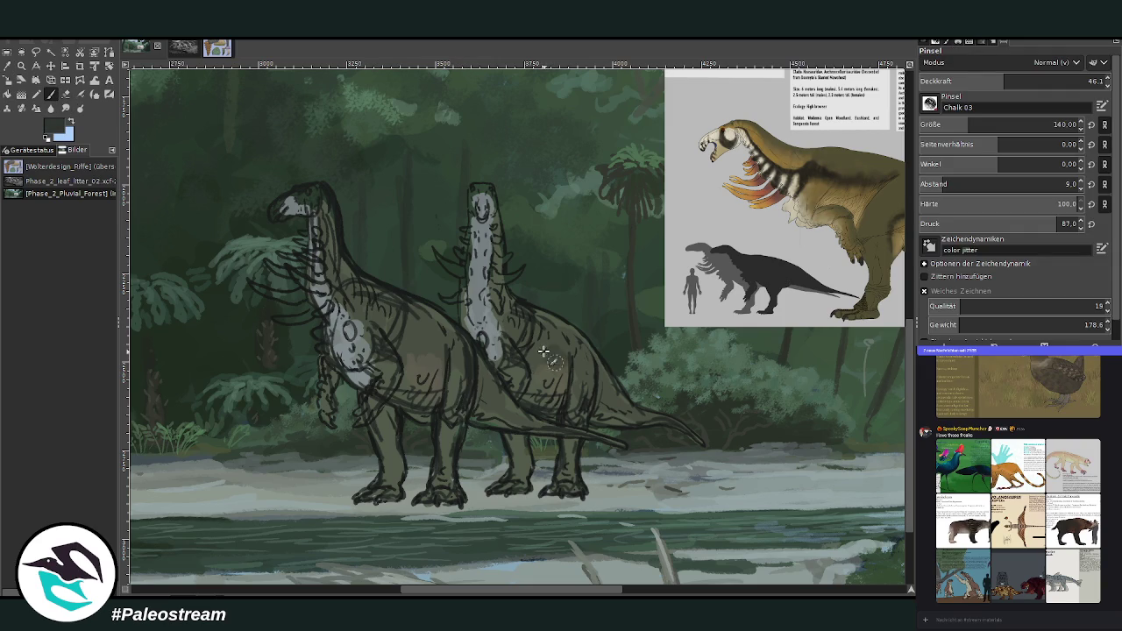
{"action": "left_click", "coordinate": [958, 123]}
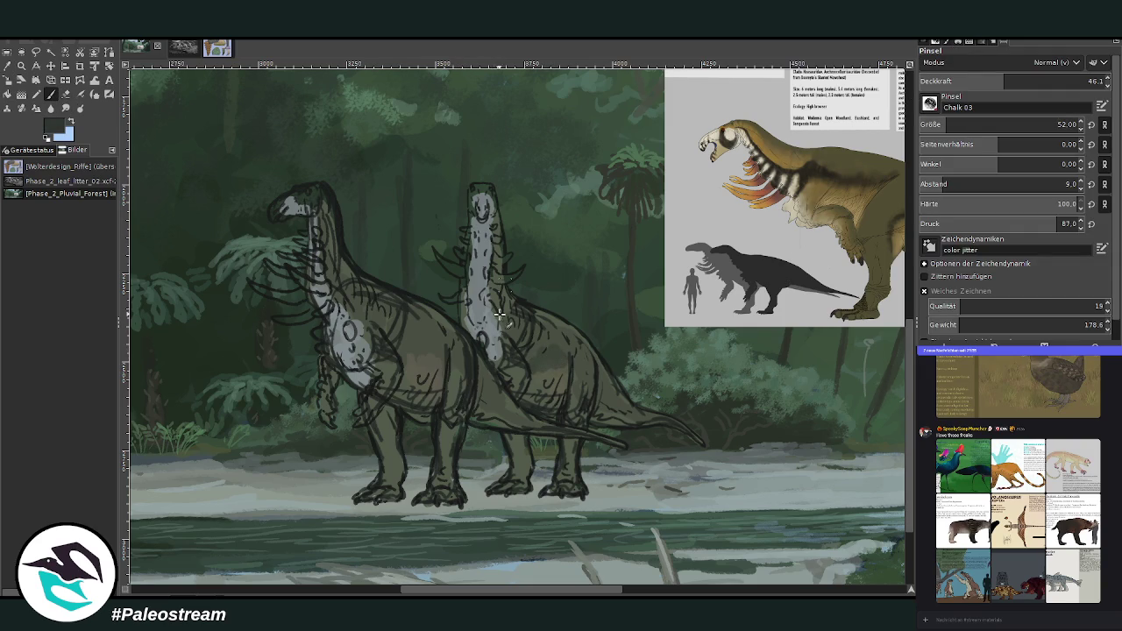
{"action": "left_click_drag", "start_coordinate": [432, 341], "coordinate": [399, 350]}
{"action": "left_click", "coordinate": [955, 123]}
{"action": "left_click_drag", "start_coordinate": [437, 357], "coordinate": [410, 352]}
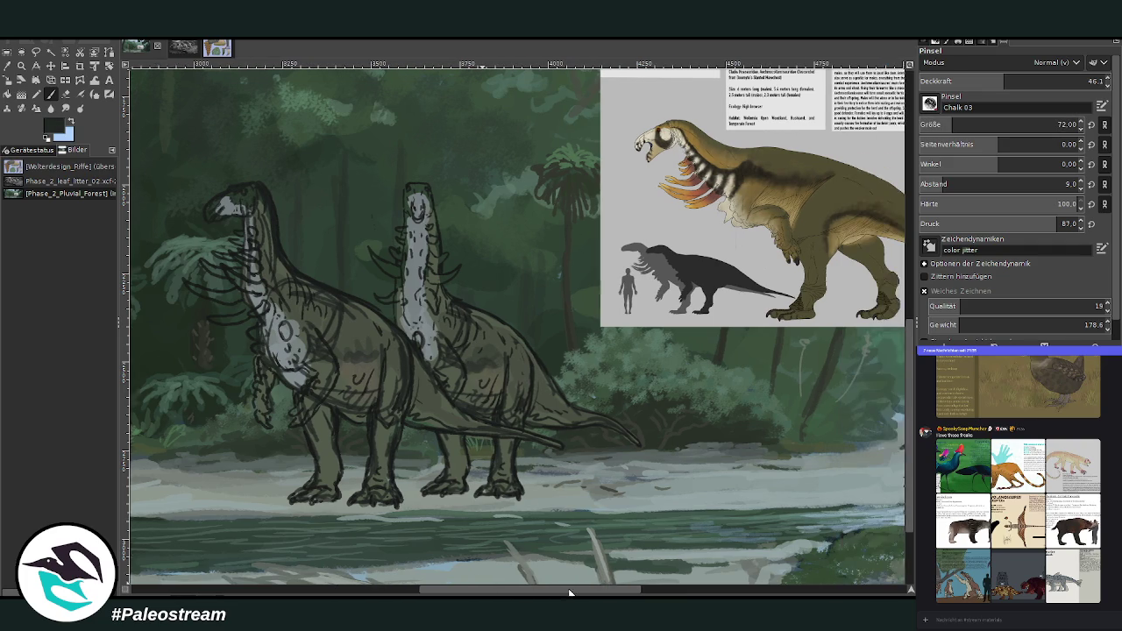
{"action": "left_click_drag", "start_coordinate": [546, 588], "coordinate": [581, 589]}
- At size 96 and opacity 32.2, paint both heads pale grey, then raise opacity to 61.5
{"action": "left_click", "coordinate": [944, 124]}
{"action": "left_click", "coordinate": [978, 80]}
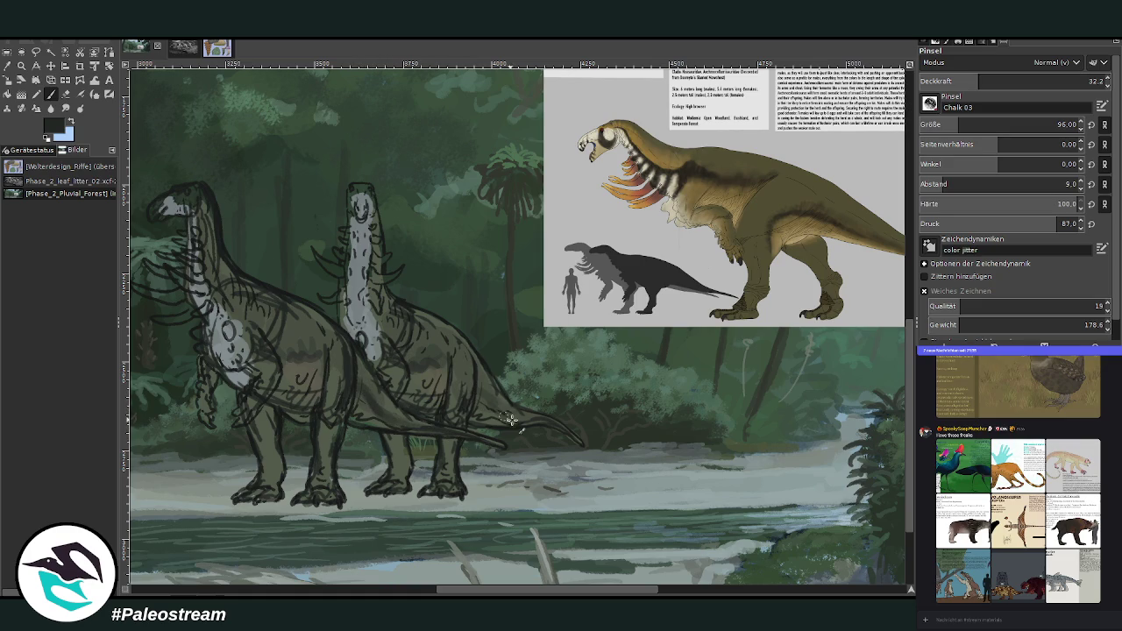
{"action": "left_click", "coordinate": [880, 377], "text": "ctrl"}
{"action": "left_click", "coordinate": [879, 373], "text": "ctrl"}
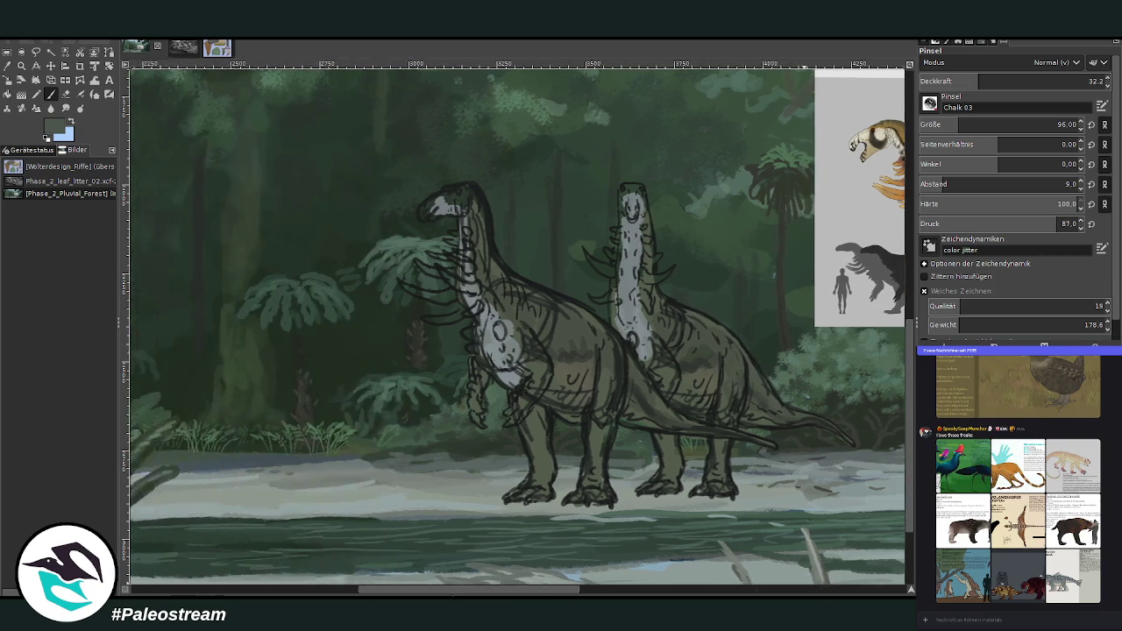
{"action": "left_click_drag", "start_coordinate": [535, 589], "coordinate": [497, 589]}
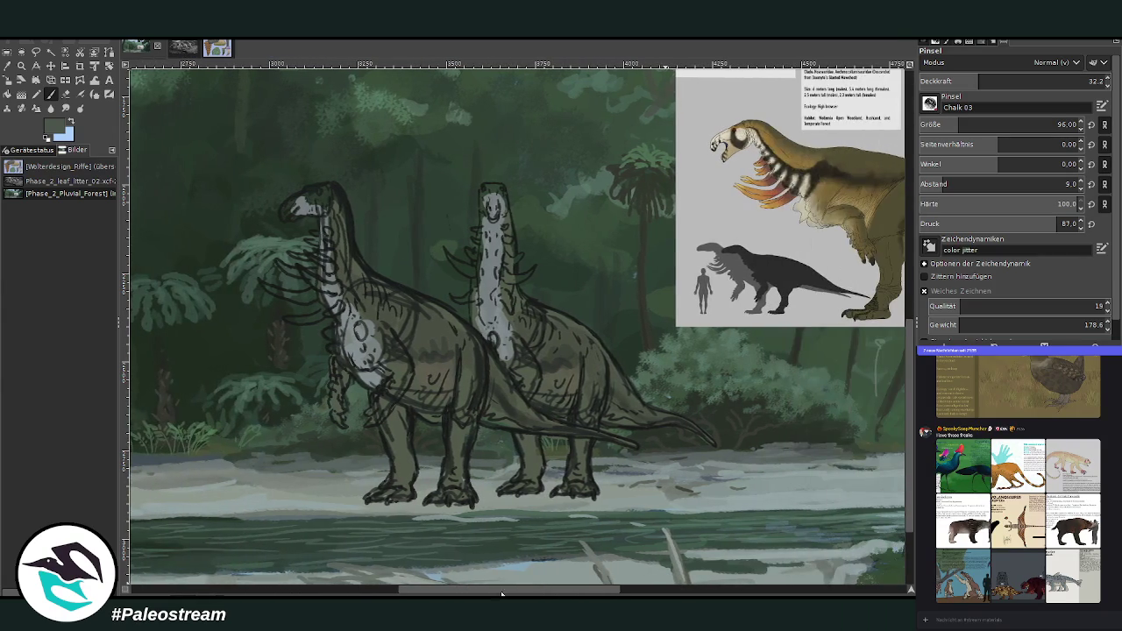
{"action": "left_click", "coordinate": [874, 350], "text": "ctrl"}
{"action": "left_click", "coordinate": [816, 286], "text": "ctrl"}
{"action": "left_click_drag", "start_coordinate": [288, 214], "coordinate": [288, 219]}
{"action": "left_click", "coordinate": [873, 358], "text": "ctrl"}
{"action": "left_click_drag", "start_coordinate": [291, 216], "coordinate": [320, 204]}
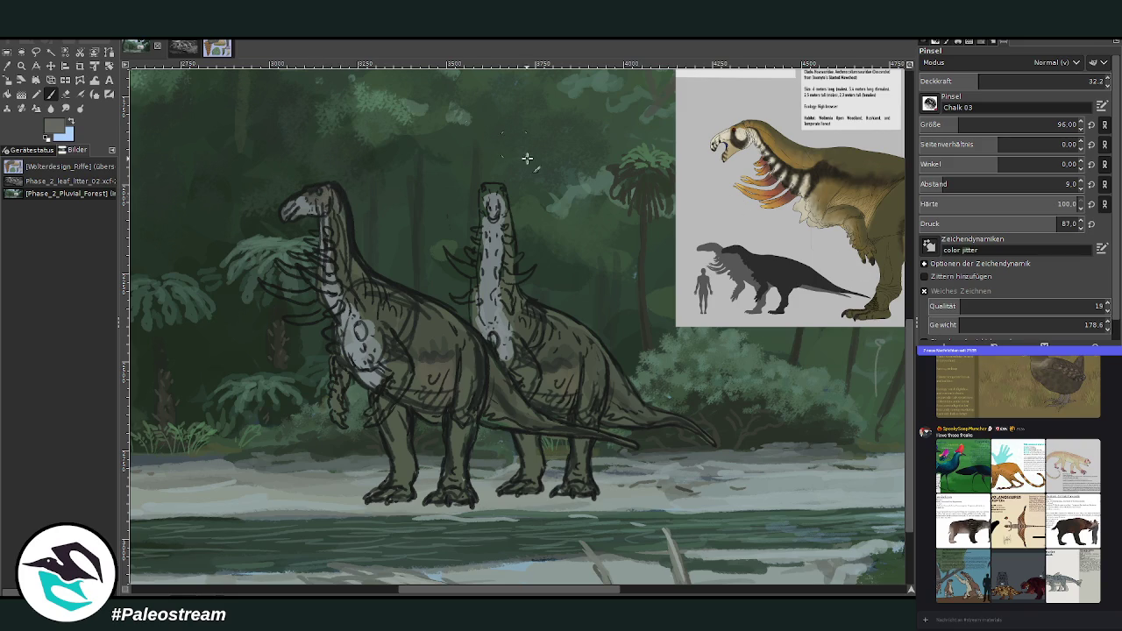
{"action": "left_click_drag", "start_coordinate": [483, 211], "coordinate": [499, 188]}
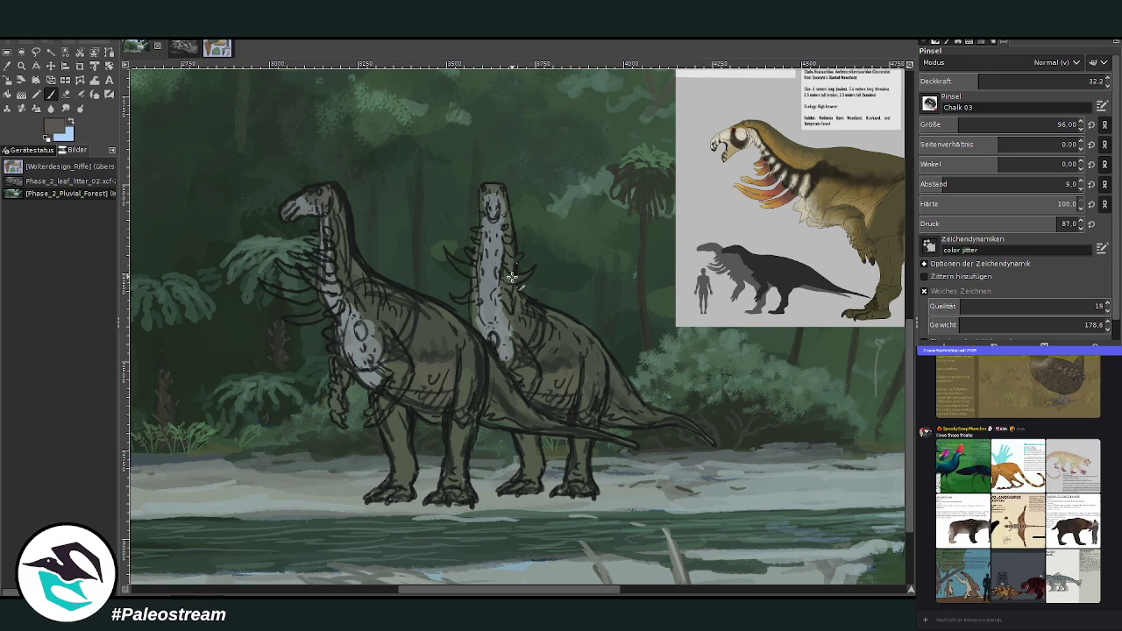
{"action": "left_click", "coordinate": [1032, 77]}
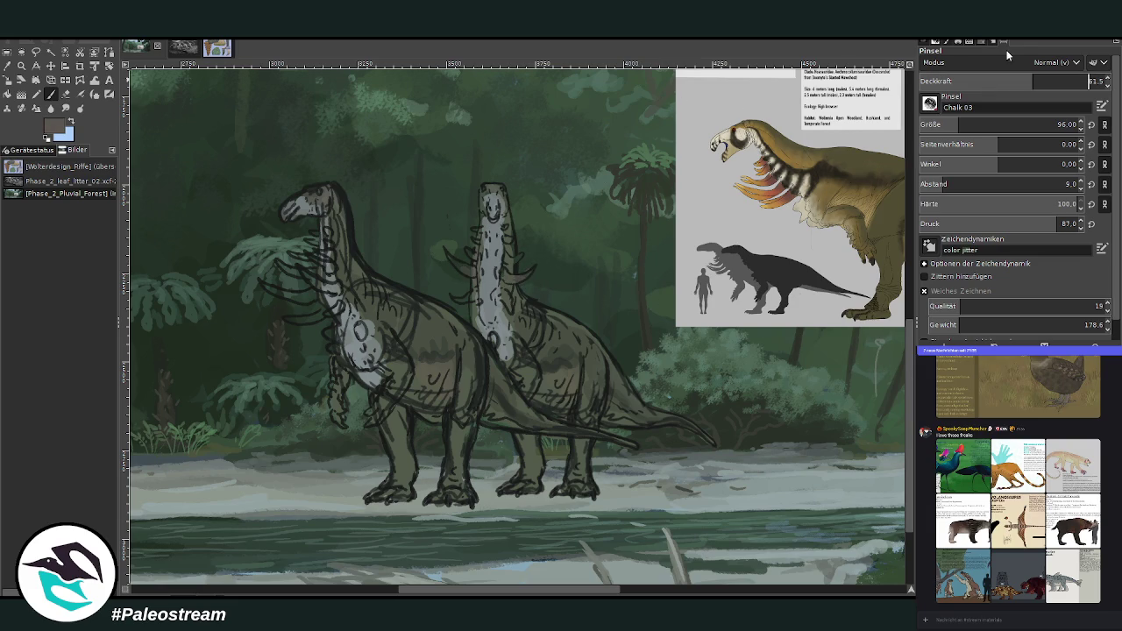
- Paint pale pinkish-tan curved spikes along both creatures' necks
{"action": "mouse_move", "coordinate": [473, 253]}
{"action": "left_mouse_down"}
{"action": "mouse_move", "coordinate": [451, 265]}
{"action": "mouse_move", "coordinate": [449, 254]}
{"action": "left_mouse_up"}
{"action": "left_click_drag", "start_coordinate": [514, 265], "coordinate": [531, 275]}
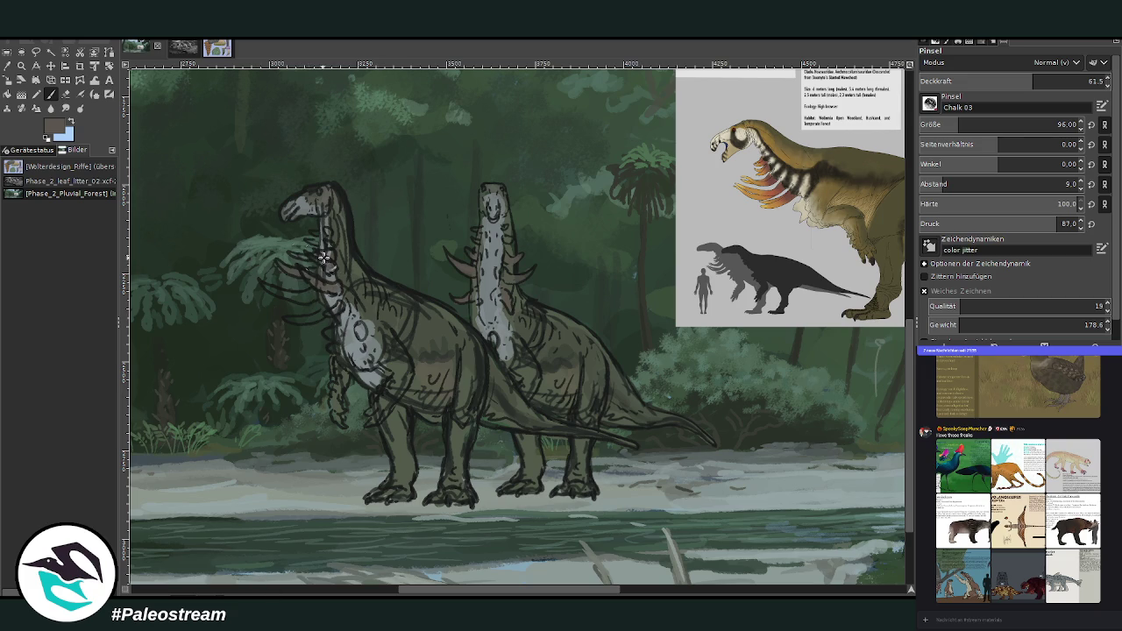
{"action": "left_click_drag", "start_coordinate": [289, 297], "coordinate": [320, 312]}
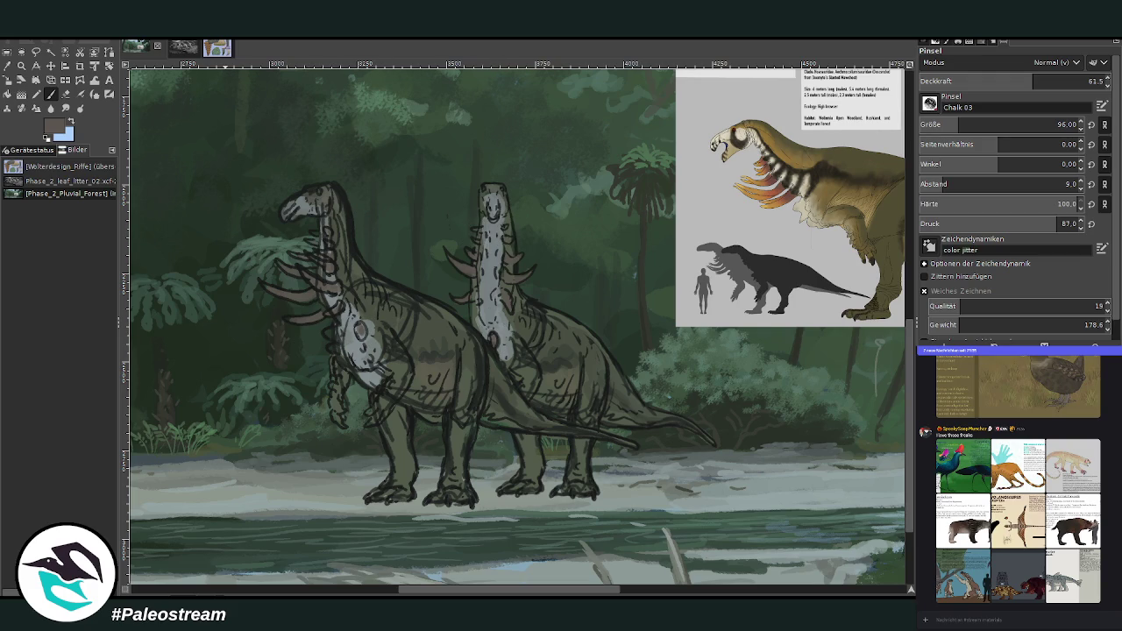
- Sample a light grey-blue and add faint pale paint on the first creature's chest at 72.6 opacity
{"action": "key", "text": "o"}
{"action": "left_click", "coordinate": [363, 346]}
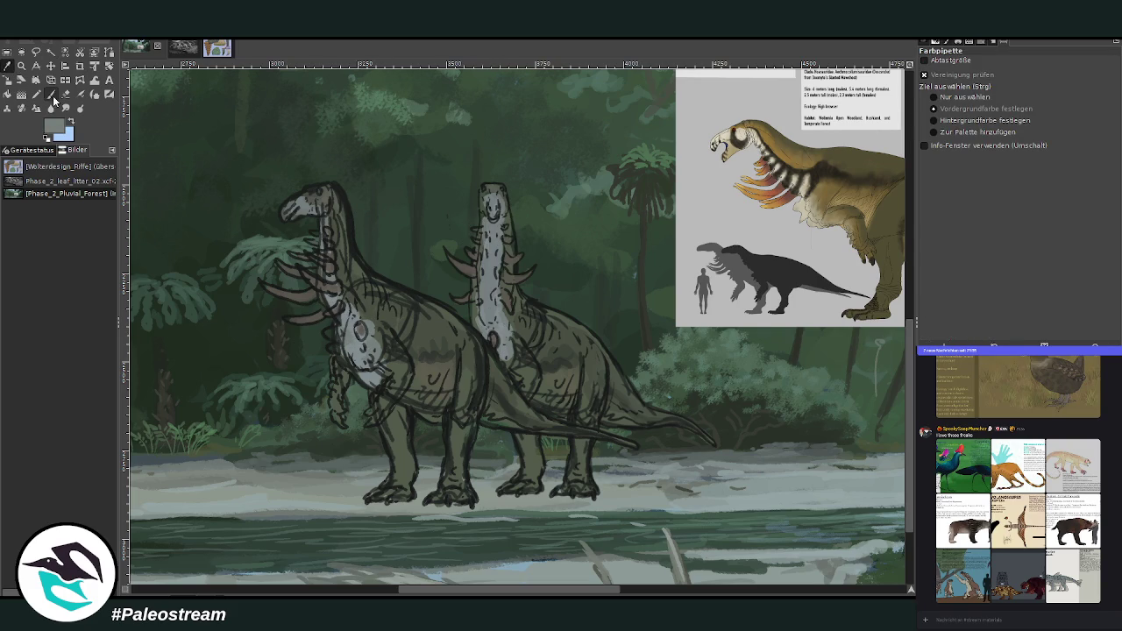
{"action": "left_click", "coordinate": [53, 96]}
{"action": "key", "text": "x"}
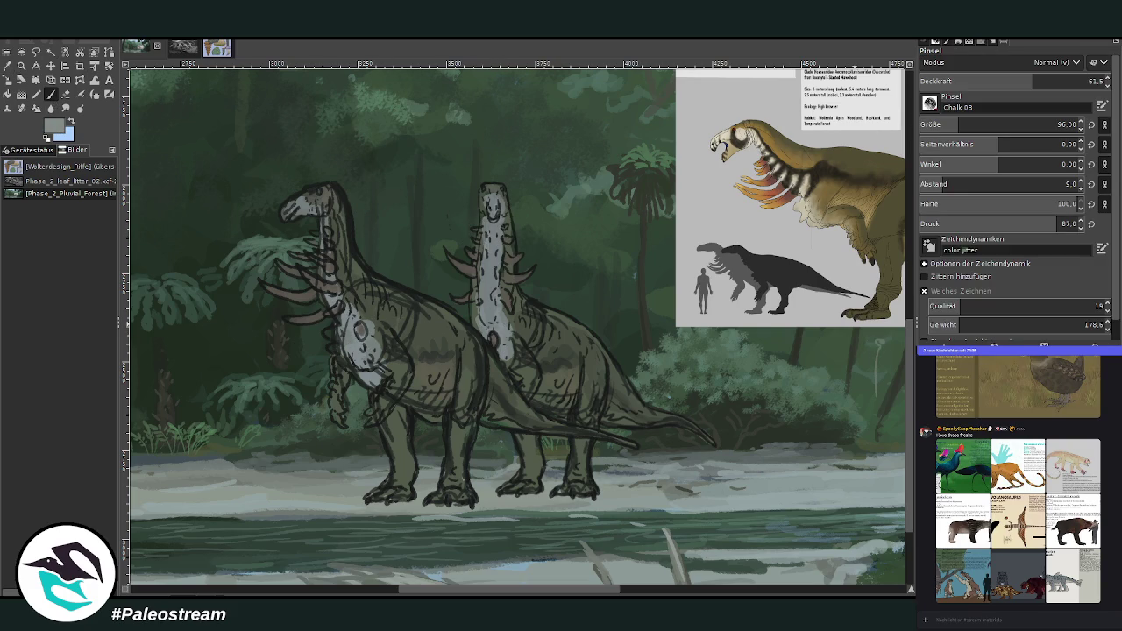
{"action": "left_click", "coordinate": [1052, 79]}
{"action": "left_click_drag", "start_coordinate": [359, 329], "coordinate": [362, 342]}
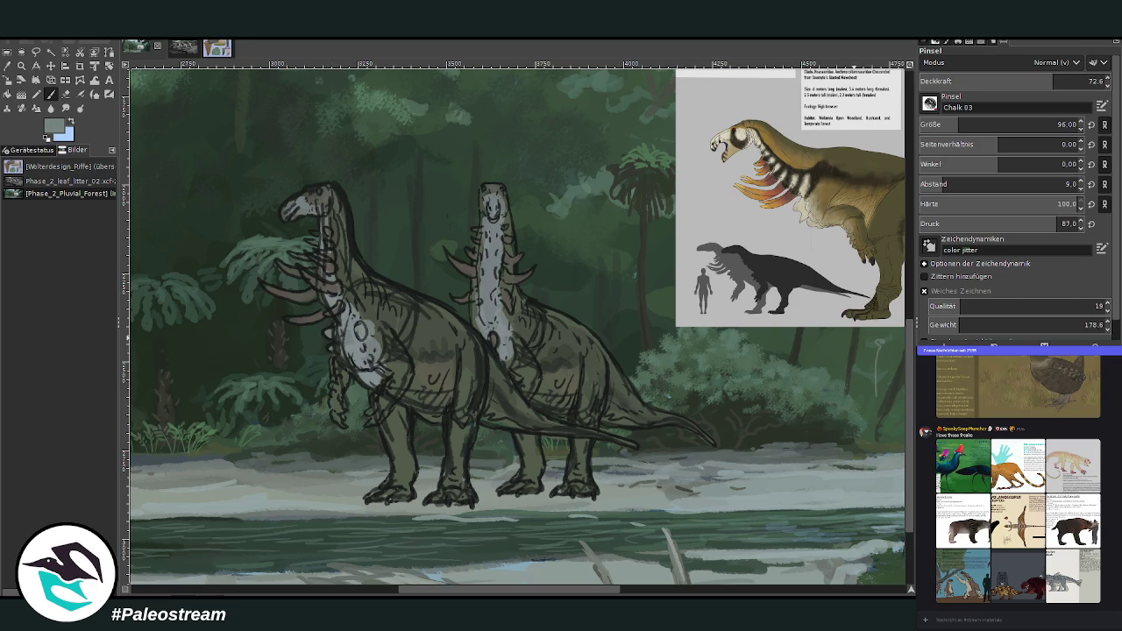
- With a dark tree tone, stroke detail on the first chest and neck, second face and lower neck
{"action": "left_click", "coordinate": [880, 361], "text": "ctrl"}
{"action": "left_click_drag", "start_coordinate": [348, 303], "coordinate": [350, 305]}
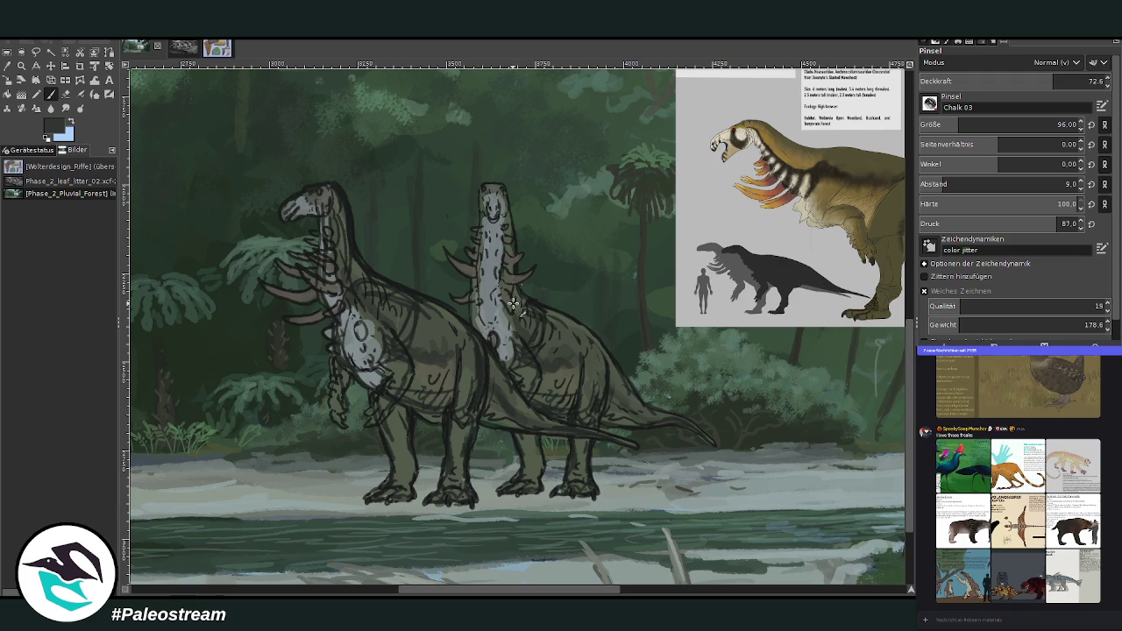
{"action": "mouse_move", "coordinate": [348, 291]}
{"action": "left_mouse_down"}
{"action": "mouse_move", "coordinate": [330, 202]}
{"action": "mouse_move", "coordinate": [332, 243]}
{"action": "mouse_move", "coordinate": [316, 195]}
{"action": "left_mouse_up"}
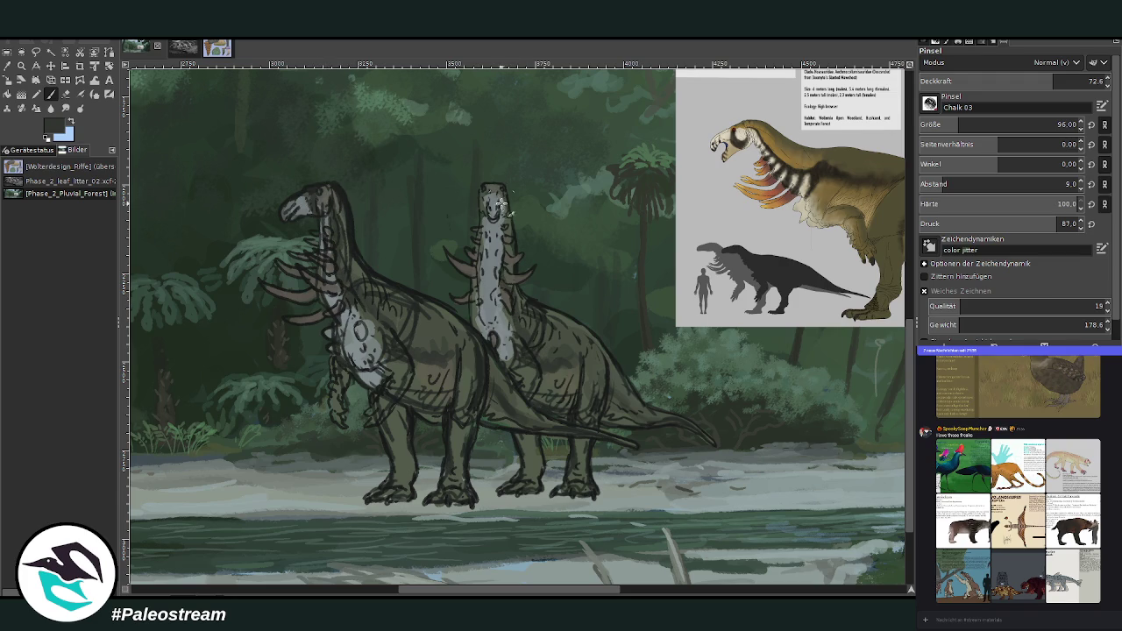
{"action": "mouse_move", "coordinate": [500, 191]}
{"action": "left_mouse_down"}
{"action": "mouse_move", "coordinate": [506, 244]}
{"action": "mouse_move", "coordinate": [502, 213]}
{"action": "left_mouse_up"}
{"action": "left_click_drag", "start_coordinate": [472, 312], "coordinate": [474, 325]}
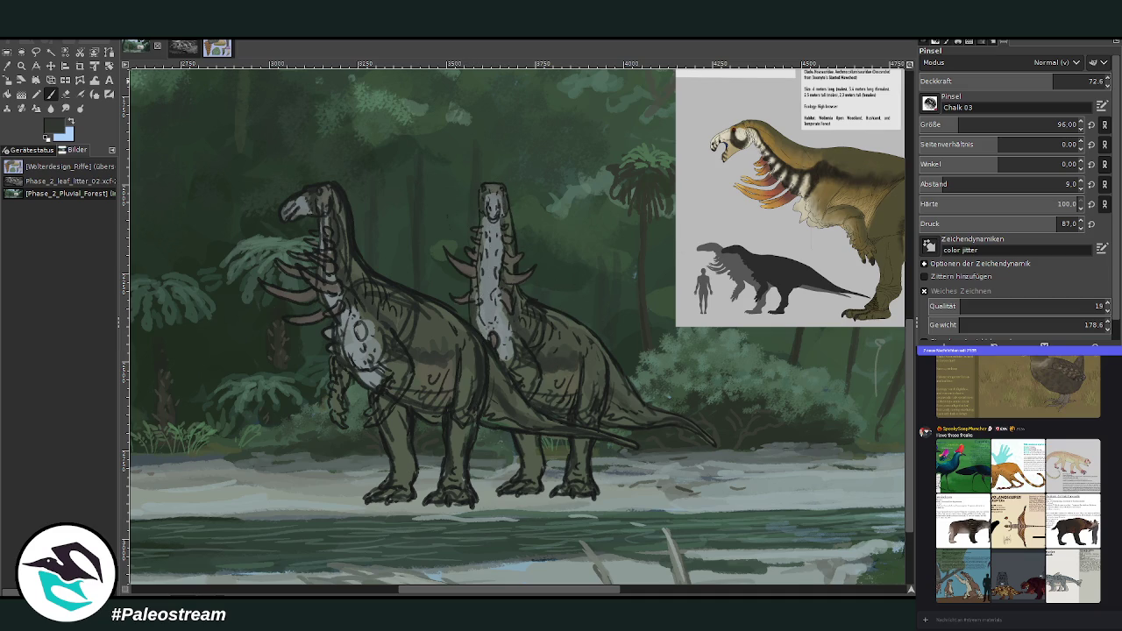
{"action": "left_click", "coordinate": [21, 65]}
{"action": "left_click_drag", "start_coordinate": [254, 136], "coordinate": [683, 526]}
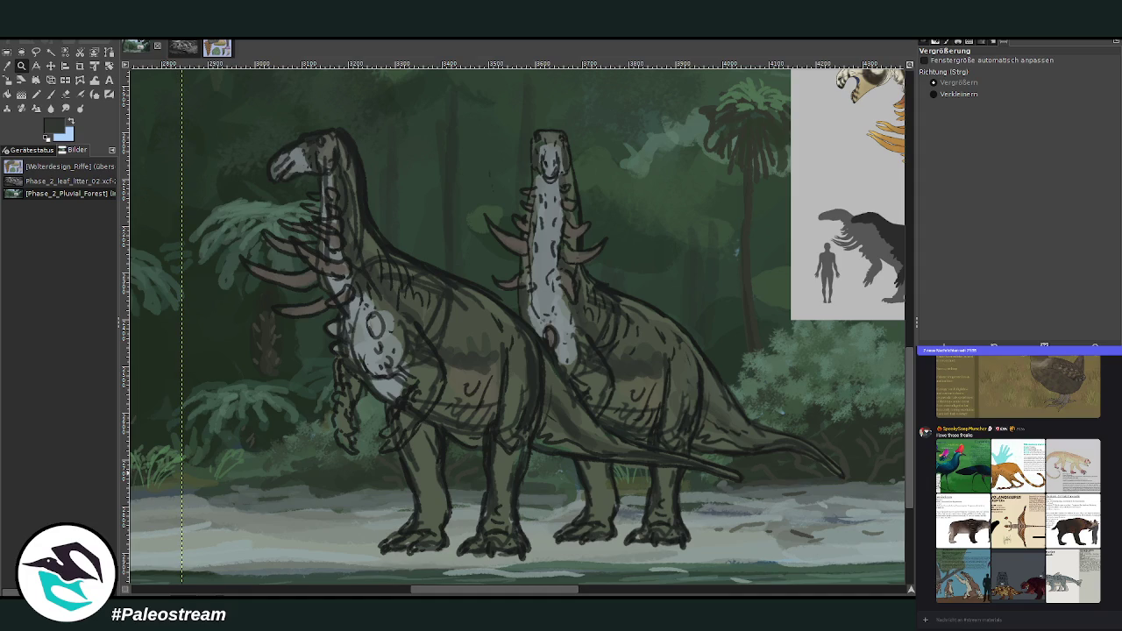
- Sample the painting's olive green and lighten both hind legs of the front creature
{"action": "left_click", "coordinate": [7, 65]}
{"action": "left_click_drag", "start_coordinate": [435, 587], "coordinate": [453, 585]}
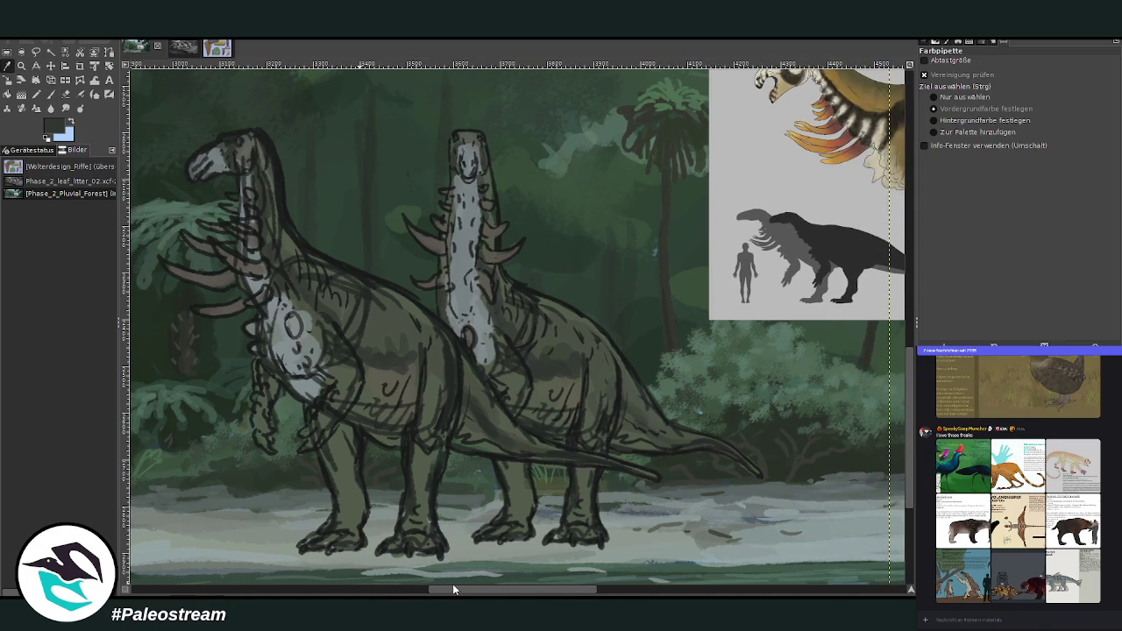
{"action": "left_click", "coordinate": [429, 411]}
{"action": "left_click", "coordinate": [50, 94]}
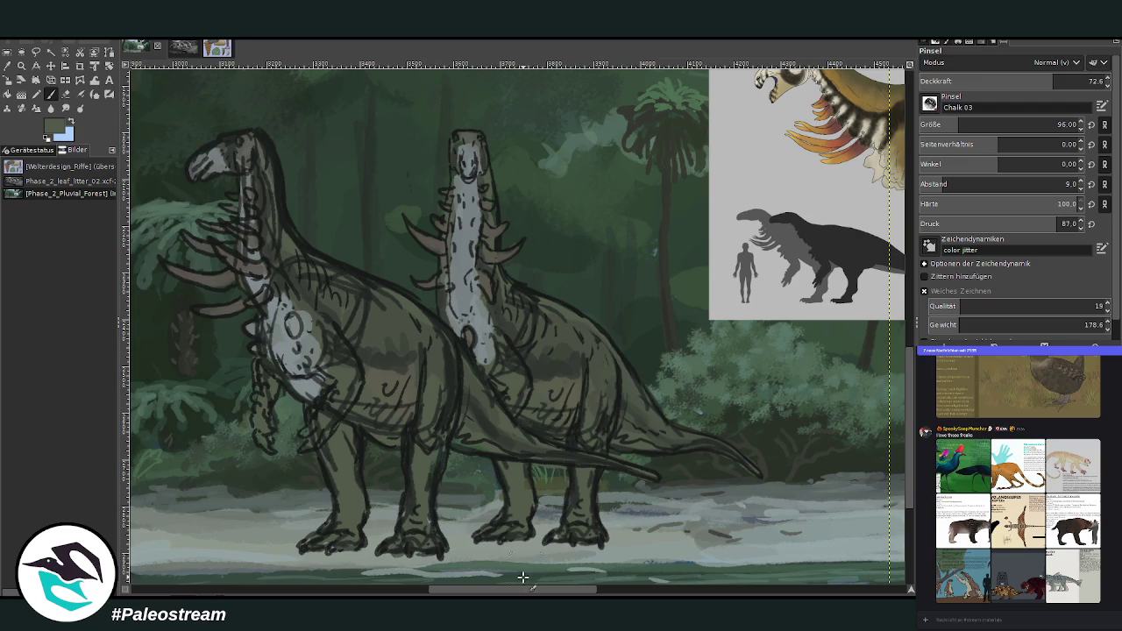
{"action": "left_click_drag", "start_coordinate": [521, 589], "coordinate": [533, 588]}
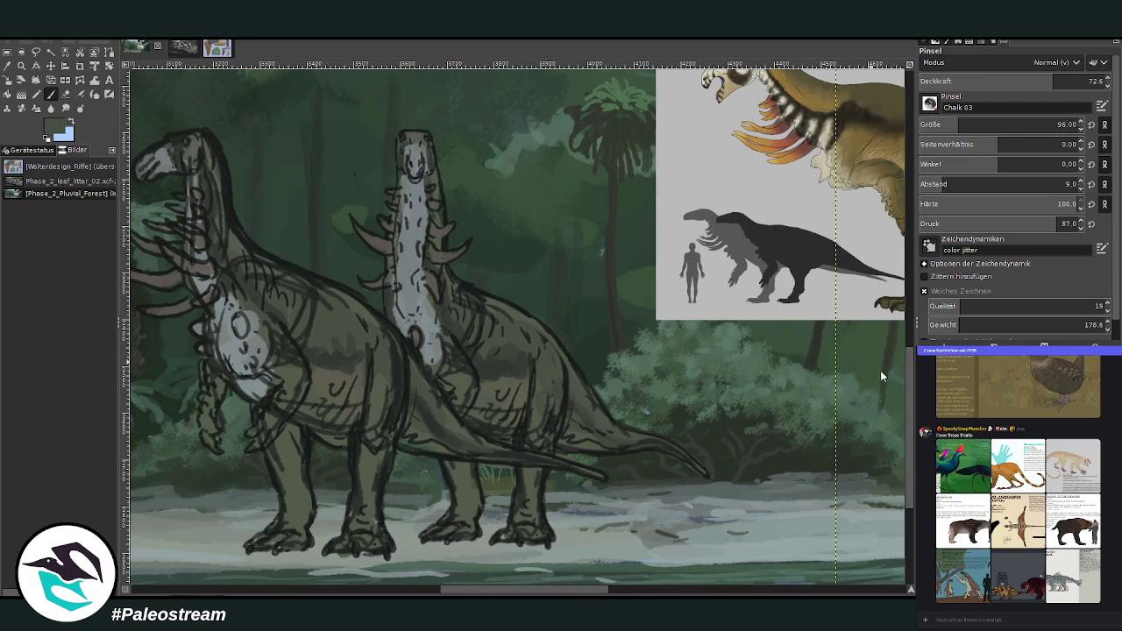
{"action": "left_click_drag", "start_coordinate": [362, 442], "coordinate": [363, 501]}
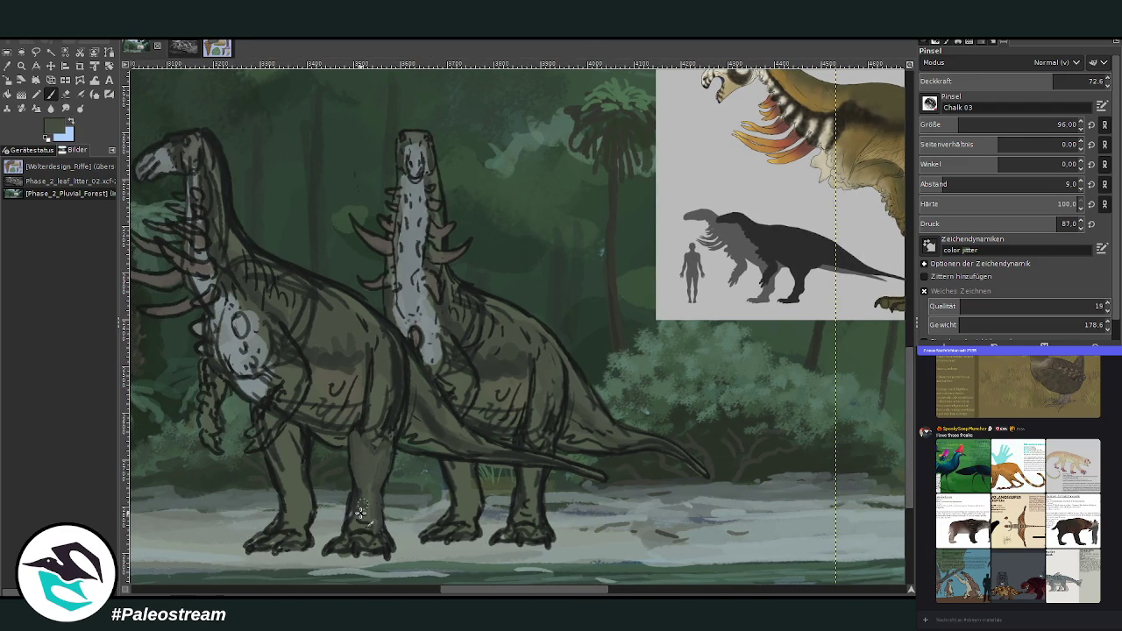
{"action": "mouse_move", "coordinate": [278, 439]}
{"action": "left_mouse_down"}
{"action": "mouse_move", "coordinate": [297, 470]}
{"action": "mouse_move", "coordinate": [300, 544]}
{"action": "mouse_move", "coordinate": [257, 541]}
{"action": "mouse_move", "coordinate": [302, 518]}
{"action": "mouse_move", "coordinate": [275, 456]}
{"action": "mouse_move", "coordinate": [290, 446]}
{"action": "mouse_move", "coordinate": [303, 447]}
{"action": "mouse_move", "coordinate": [302, 510]}
{"action": "left_mouse_up"}
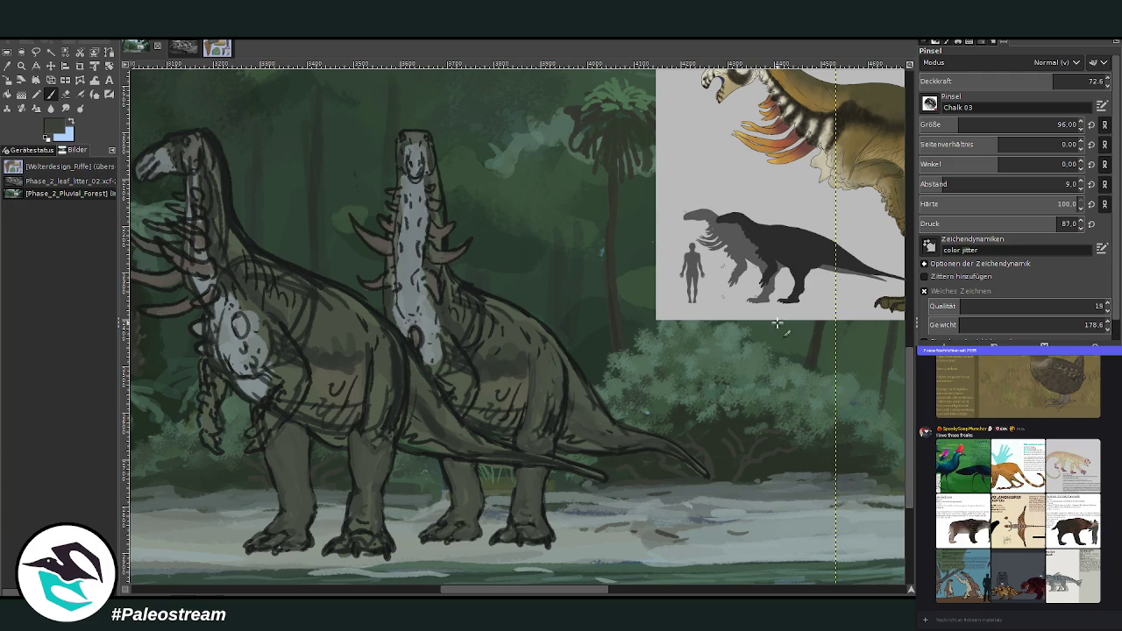
- With a brighter green, paint over the rear neck's base and soften the rear creature's back outline
{"action": "left_click", "coordinate": [881, 379], "text": "ctrl"}
{"action": "left_click", "coordinate": [862, 367], "text": "ctrl"}
{"action": "left_click_drag", "start_coordinate": [515, 593], "coordinate": [520, 593]}
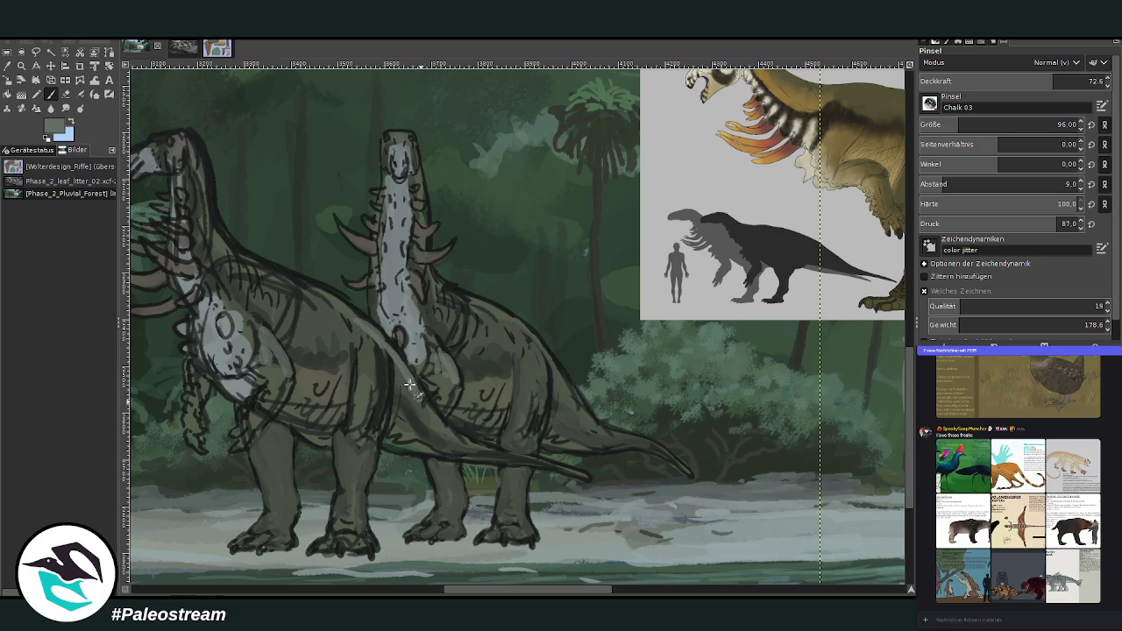
{"action": "mouse_move", "coordinate": [387, 348]}
{"action": "left_mouse_down"}
{"action": "mouse_move", "coordinate": [306, 289]}
{"action": "mouse_move", "coordinate": [327, 254]}
{"action": "left_mouse_up"}
{"action": "mouse_move", "coordinate": [440, 288]}
{"action": "left_mouse_down"}
{"action": "mouse_move", "coordinate": [544, 348]}
{"action": "mouse_move", "coordinate": [601, 429]}
{"action": "left_mouse_up"}
- At brush size 43 and opacity 55.5, cover the tail outline and lighten the head top and chest
{"action": "left_click_drag", "start_coordinate": [959, 126], "coordinate": [938, 125]}
{"action": "left_click_drag", "start_coordinate": [1038, 80], "coordinate": [1017, 81]}
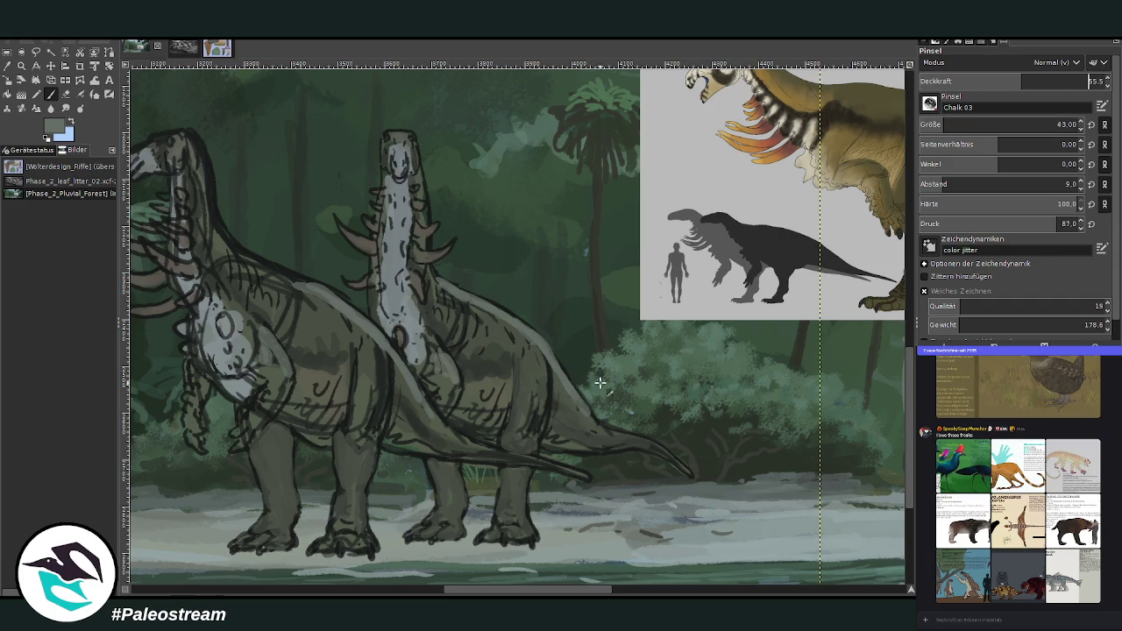
{"action": "mouse_move", "coordinate": [601, 429]}
{"action": "left_mouse_down"}
{"action": "mouse_move", "coordinate": [663, 451]}
{"action": "mouse_move", "coordinate": [614, 408]}
{"action": "mouse_move", "coordinate": [690, 474]}
{"action": "left_mouse_up"}
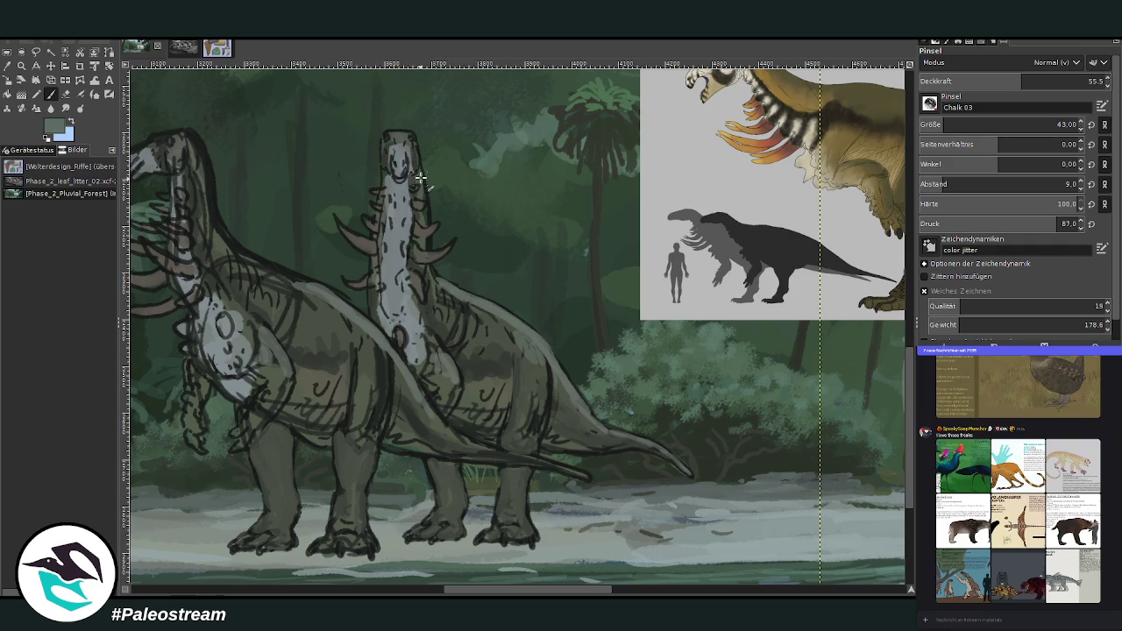
{"action": "scroll", "coordinate": [459, 575], "scroll_direction": "left", "scroll_amount": 4}
{"action": "scroll", "coordinate": [383, 182], "scroll_direction": "left", "scroll_amount": 2}
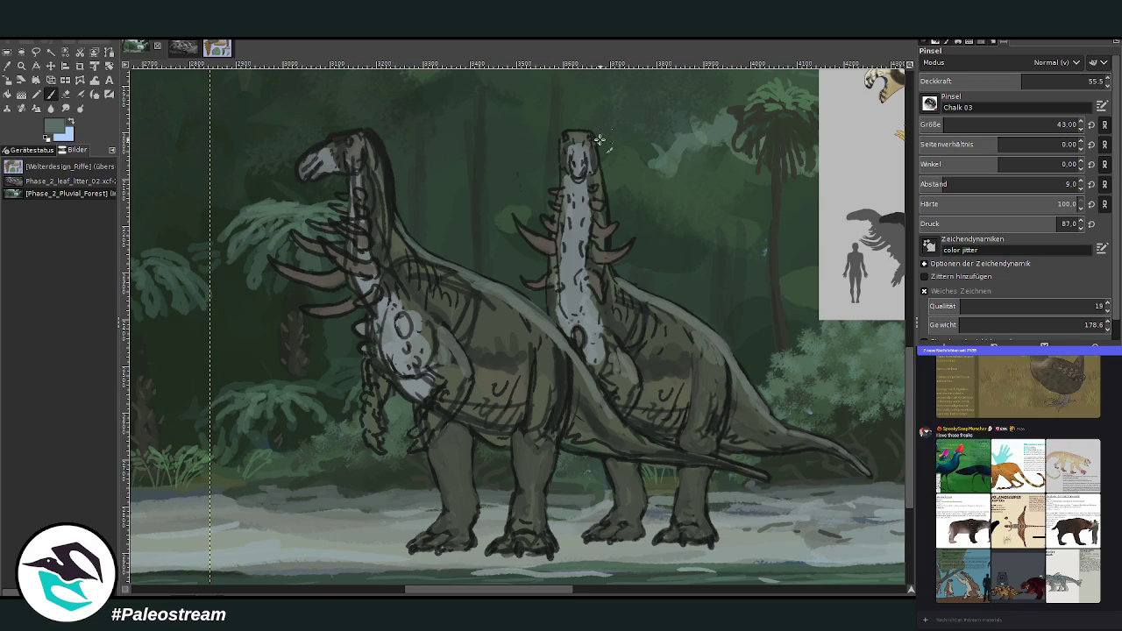
{"action": "left_click_drag", "start_coordinate": [571, 136], "coordinate": [586, 134]}
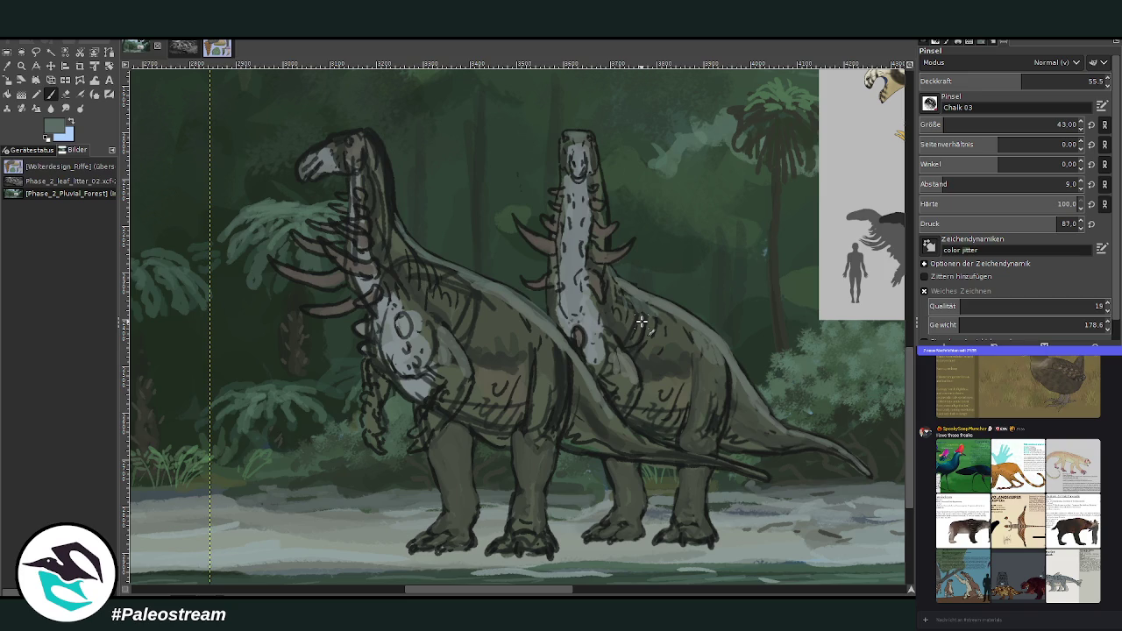
{"action": "left_click_drag", "start_coordinate": [429, 306], "coordinate": [474, 319]}
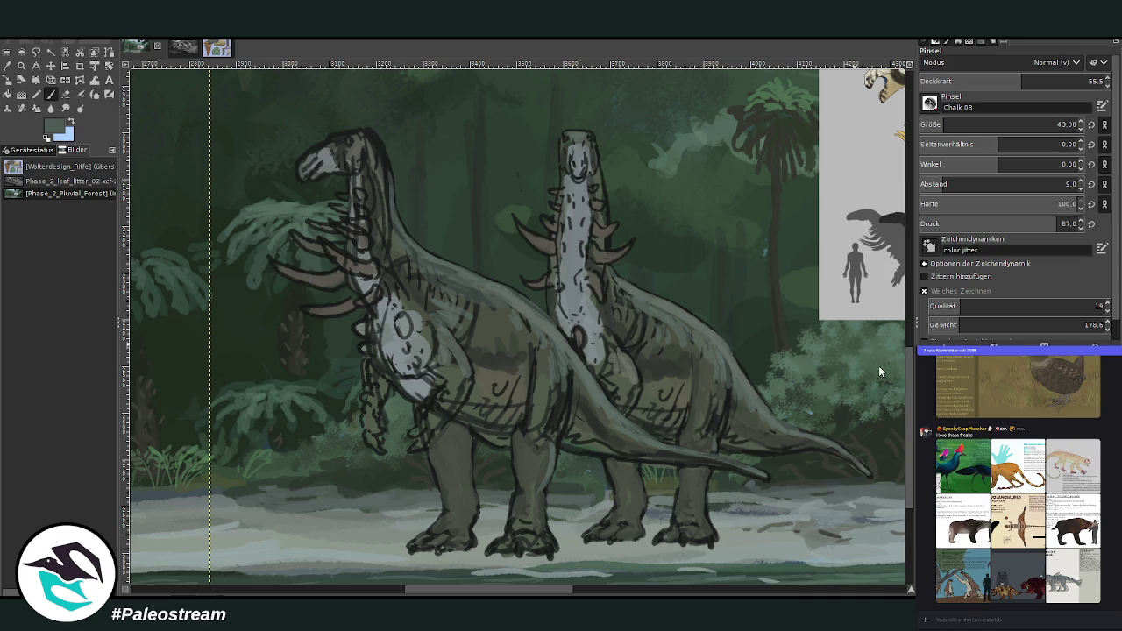
- At 64.4 opacity with a brighter sampled colour, hatch light strokes along the rear creature's body
{"action": "left_click", "coordinate": [1038, 81]}
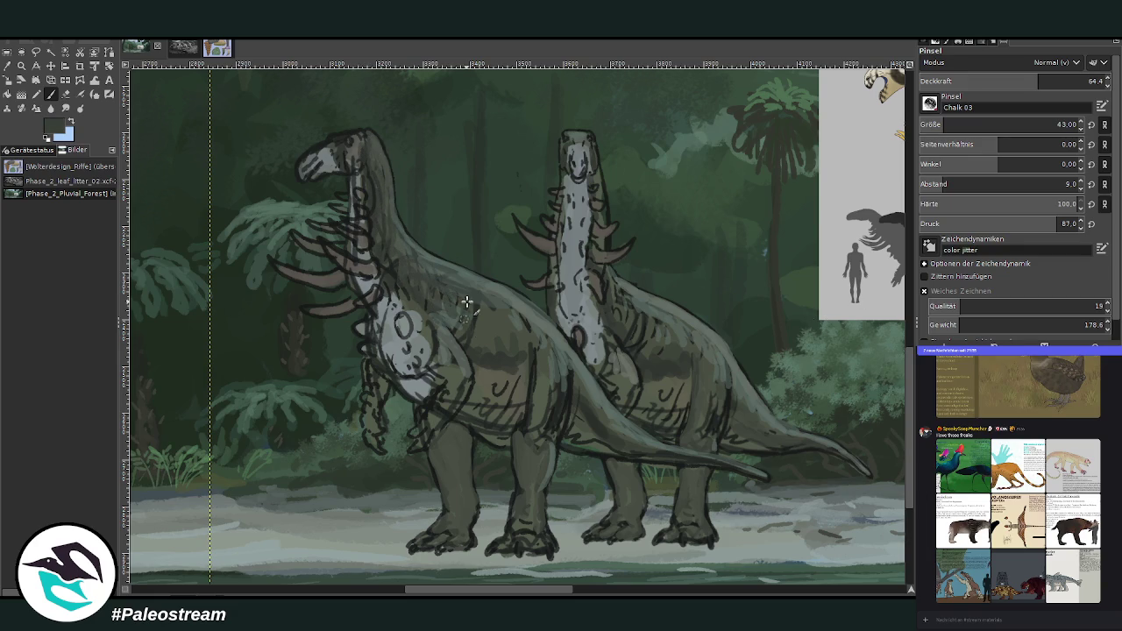
{"action": "left_click", "coordinate": [873, 379], "text": "ctrl"}
{"action": "left_click_drag", "start_coordinate": [555, 426], "coordinate": [566, 366]}
{"action": "mouse_move", "coordinate": [634, 331]}
{"action": "left_mouse_down"}
{"action": "mouse_move", "coordinate": [676, 350]}
{"action": "mouse_move", "coordinate": [718, 401]}
{"action": "mouse_move", "coordinate": [715, 432]}
{"action": "mouse_move", "coordinate": [725, 402]}
{"action": "mouse_move", "coordinate": [746, 438]}
{"action": "mouse_move", "coordinate": [806, 454]}
{"action": "mouse_move", "coordinate": [786, 443]}
{"action": "left_mouse_up"}
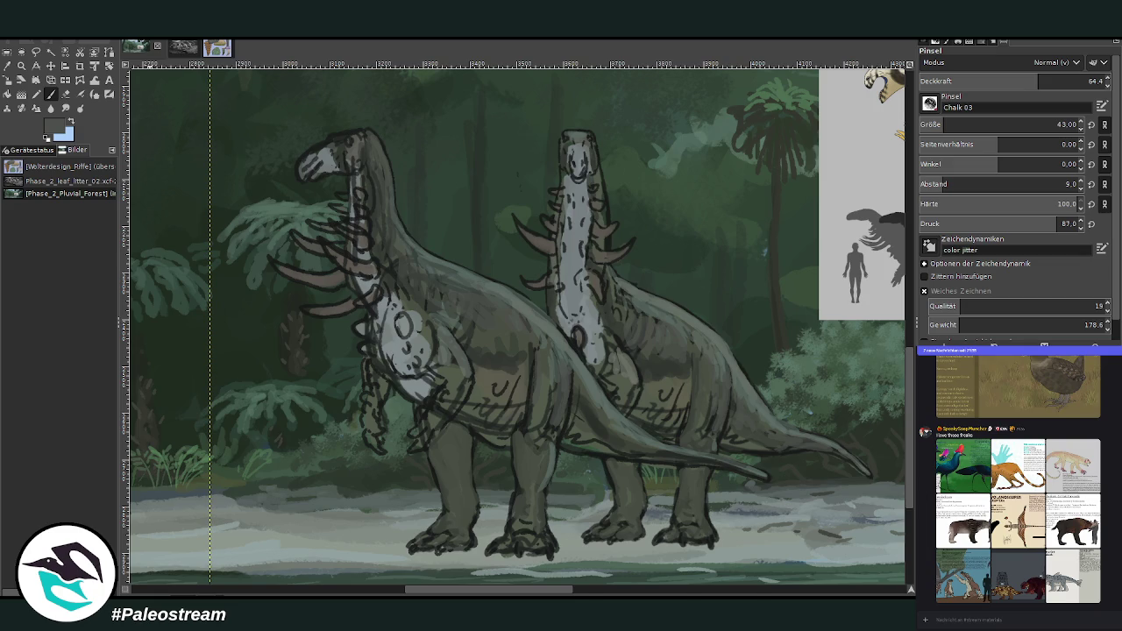
- Zoom in on the creatures, sample a dark colour, and darken the neck shading at 78.5 opacity
{"action": "key", "text": "minus"}
{"action": "key", "text": "minus"}
{"action": "key", "text": "minus"}
{"action": "key", "text": "z"}
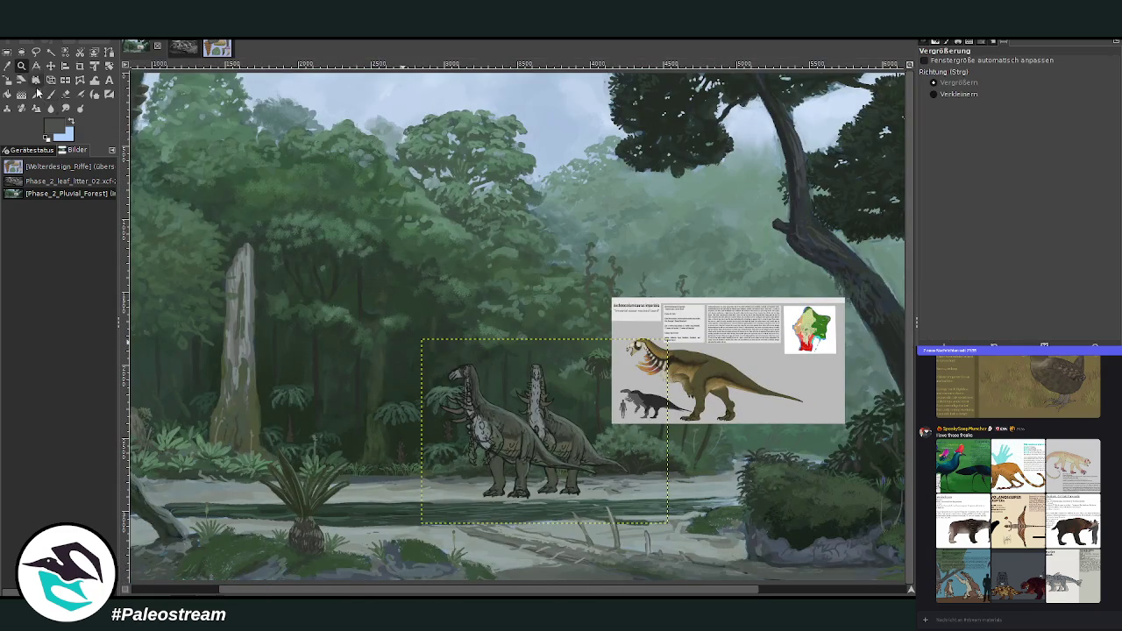
{"action": "left_click_drag", "start_coordinate": [427, 337], "coordinate": [631, 510]}
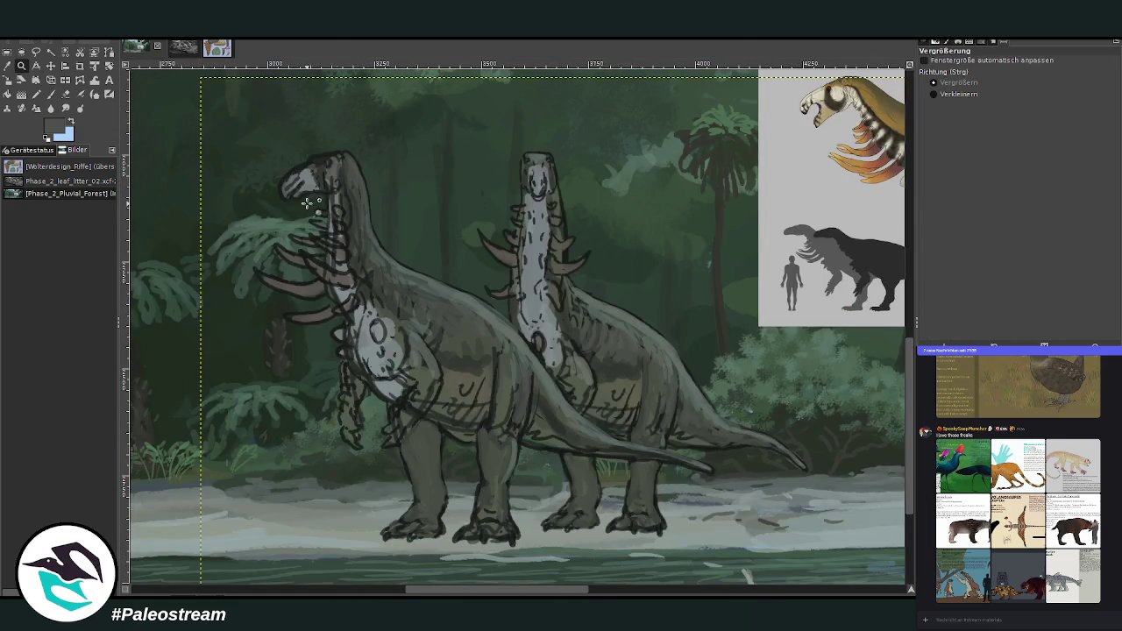
{"action": "left_click_drag", "start_coordinate": [291, 165], "coordinate": [611, 526]}
{"action": "left_click", "coordinate": [18, 67]}
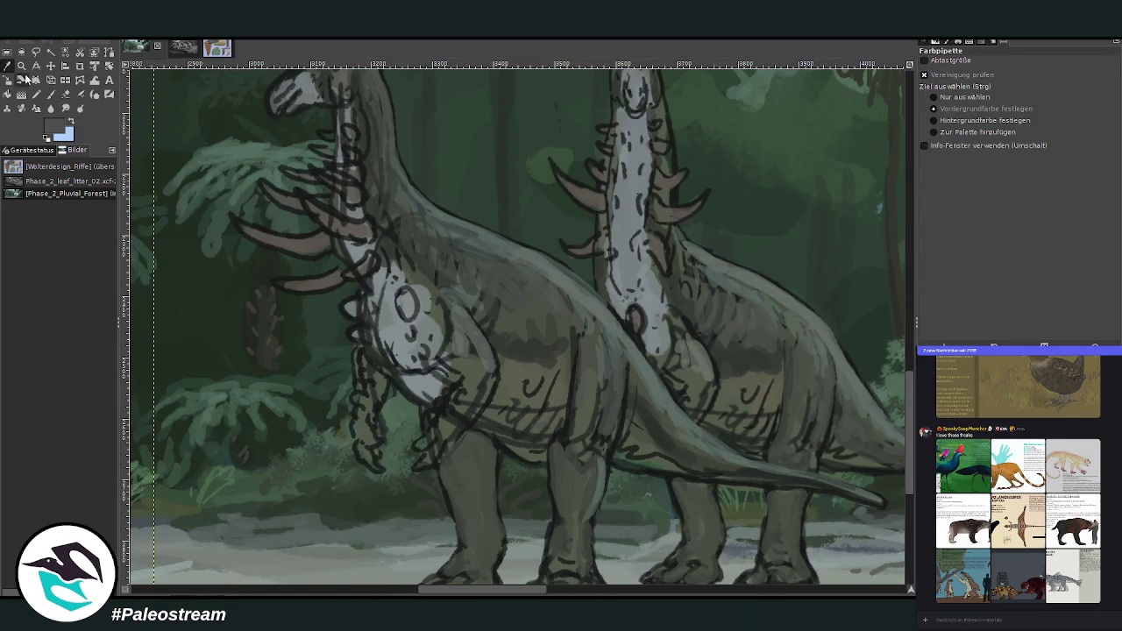
{"action": "left_click", "coordinate": [416, 230]}
{"action": "left_click", "coordinate": [51, 94]}
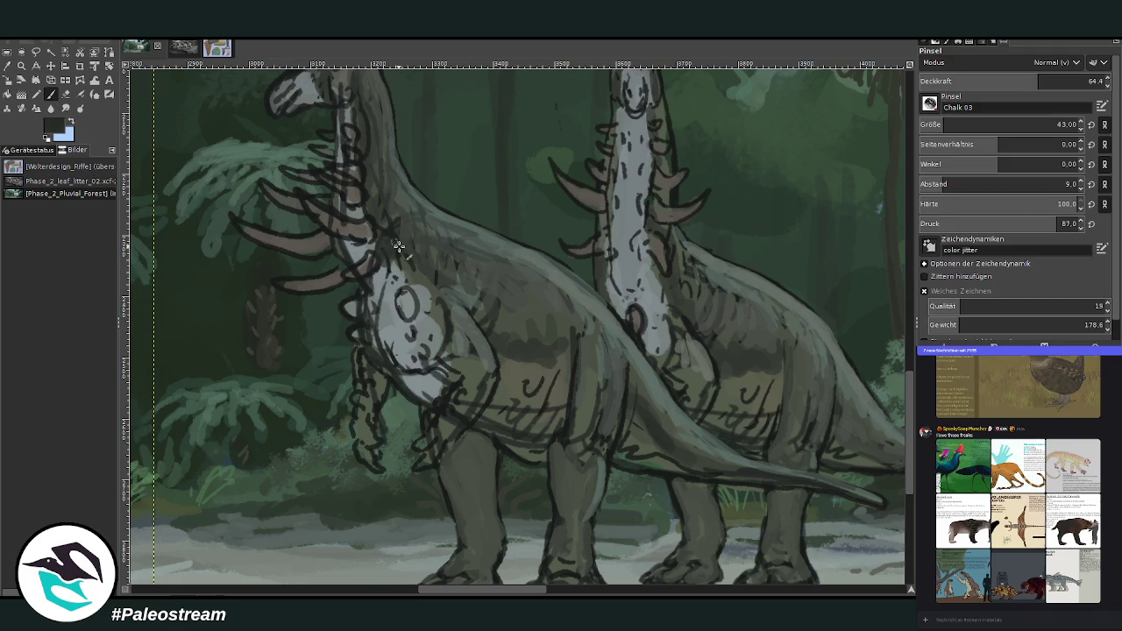
{"action": "left_click", "coordinate": [1064, 80]}
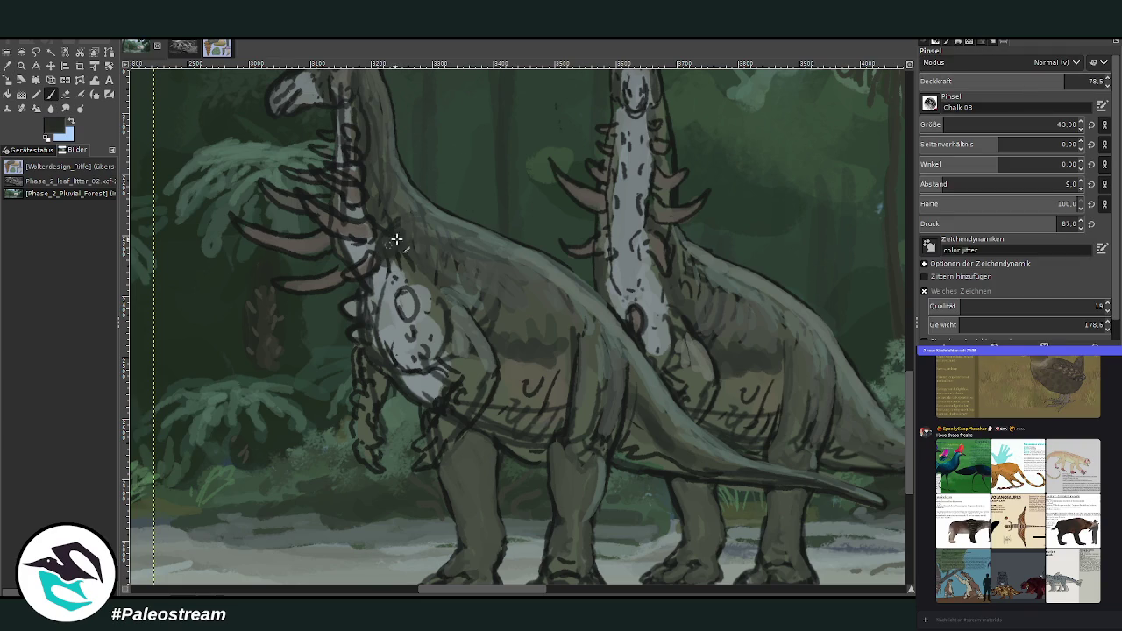
{"action": "left_click_drag", "start_coordinate": [396, 217], "coordinate": [416, 255]}
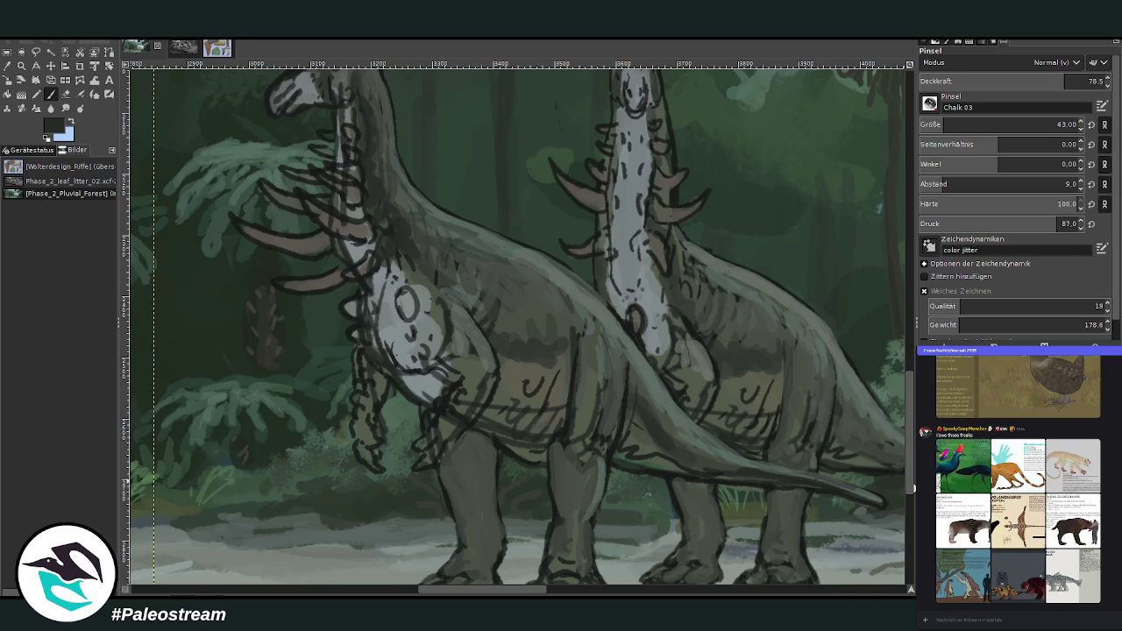
- Paint dark shading down the neck, across the chest, the rear belly and the left creature's back
{"action": "scroll", "coordinate": [506, 77], "scroll_direction": "up", "scroll_amount": 2}
{"action": "left_click_drag", "start_coordinate": [371, 198], "coordinate": [371, 254]}
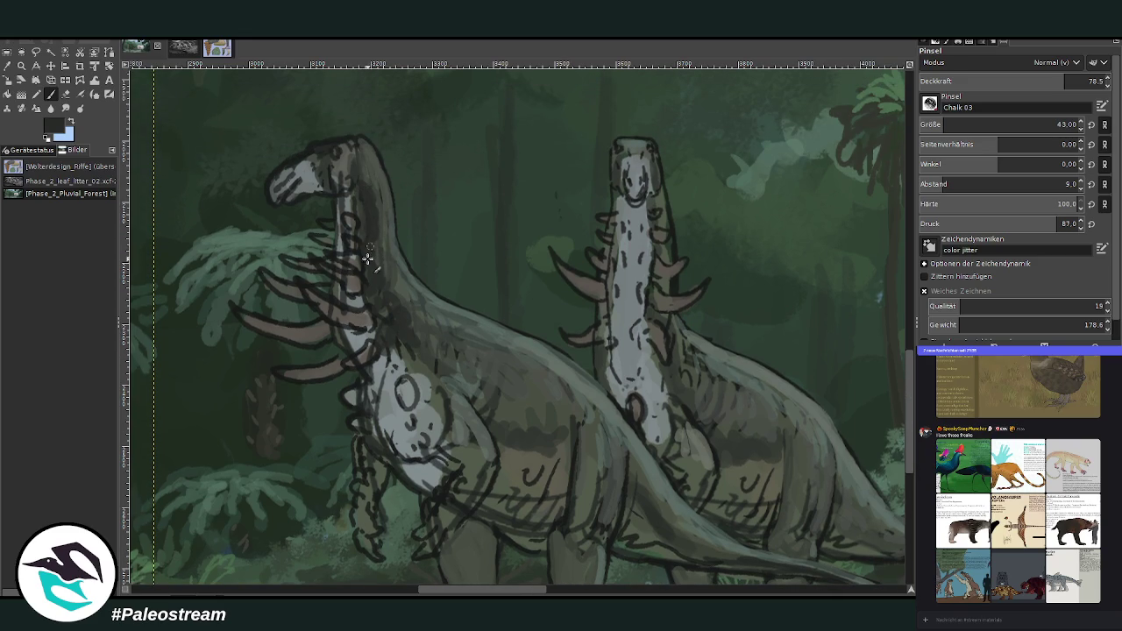
{"action": "mouse_move", "coordinate": [412, 341]}
{"action": "left_mouse_down"}
{"action": "mouse_move", "coordinate": [504, 439]}
{"action": "mouse_move", "coordinate": [550, 451]}
{"action": "mouse_move", "coordinate": [560, 395]}
{"action": "left_mouse_up"}
{"action": "mouse_move", "coordinate": [777, 465]}
{"action": "left_mouse_down"}
{"action": "mouse_move", "coordinate": [719, 459]}
{"action": "mouse_move", "coordinate": [768, 468]}
{"action": "mouse_move", "coordinate": [749, 443]}
{"action": "mouse_move", "coordinate": [745, 453]}
{"action": "mouse_move", "coordinate": [776, 438]}
{"action": "mouse_move", "coordinate": [723, 469]}
{"action": "left_mouse_up"}
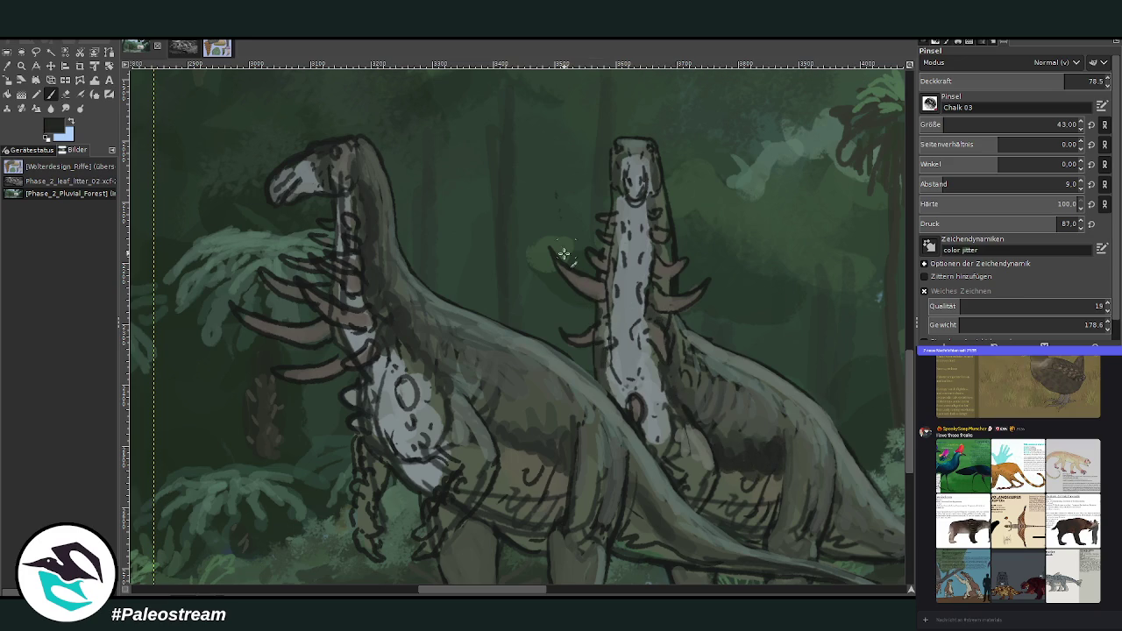
{"action": "mouse_move", "coordinate": [422, 367]}
{"action": "left_mouse_down"}
{"action": "mouse_move", "coordinate": [382, 303]}
{"action": "mouse_move", "coordinate": [372, 191]}
{"action": "mouse_move", "coordinate": [337, 180]}
{"action": "left_mouse_up"}
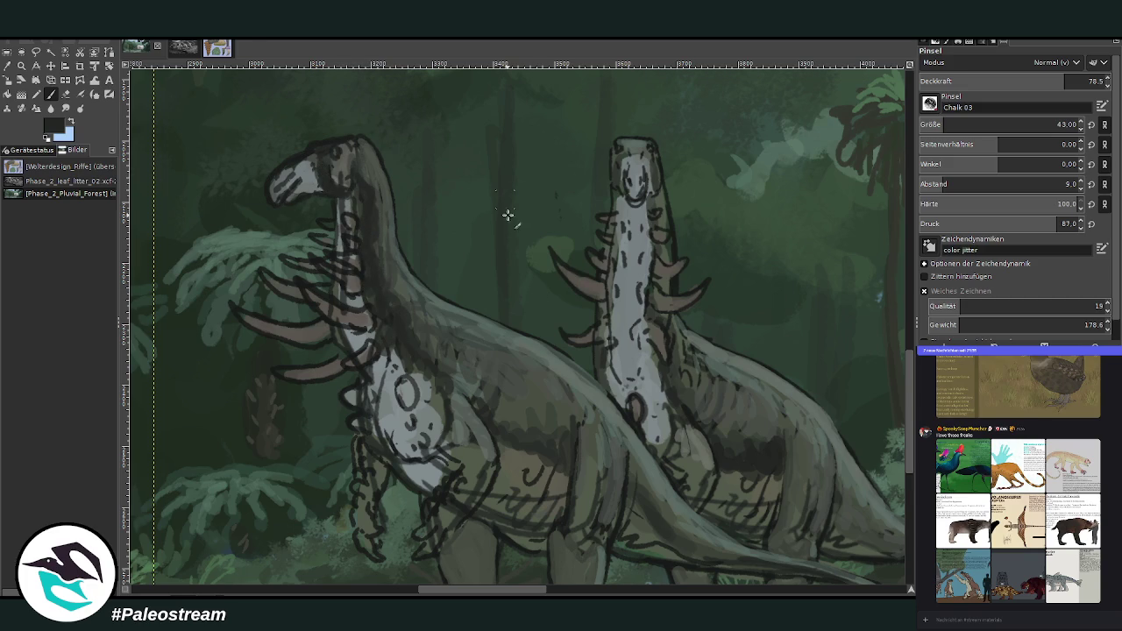
- With a sampled grey-green at size 26, opacity 89, lighten the left head, snout and upper neck
{"action": "key", "text": "o"}
{"action": "left_click", "coordinate": [561, 360]}
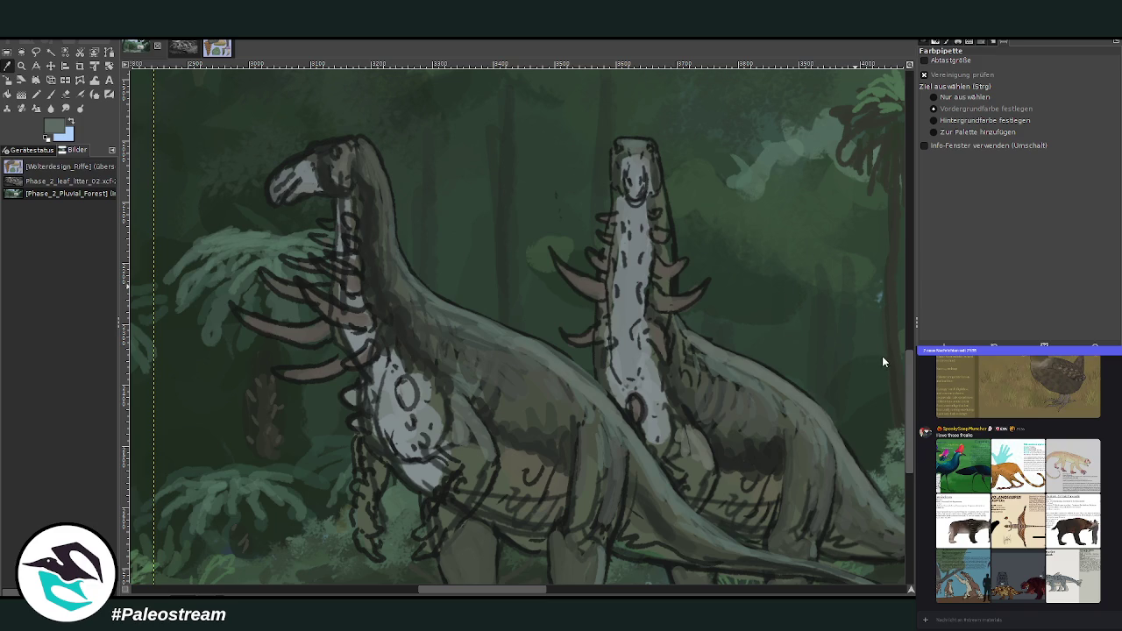
{"action": "key", "text": "p"}
{"action": "left_click", "coordinate": [1045, 82]}
{"action": "left_click", "coordinate": [937, 124]}
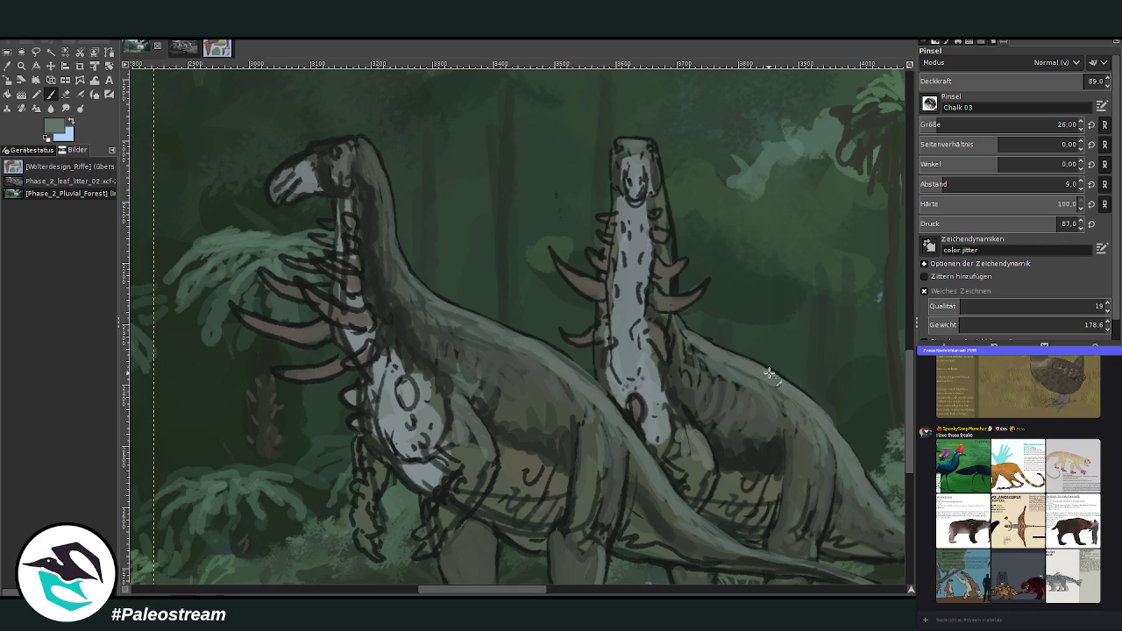
{"action": "left_click_drag", "start_coordinate": [752, 362], "coordinate": [680, 322]}
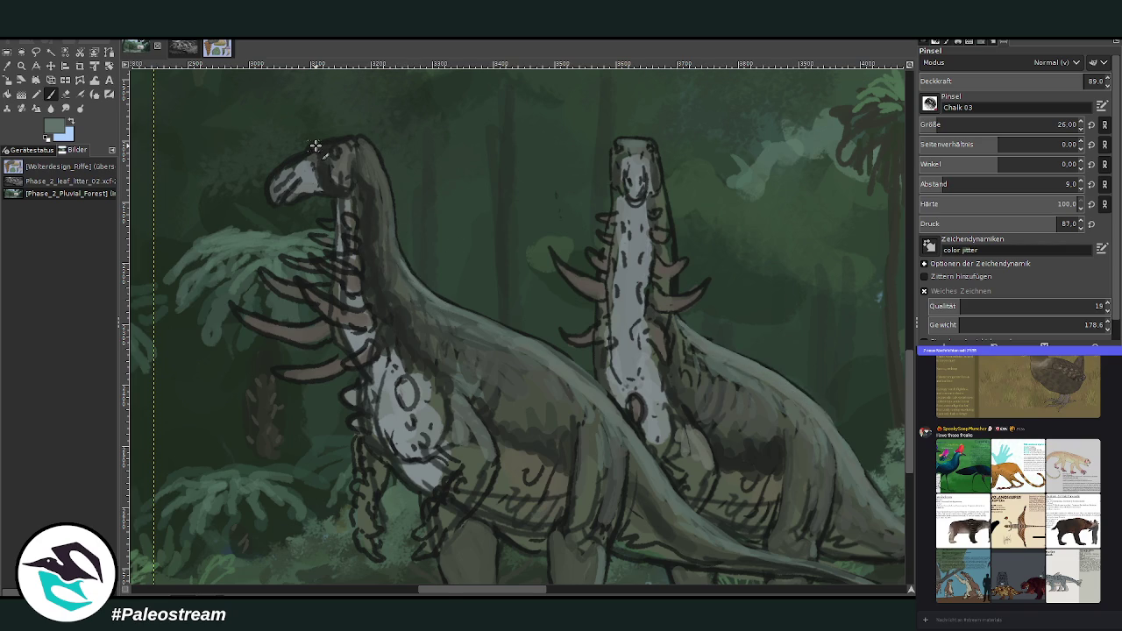
{"action": "mouse_move", "coordinate": [313, 150]}
{"action": "left_mouse_down"}
{"action": "mouse_move", "coordinate": [272, 193]}
{"action": "mouse_move", "coordinate": [339, 144]}
{"action": "left_mouse_up"}
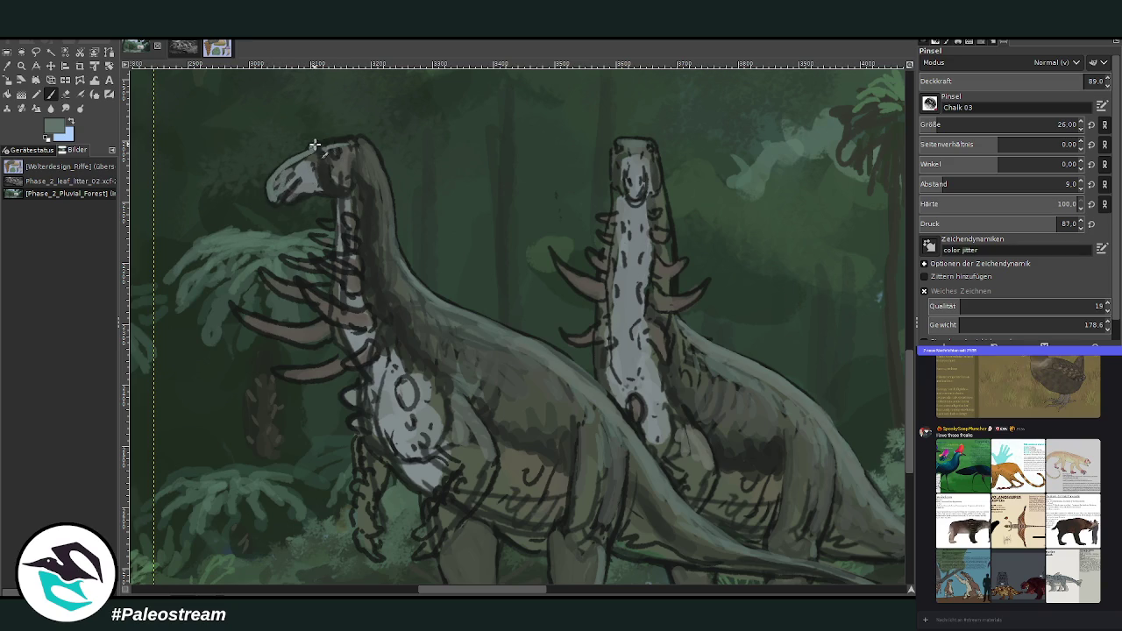
{"action": "left_click_drag", "start_coordinate": [384, 165], "coordinate": [393, 208]}
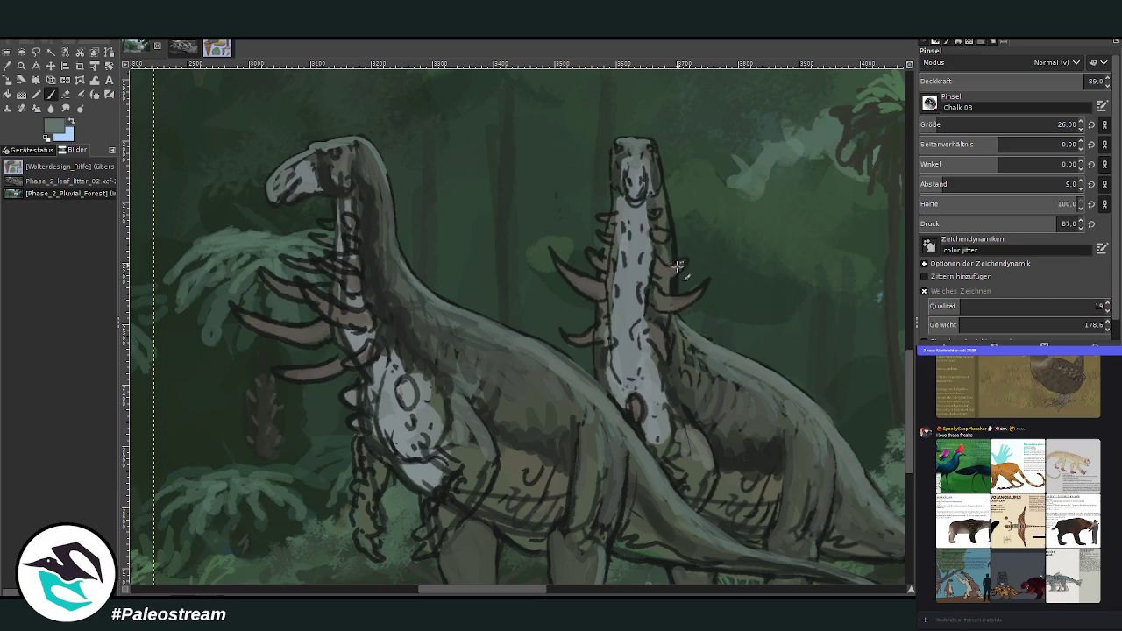
- Using a lighter green, add a new spike to the right neck and highlight the three left neck spikes
{"action": "left_click", "coordinate": [790, 202], "text": "ctrl"}
{"action": "left_click_drag", "start_coordinate": [698, 292], "coordinate": [671, 297]}
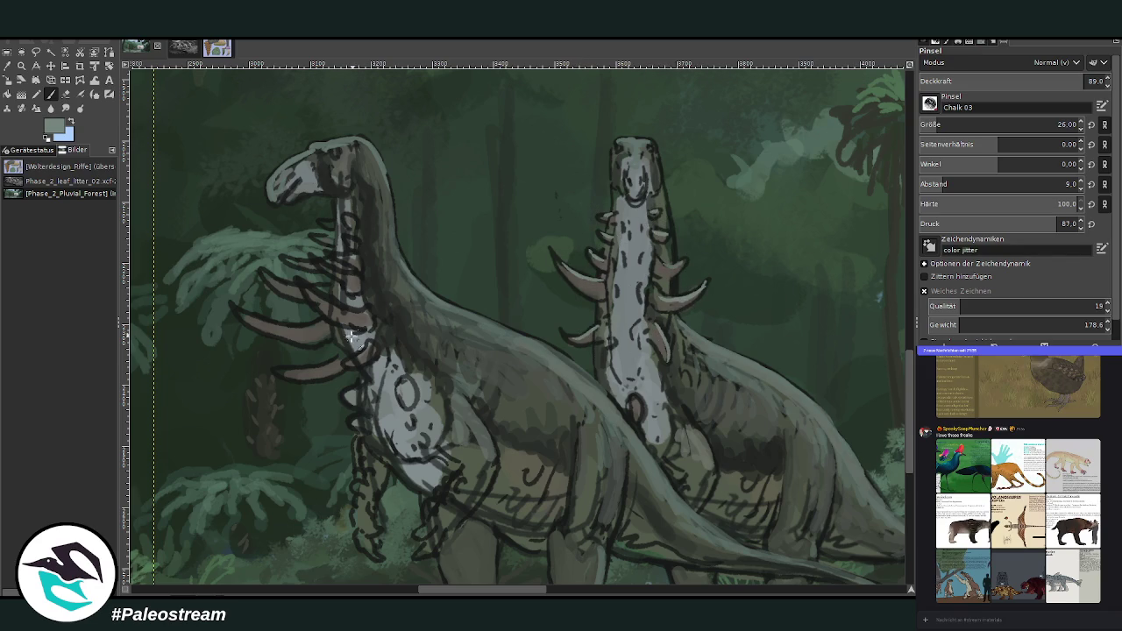
{"action": "left_click_drag", "start_coordinate": [366, 347], "coordinate": [293, 371]}
{"action": "left_click_drag", "start_coordinate": [309, 325], "coordinate": [235, 307]}
{"action": "left_click_drag", "start_coordinate": [348, 311], "coordinate": [262, 272]}
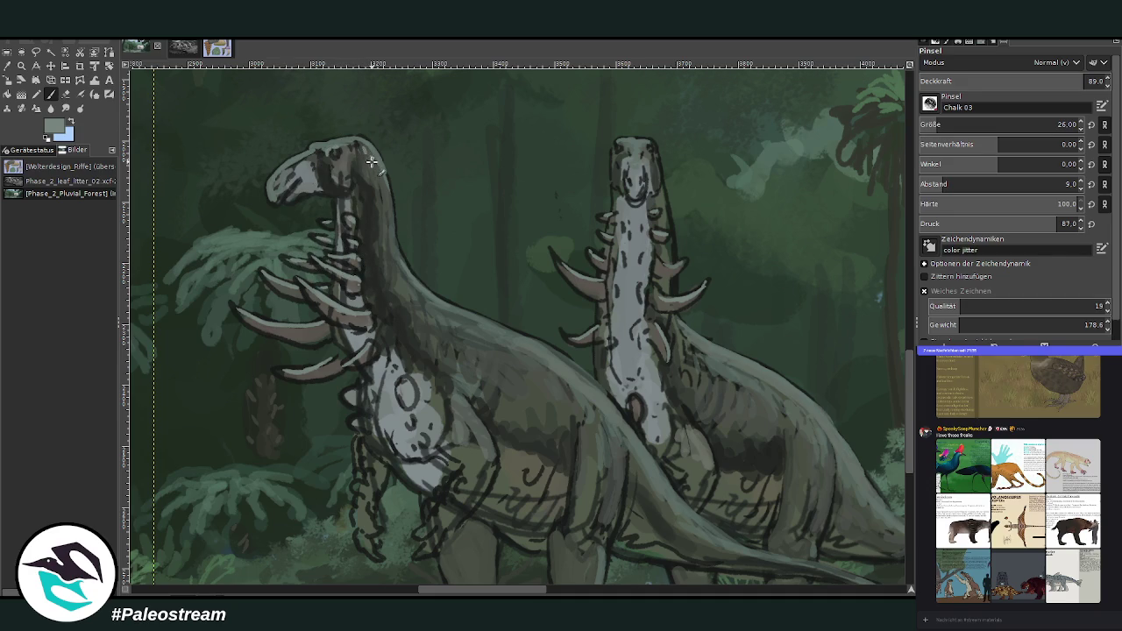
- Highlight the left neck's back edge, then at 61.2 opacity hatch the shoulder and neck-base overlap
{"action": "left_click_drag", "start_coordinate": [382, 172], "coordinate": [425, 306]}
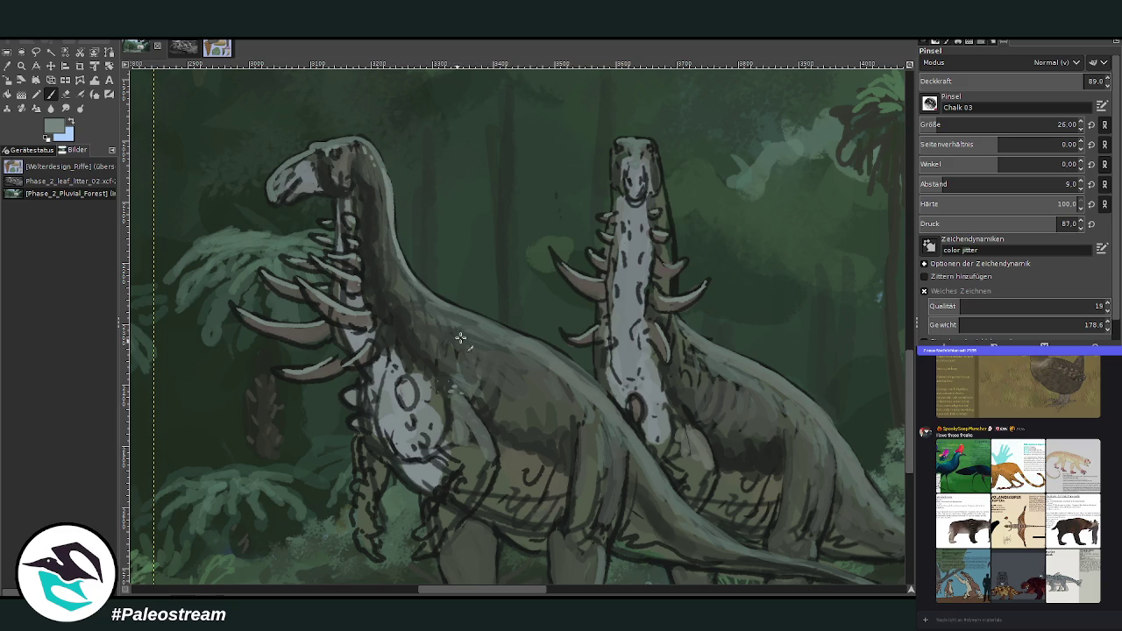
{"action": "left_click", "coordinate": [1033, 81]}
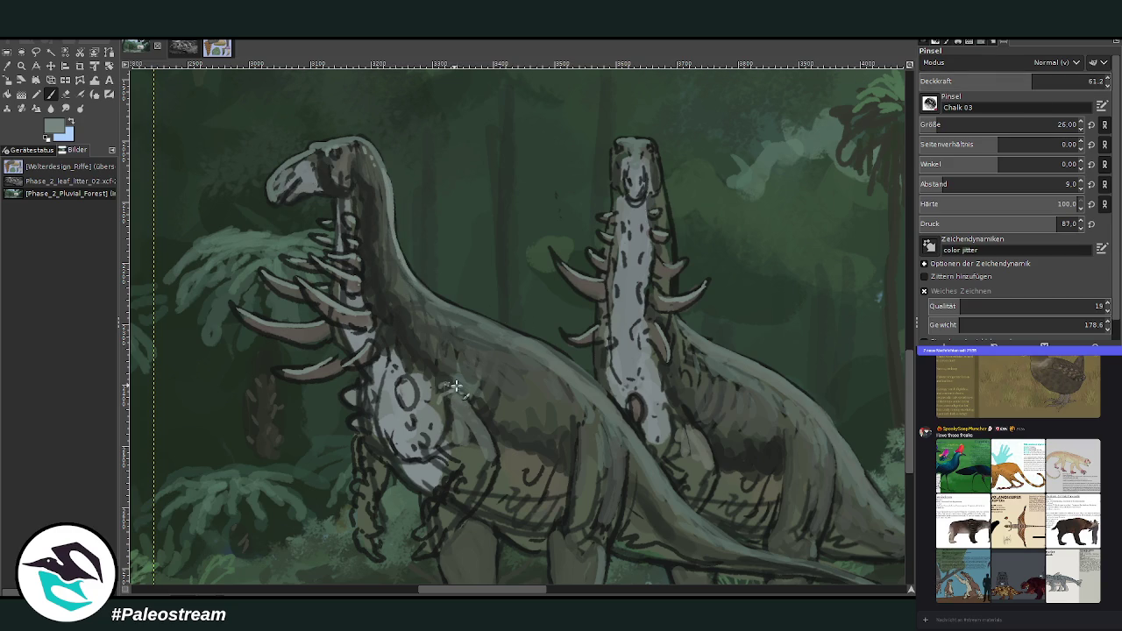
{"action": "left_click_drag", "start_coordinate": [458, 369], "coordinate": [445, 333]}
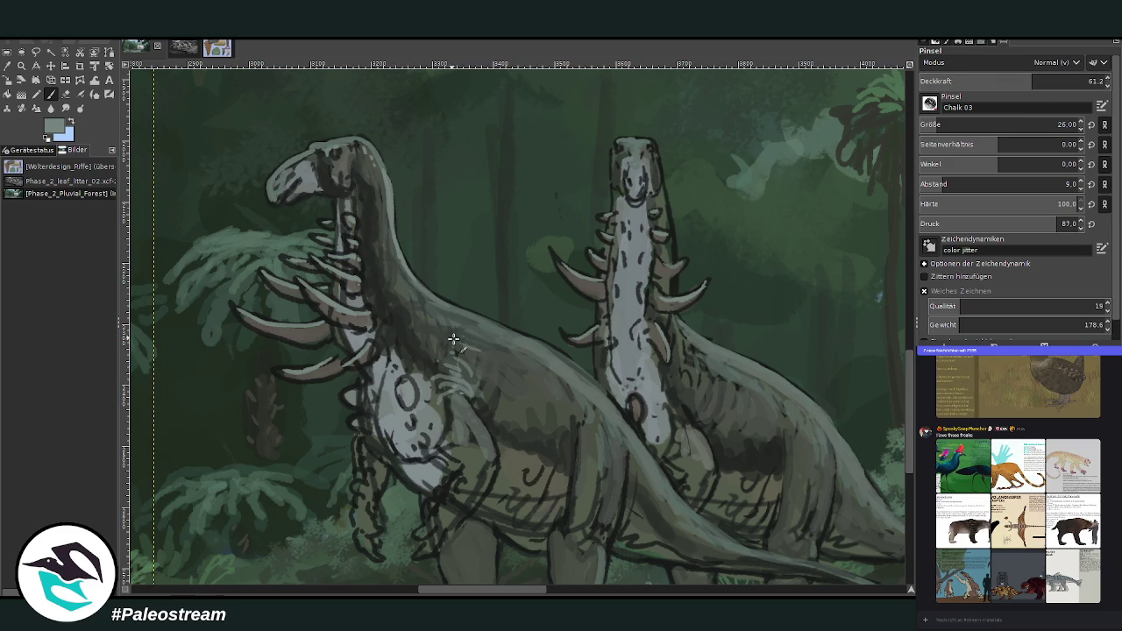
{"action": "left_click_drag", "start_coordinate": [601, 419], "coordinate": [636, 438]}
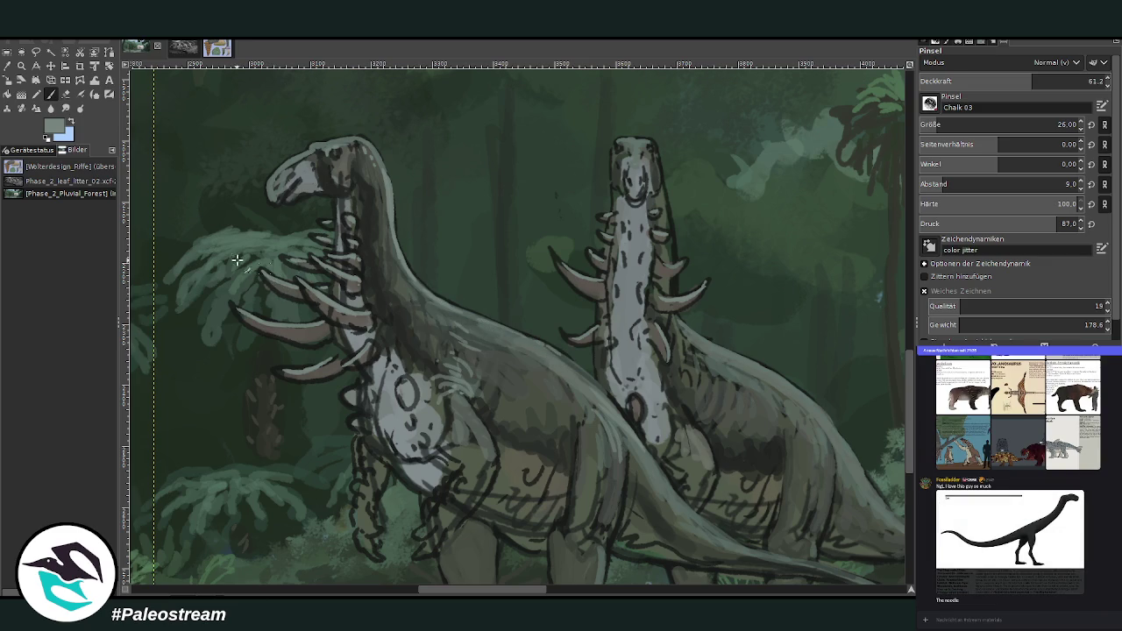
{"action": "scroll", "coordinate": [229, 262], "scroll_direction": "down", "scroll_amount": 5, "text": "ctrl"}
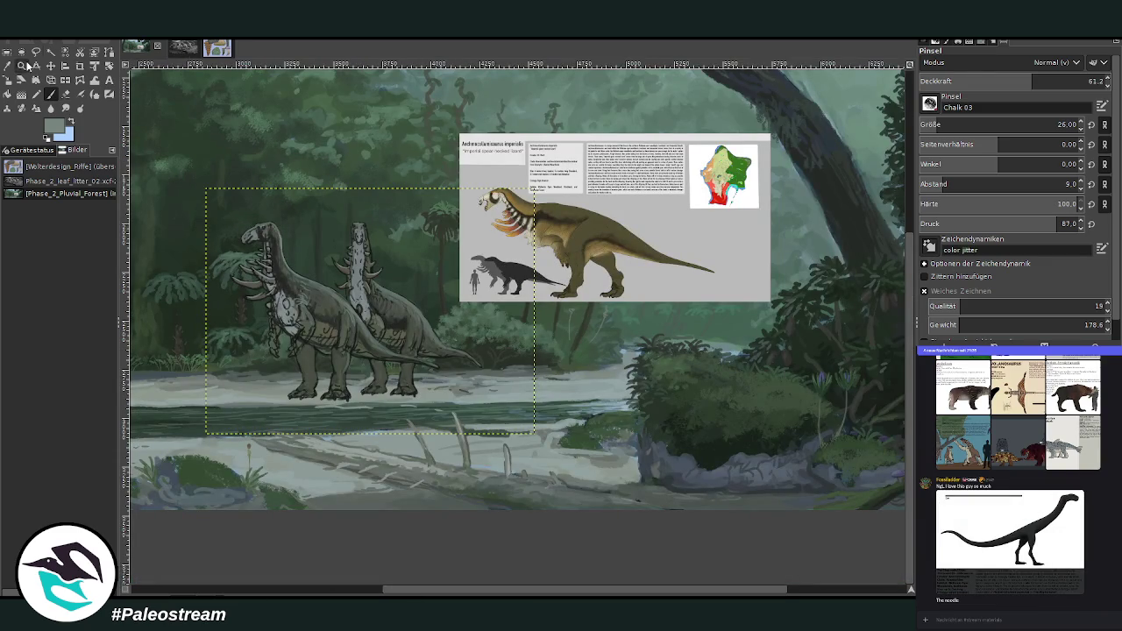
- Zoom in on the legs and shade the middle leg with darker grey-green at brush size 54
{"action": "left_click", "coordinate": [21, 65]}
{"action": "left_click_drag", "start_coordinate": [227, 203], "coordinate": [499, 429]}
{"action": "left_click_drag", "start_coordinate": [287, 189], "coordinate": [690, 545]}
{"action": "left_click", "coordinate": [51, 94]}
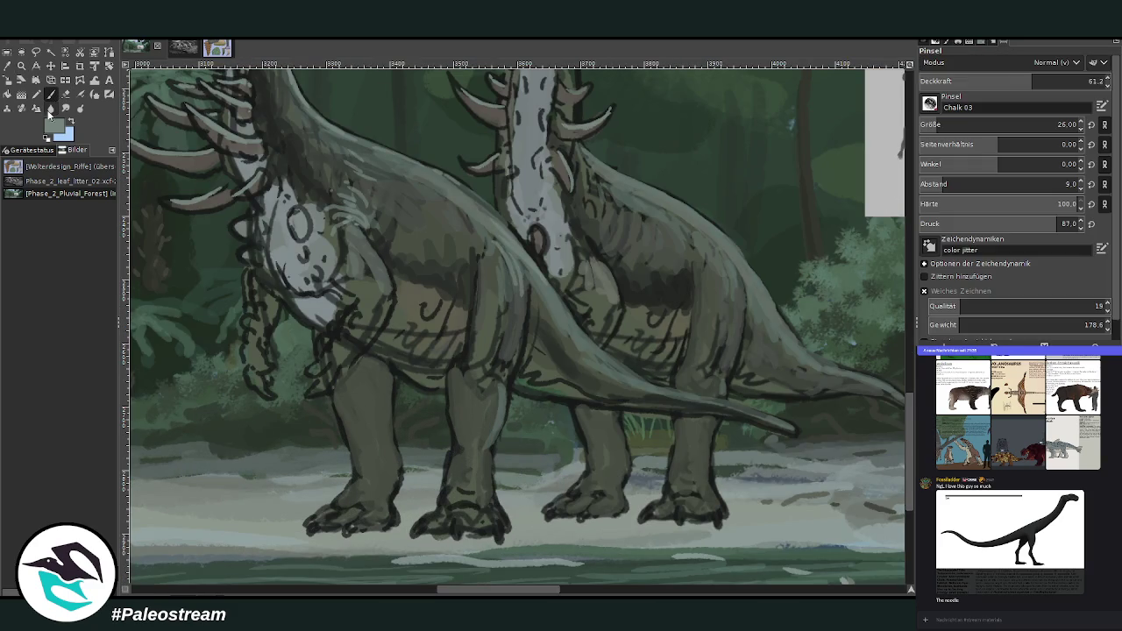
{"action": "left_click", "coordinate": [853, 366], "text": "ctrl"}
{"action": "left_click", "coordinate": [945, 122]}
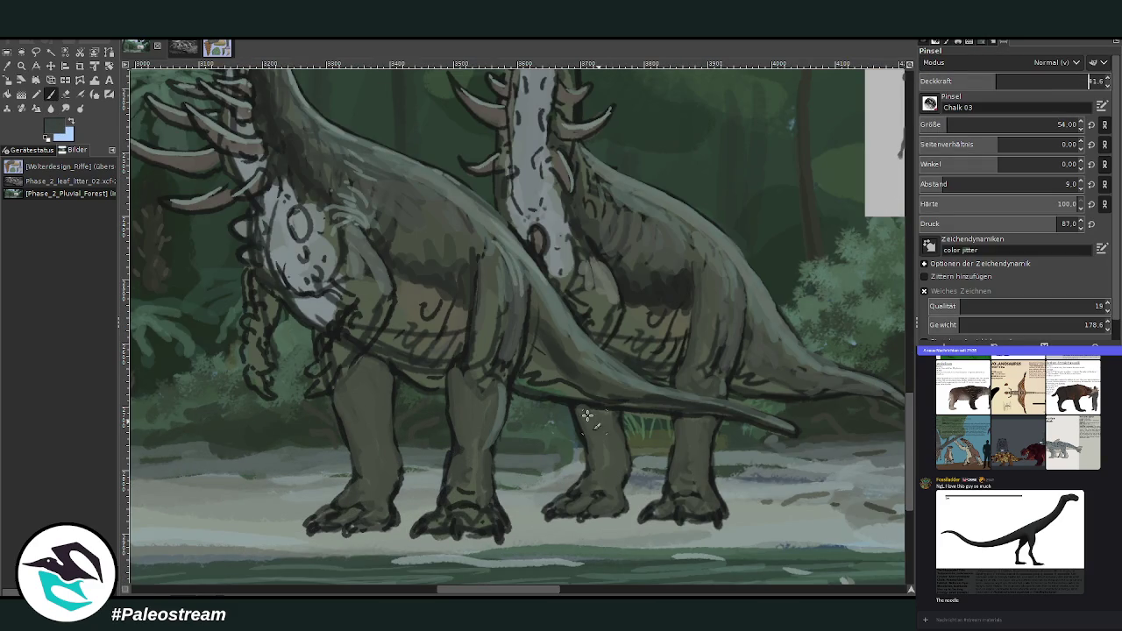
{"action": "mouse_move", "coordinate": [596, 420]}
{"action": "left_mouse_down"}
{"action": "mouse_move", "coordinate": [572, 413]}
{"action": "mouse_move", "coordinate": [608, 457]}
{"action": "left_mouse_up"}
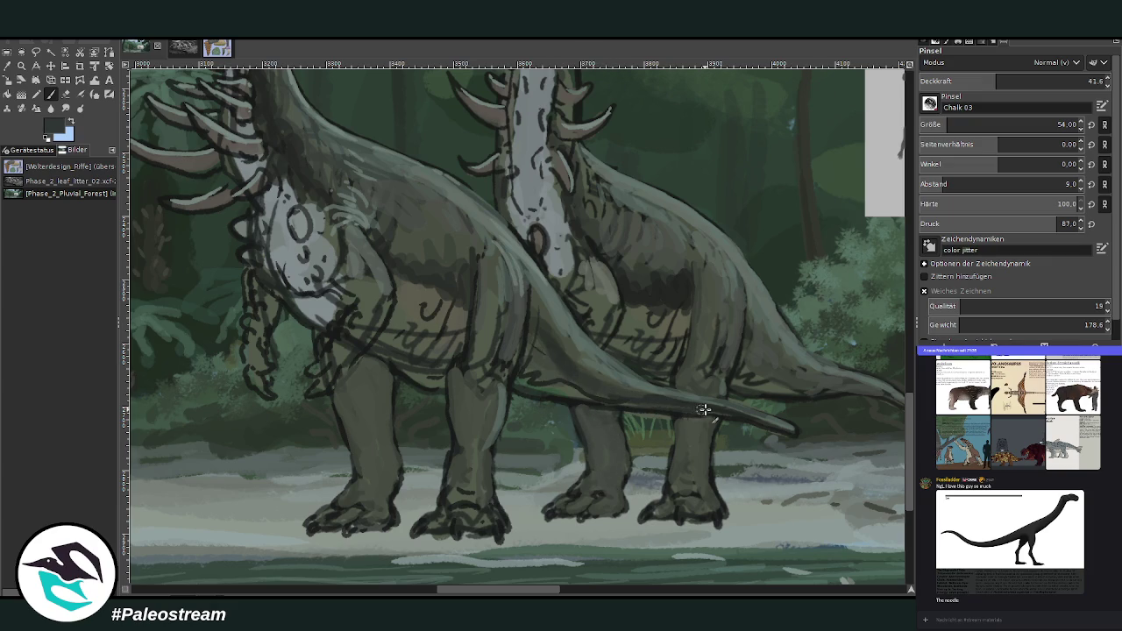
- Shade the rear belly and haunch, the front belly, tail underside and hind legs
{"action": "left_click_drag", "start_coordinate": [678, 336], "coordinate": [643, 296]}
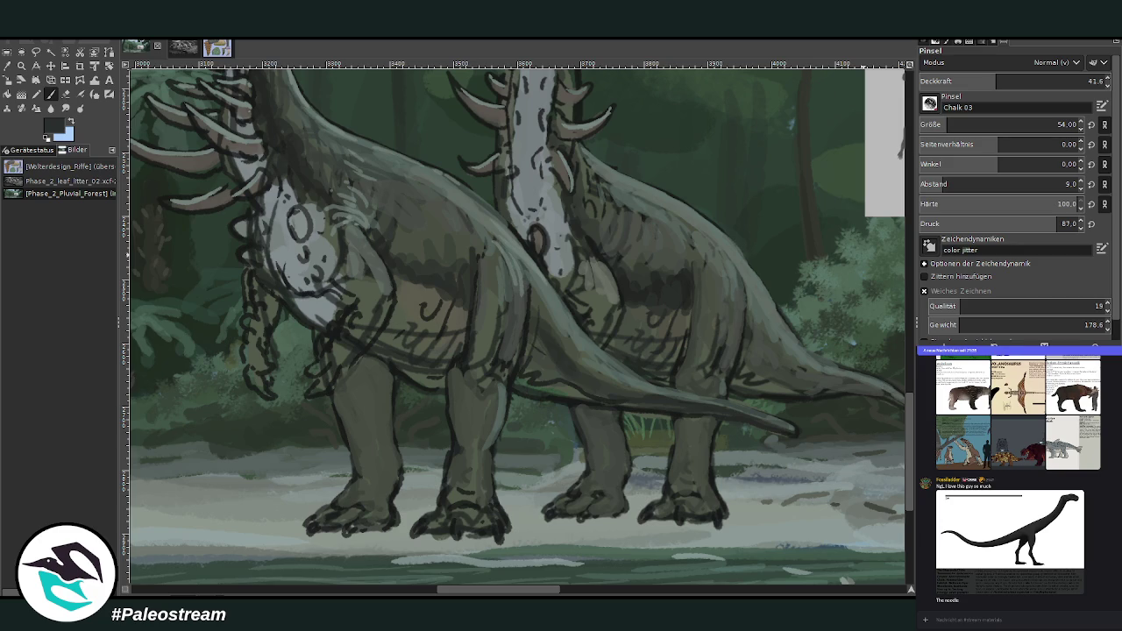
{"action": "left_click_drag", "start_coordinate": [649, 324], "coordinate": [613, 348]}
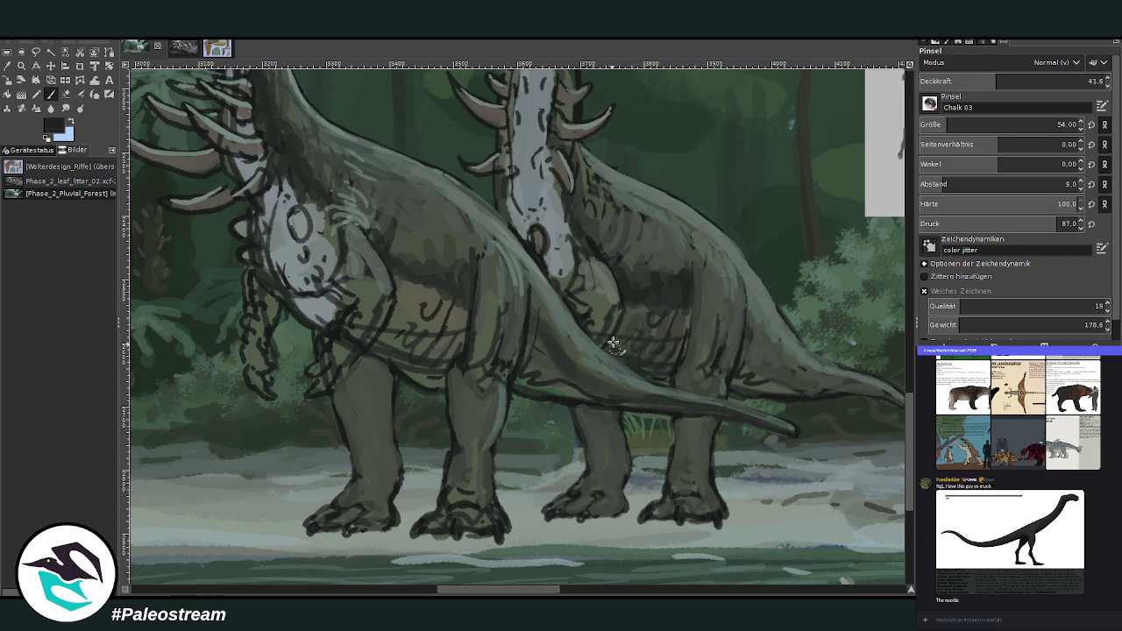
{"action": "left_click_drag", "start_coordinate": [728, 380], "coordinate": [754, 346]}
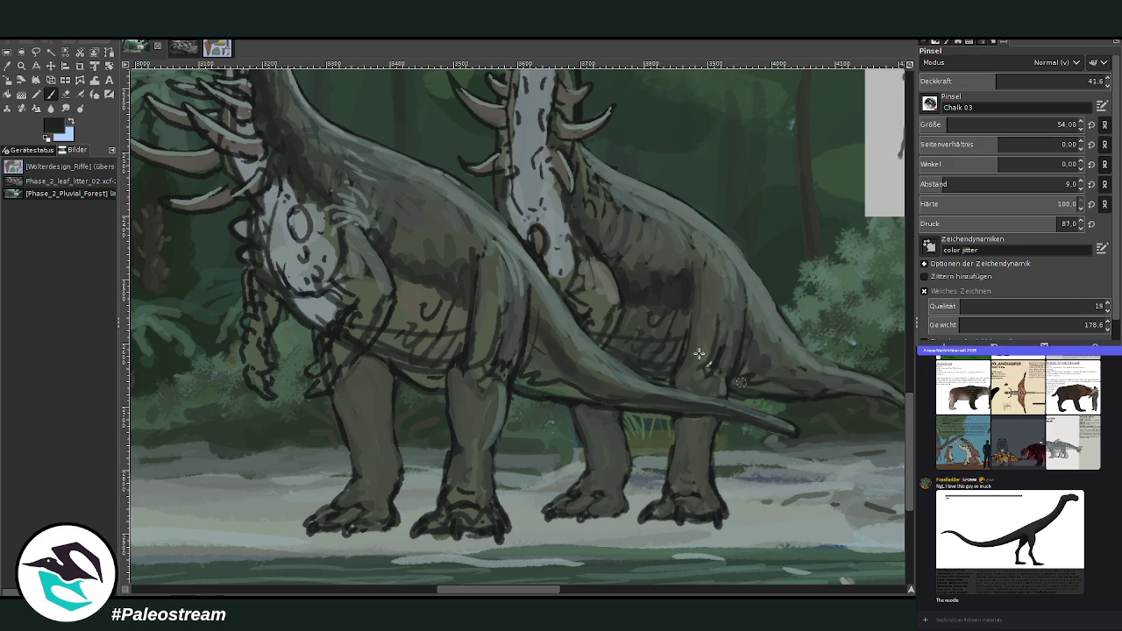
{"action": "mouse_move", "coordinate": [412, 328]}
{"action": "left_mouse_down"}
{"action": "mouse_move", "coordinate": [382, 338]}
{"action": "mouse_move", "coordinate": [421, 268]}
{"action": "mouse_move", "coordinate": [440, 376]}
{"action": "left_mouse_up"}
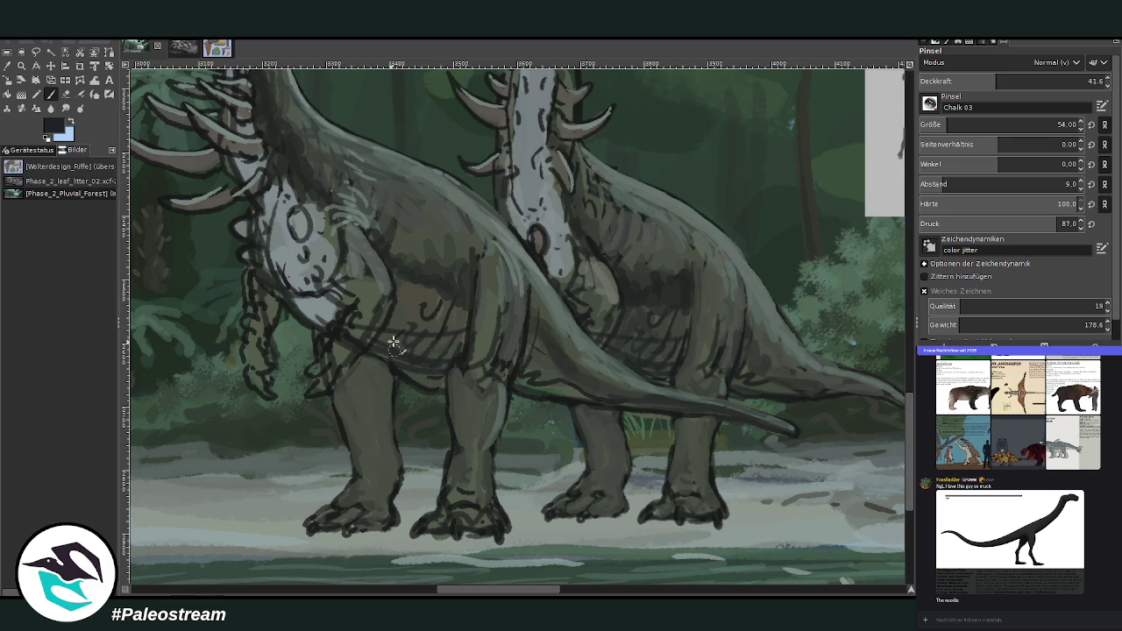
{"action": "left_click_drag", "start_coordinate": [554, 379], "coordinate": [571, 393]}
{"action": "mouse_move", "coordinate": [466, 348]}
{"action": "left_mouse_down"}
{"action": "mouse_move", "coordinate": [483, 439]}
{"action": "mouse_move", "coordinate": [463, 471]}
{"action": "left_mouse_up"}
{"action": "mouse_move", "coordinate": [380, 390]}
{"action": "left_mouse_down"}
{"action": "mouse_move", "coordinate": [383, 454]}
{"action": "mouse_move", "coordinate": [365, 430]}
{"action": "mouse_move", "coordinate": [383, 426]}
{"action": "mouse_move", "coordinate": [346, 499]}
{"action": "left_mouse_up"}
{"action": "left_click_drag", "start_coordinate": [509, 593], "coordinate": [487, 593]}
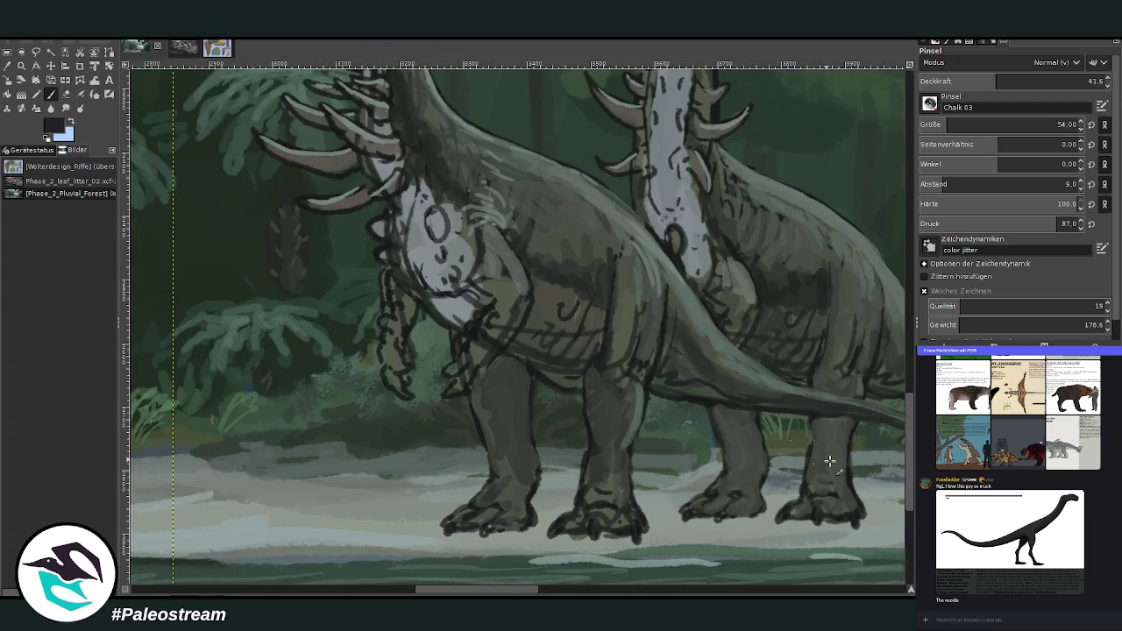
- Shade the pale chests and lower necks, dropping opacity to 29.7 for faint dark strokes
{"action": "left_click_drag", "start_coordinate": [909, 499], "coordinate": [910, 474]}
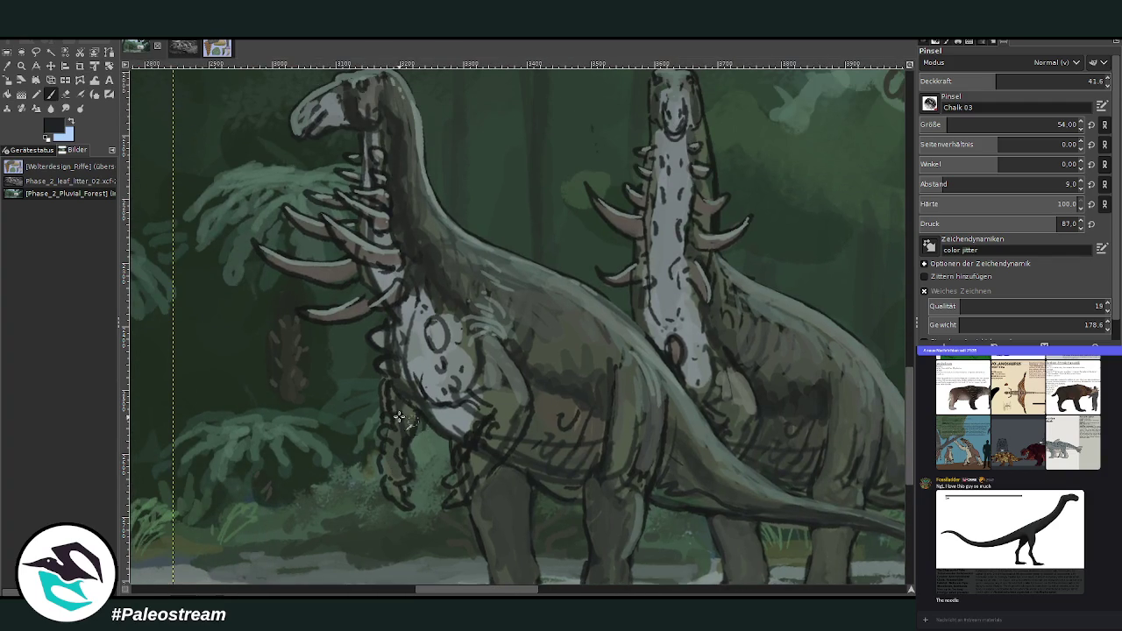
{"action": "mouse_move", "coordinate": [466, 347]}
{"action": "left_mouse_down"}
{"action": "mouse_move", "coordinate": [489, 419]}
{"action": "mouse_move", "coordinate": [454, 316]}
{"action": "left_mouse_up"}
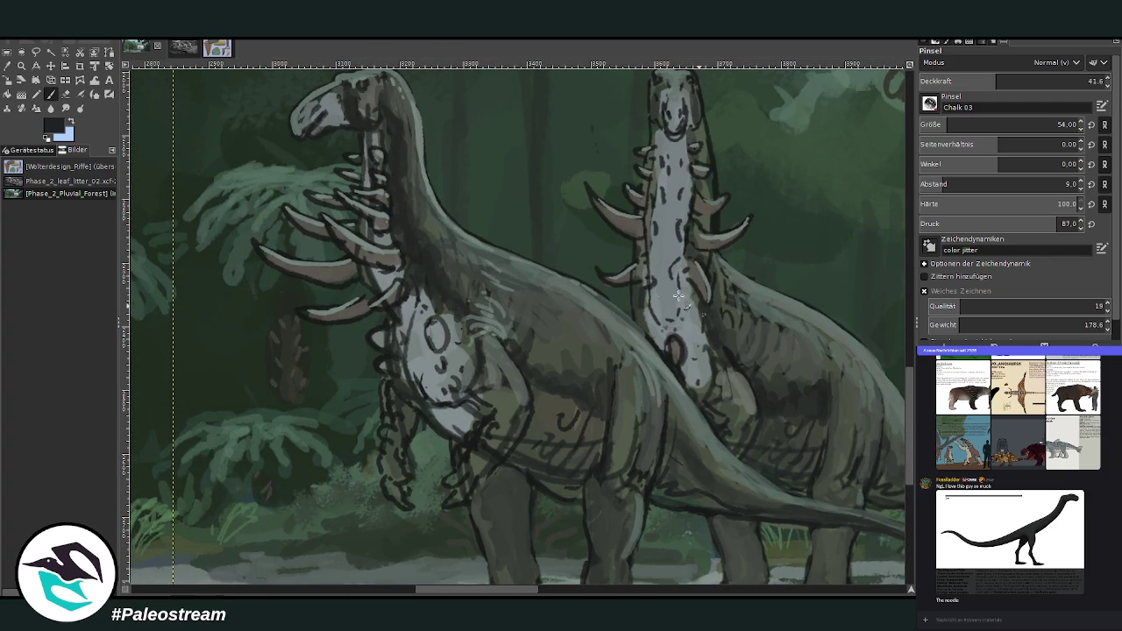
{"action": "mouse_move", "coordinate": [653, 323]}
{"action": "left_mouse_down"}
{"action": "mouse_move", "coordinate": [701, 390]}
{"action": "mouse_move", "coordinate": [697, 346]}
{"action": "mouse_move", "coordinate": [666, 355]}
{"action": "mouse_move", "coordinate": [653, 311]}
{"action": "left_mouse_up"}
{"action": "left_click", "coordinate": [973, 77]}
{"action": "mouse_move", "coordinate": [701, 381]}
{"action": "left_mouse_down"}
{"action": "mouse_move", "coordinate": [653, 299]}
{"action": "mouse_move", "coordinate": [665, 267]}
{"action": "left_mouse_up"}
{"action": "mouse_move", "coordinate": [460, 399]}
{"action": "left_mouse_down"}
{"action": "mouse_move", "coordinate": [464, 429]}
{"action": "mouse_move", "coordinate": [430, 368]}
{"action": "mouse_move", "coordinate": [456, 328]}
{"action": "mouse_move", "coordinate": [416, 377]}
{"action": "mouse_move", "coordinate": [425, 296]}
{"action": "left_mouse_up"}
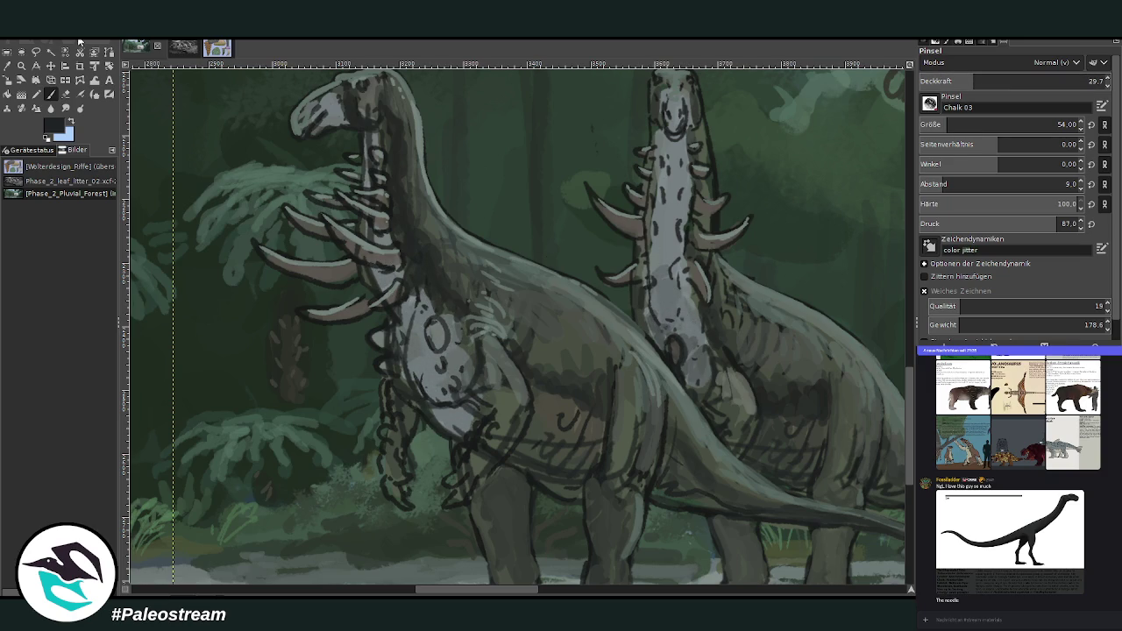
- Sample a medium grey and brighten the left creature's chest and the right creature's neck
{"action": "left_click", "coordinate": [7, 66]}
{"action": "left_click", "coordinate": [423, 363]}
{"action": "left_click", "coordinate": [876, 356]}
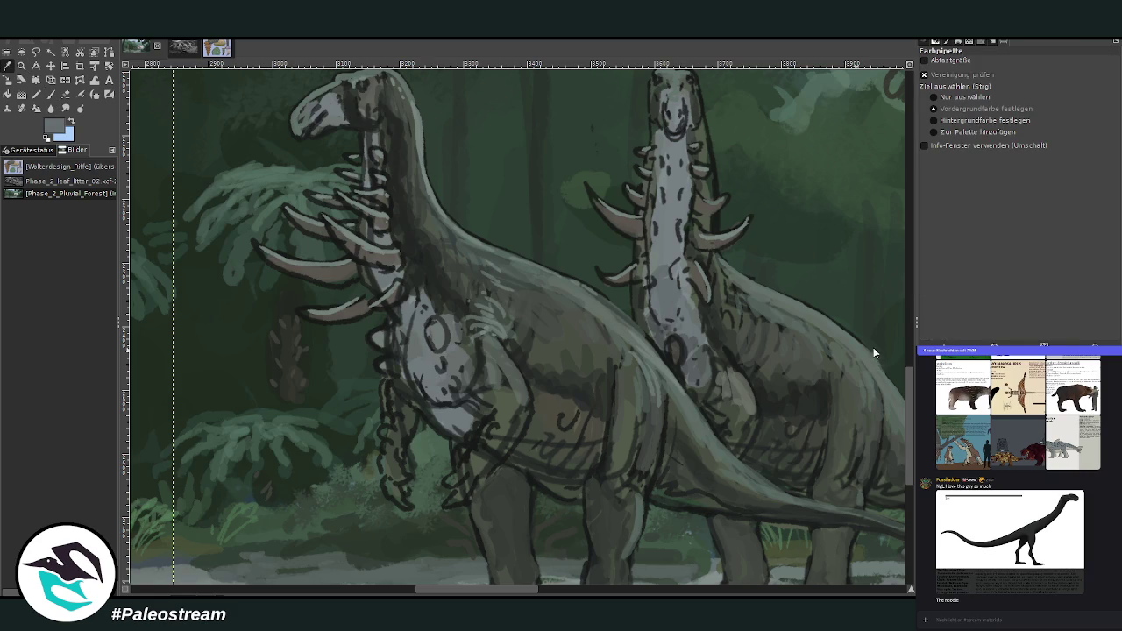
{"action": "left_click", "coordinate": [50, 94]}
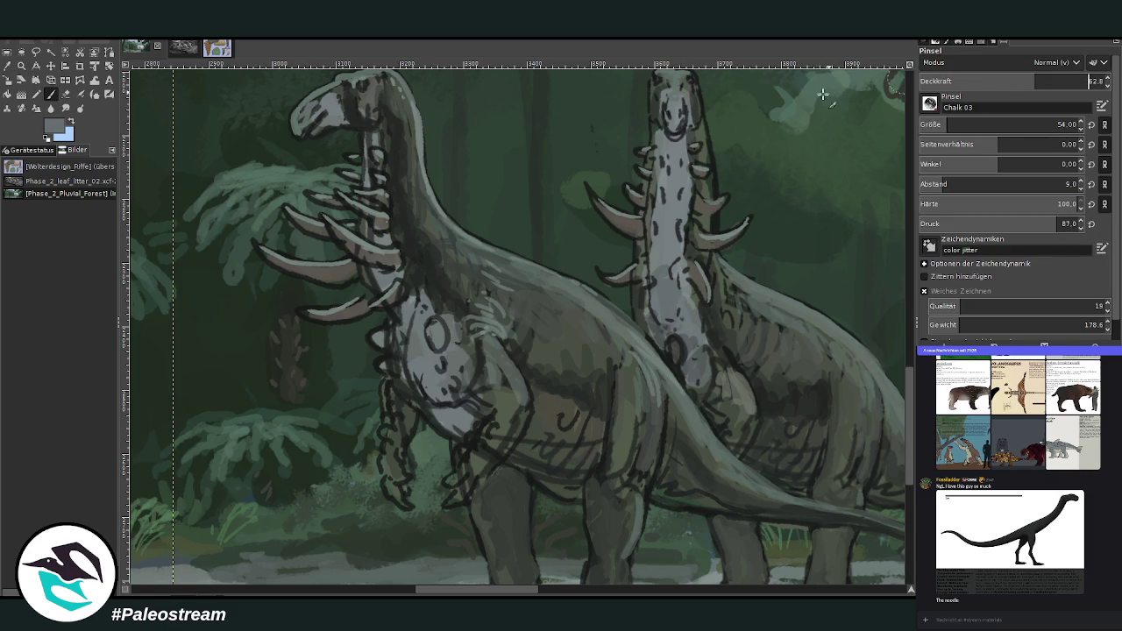
{"action": "left_click_drag", "start_coordinate": [440, 418], "coordinate": [414, 387]}
{"action": "mouse_move", "coordinate": [412, 393]}
{"action": "left_mouse_down"}
{"action": "mouse_move", "coordinate": [425, 386]}
{"action": "mouse_move", "coordinate": [442, 399]}
{"action": "mouse_move", "coordinate": [458, 371]}
{"action": "mouse_move", "coordinate": [467, 402]}
{"action": "mouse_move", "coordinate": [416, 386]}
{"action": "mouse_move", "coordinate": [458, 429]}
{"action": "mouse_move", "coordinate": [413, 379]}
{"action": "mouse_move", "coordinate": [412, 307]}
{"action": "mouse_move", "coordinate": [367, 274]}
{"action": "left_mouse_up"}
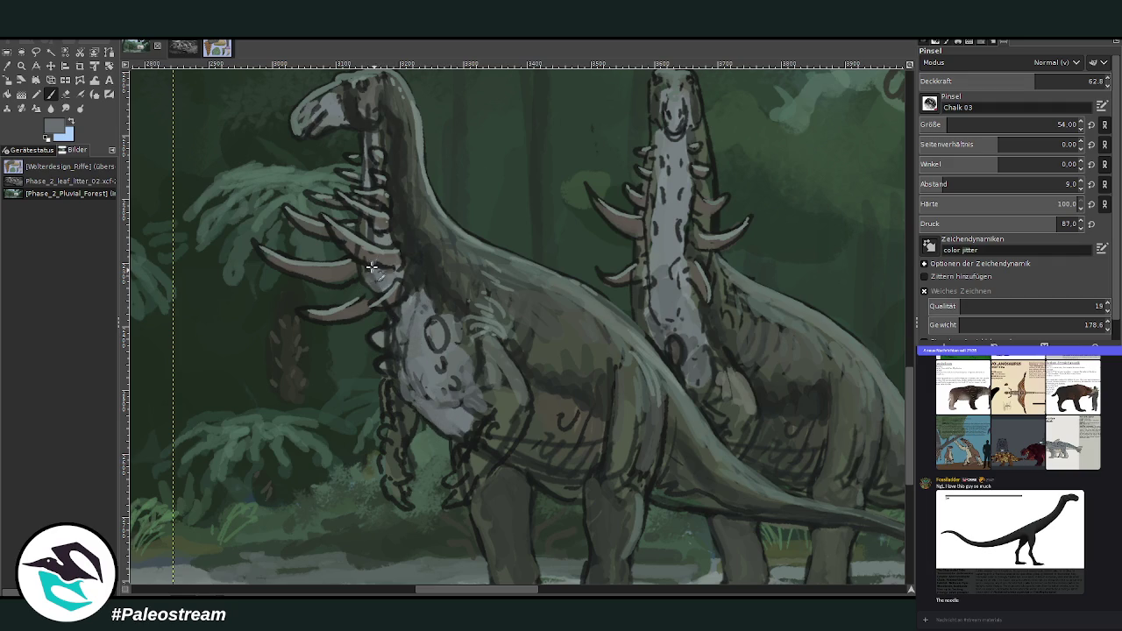
{"action": "left_click_drag", "start_coordinate": [672, 237], "coordinate": [681, 177]}
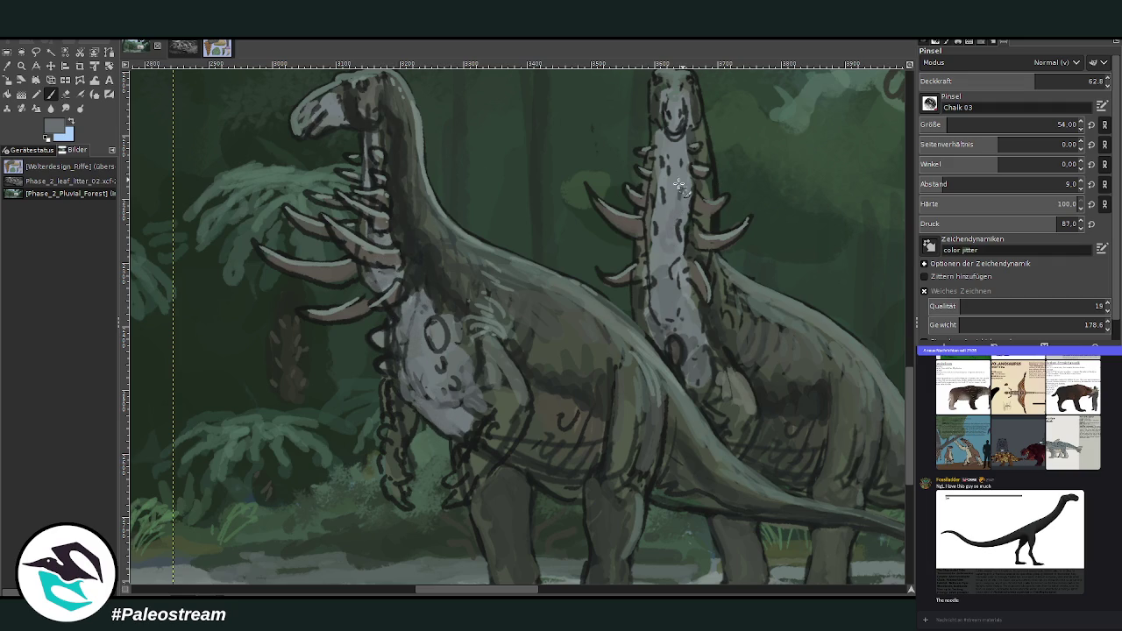
{"action": "left_click_drag", "start_coordinate": [671, 272], "coordinate": [682, 140]}
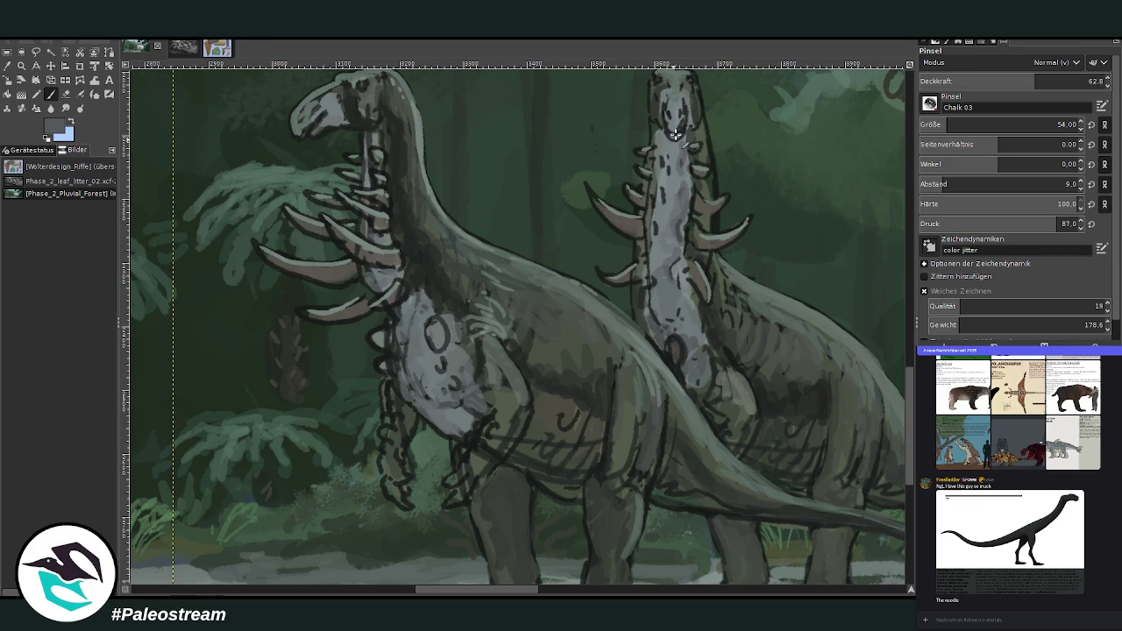
- At brush size 40 with a brighter colour, lighten a right-neck patch and add bead marks on the left chest
{"action": "left_click", "coordinate": [879, 361], "text": "ctrl"}
{"action": "left_click_drag", "start_coordinate": [954, 121], "coordinate": [942, 124]}
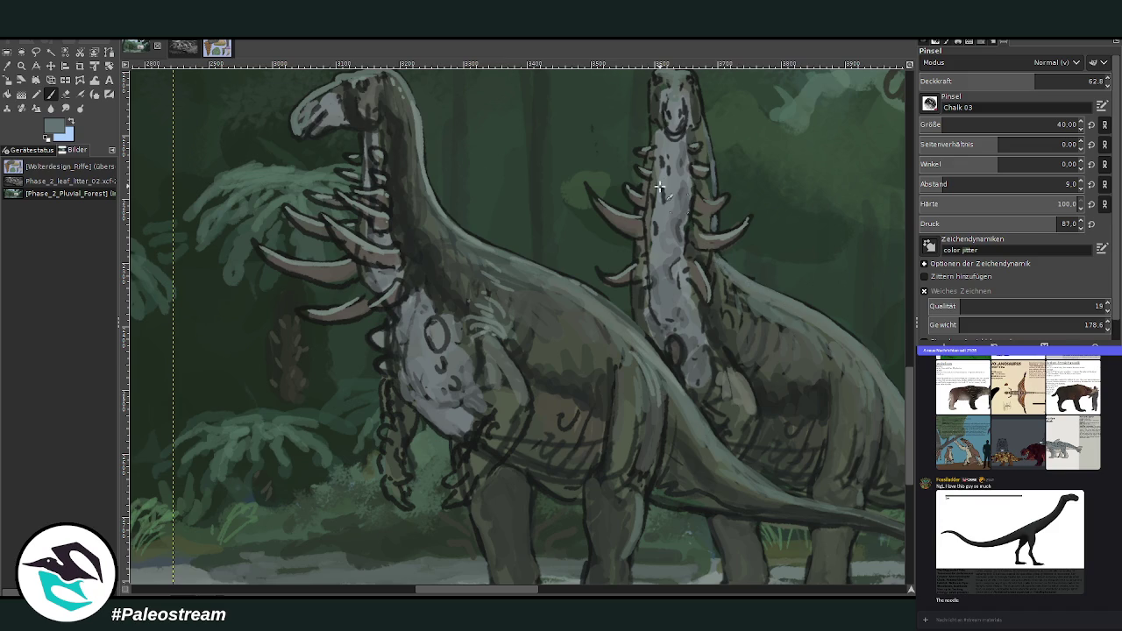
{"action": "left_click_drag", "start_coordinate": [653, 359], "coordinate": [664, 361]}
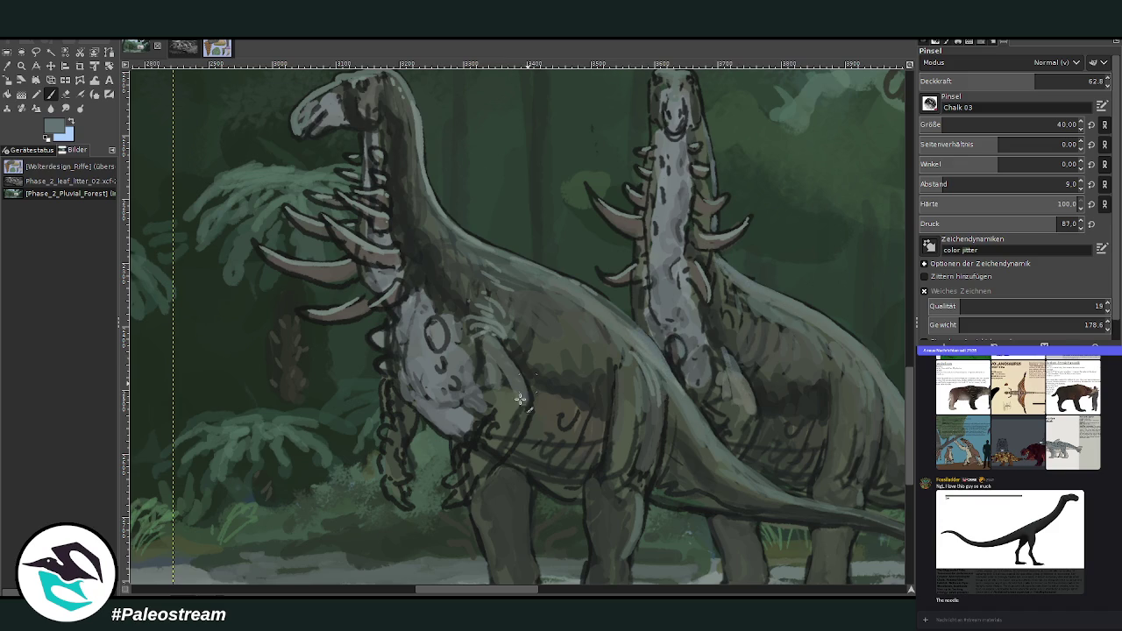
{"action": "left_click_drag", "start_coordinate": [465, 457], "coordinate": [478, 434]}
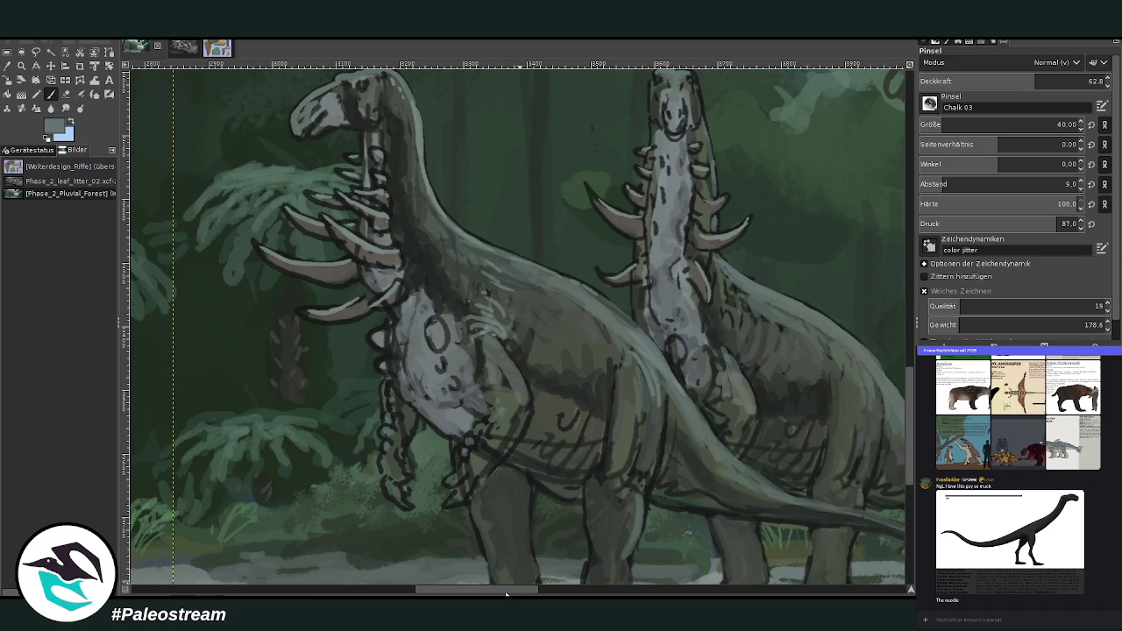
{"action": "left_click_drag", "start_coordinate": [506, 591], "coordinate": [476, 592]}
{"action": "scroll", "coordinate": [704, 187], "scroll_direction": "up", "scroll_amount": 2}
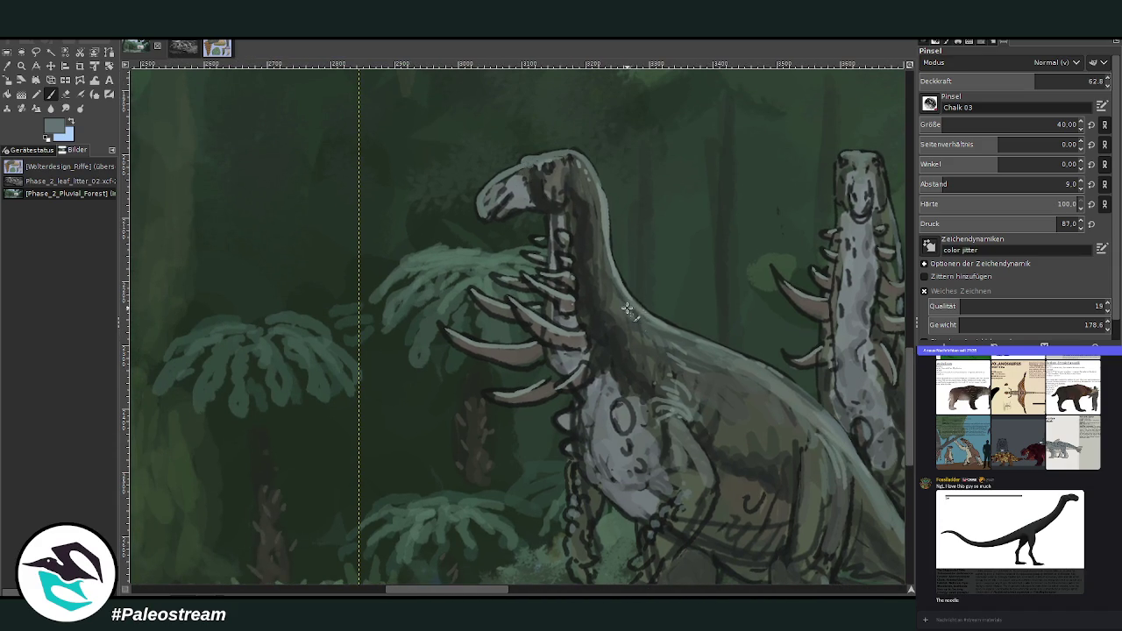
- At brush size 23, add lighter neck and shoulder strokes, then pick a darker colour at 81.1 opacity
{"action": "key", "text": "bracketleft"}
{"action": "key", "text": "bracketleft"}
{"action": "key", "text": "bracketleft"}
{"action": "mouse_move", "coordinate": [608, 284]}
{"action": "left_mouse_down"}
{"action": "mouse_move", "coordinate": [658, 372]}
{"action": "mouse_move", "coordinate": [644, 317]}
{"action": "mouse_move", "coordinate": [596, 266]}
{"action": "left_mouse_up"}
{"action": "left_click", "coordinate": [882, 357], "text": "ctrl"}
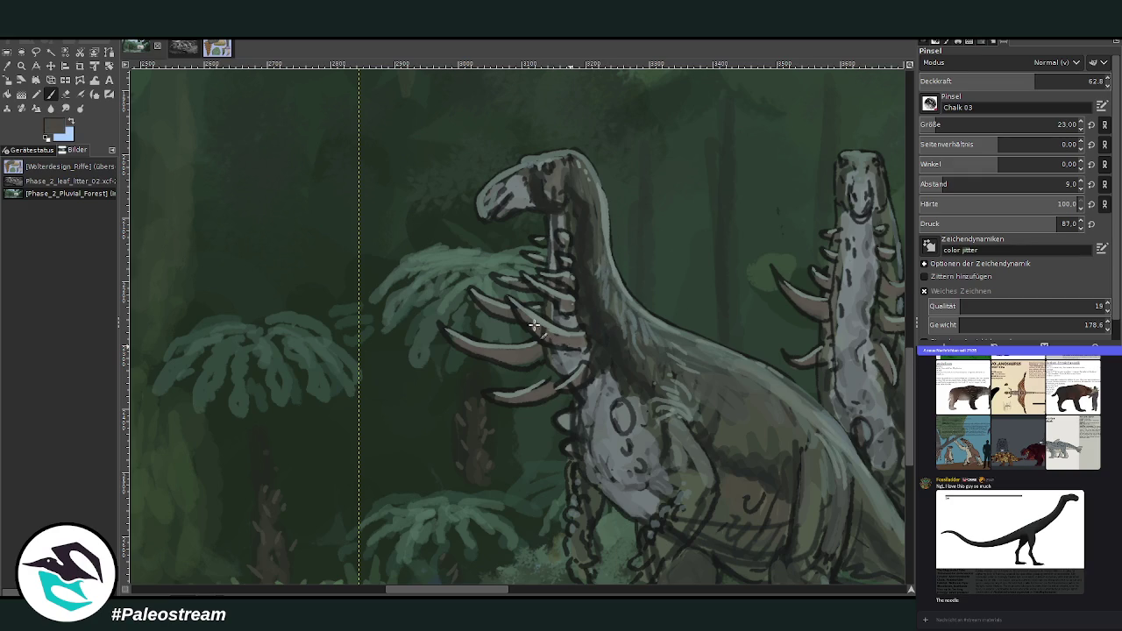
{"action": "left_click", "coordinate": [1067, 80]}
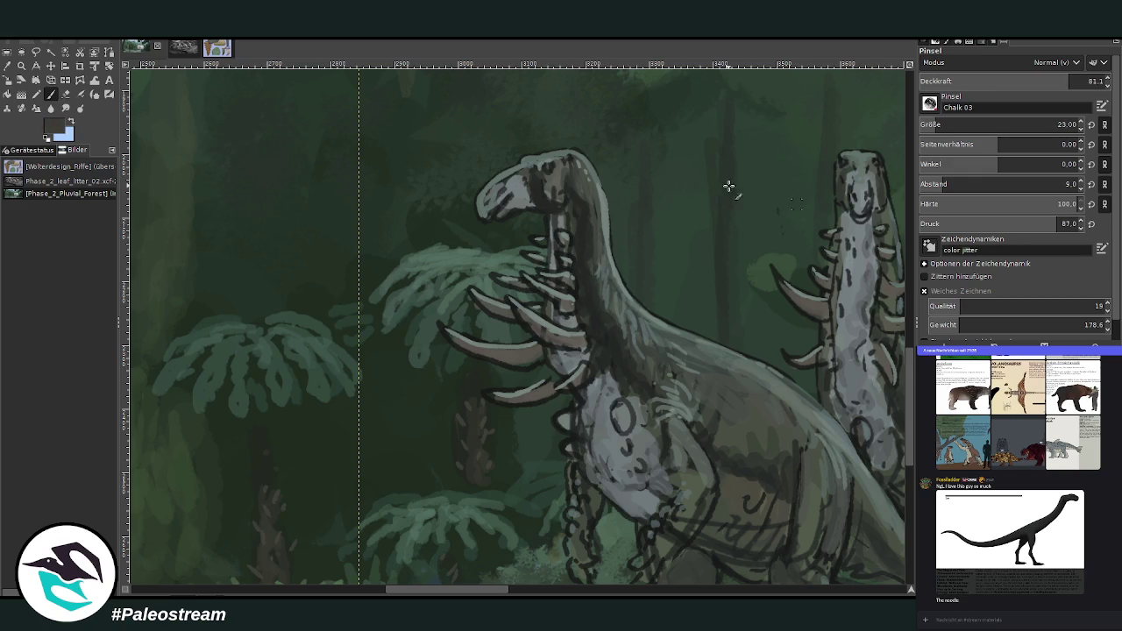
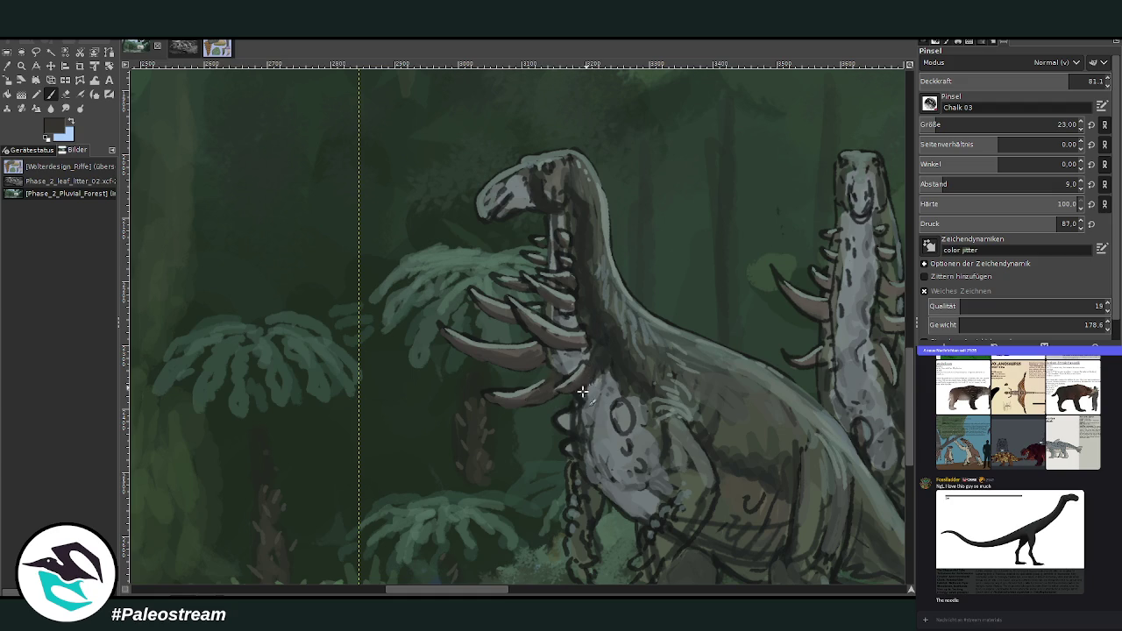
- Sample light greys from the neck and chalk pale highlights over the front dinosaur's throat and chest
{"action": "left_click", "coordinate": [878, 374], "text": "ctrl"}
{"action": "mouse_move", "coordinate": [617, 405]}
{"action": "left_mouse_down"}
{"action": "mouse_move", "coordinate": [629, 433]}
{"action": "mouse_move", "coordinate": [625, 424]}
{"action": "left_mouse_up"}
{"action": "left_click", "coordinate": [875, 358], "text": "ctrl"}
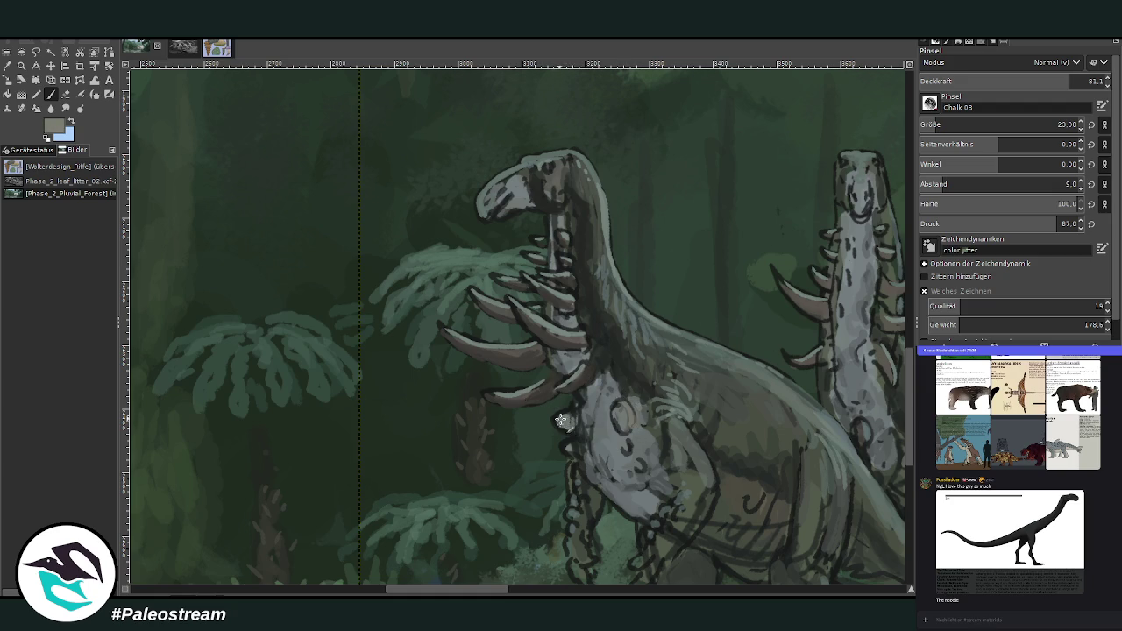
{"action": "left_click", "coordinate": [877, 372], "text": "ctrl"}
{"action": "mouse_move", "coordinate": [555, 424]}
{"action": "left_mouse_down"}
{"action": "mouse_move", "coordinate": [570, 422]}
{"action": "mouse_move", "coordinate": [564, 436]}
{"action": "left_mouse_up"}
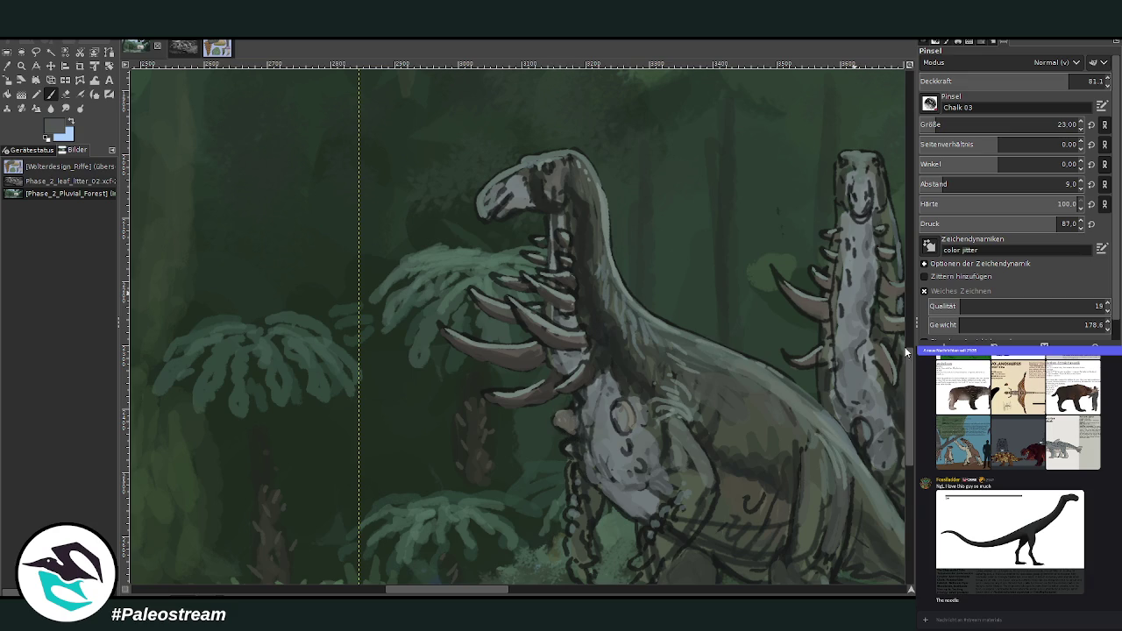
{"action": "mouse_move", "coordinate": [572, 448]}
{"action": "left_mouse_down"}
{"action": "mouse_move", "coordinate": [613, 443]}
{"action": "mouse_move", "coordinate": [654, 473]}
{"action": "left_mouse_up"}
{"action": "mouse_move", "coordinate": [647, 424]}
{"action": "left_mouse_down"}
{"action": "mouse_move", "coordinate": [664, 462]}
{"action": "mouse_move", "coordinate": [649, 411]}
{"action": "left_mouse_up"}
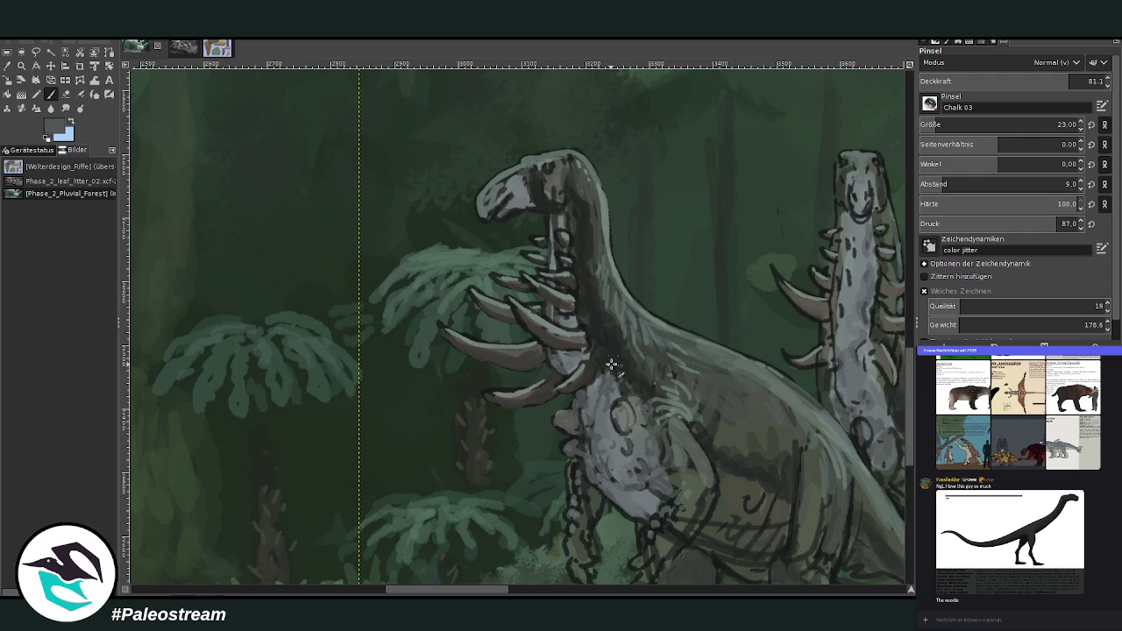
{"action": "scroll", "coordinate": [644, 376], "scroll_direction": "down", "scroll_amount": 1}
- Zoom in on the two dinosaurs and shade the belly and upper leg dark green
{"action": "scroll", "coordinate": [631, 373], "scroll_direction": "down", "scroll_amount": 2}
{"action": "scroll", "coordinate": [622, 370], "scroll_direction": "down", "scroll_amount": 2}
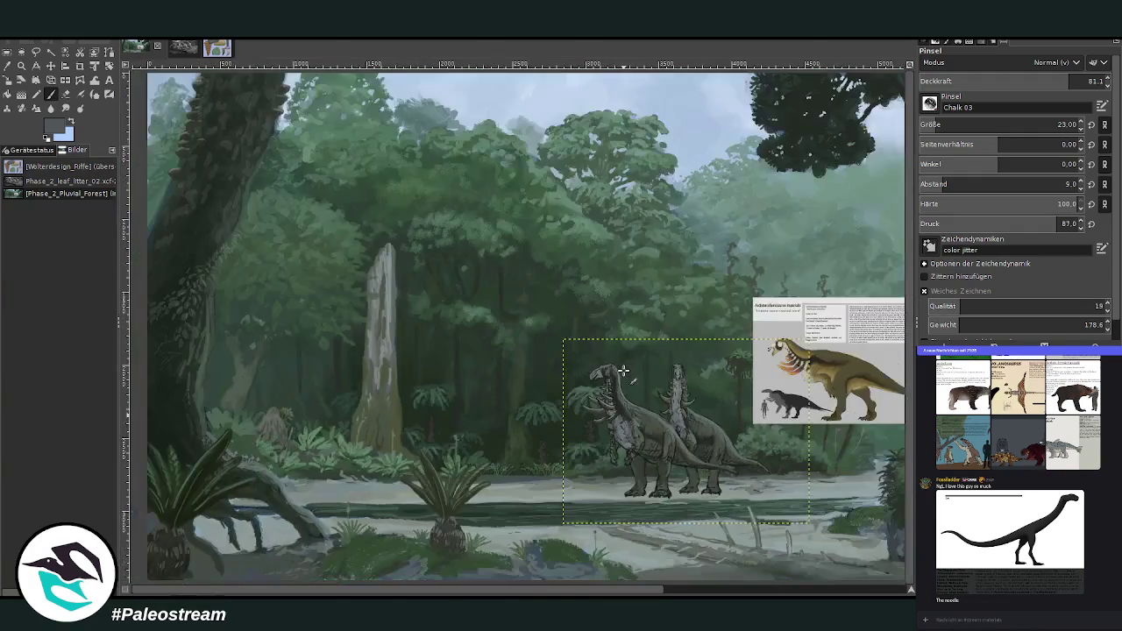
{"action": "left_click", "coordinate": [21, 66]}
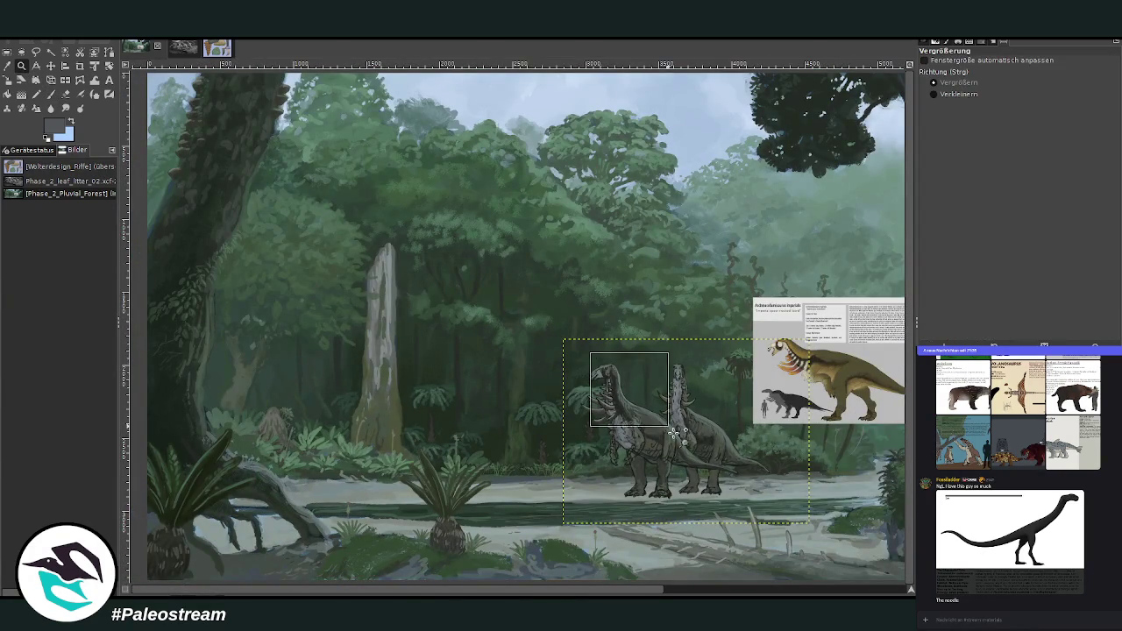
{"action": "left_click", "coordinate": [601, 368]}
{"action": "left_click_drag", "start_coordinate": [401, 243], "coordinate": [709, 479]}
{"action": "left_click", "coordinate": [52, 94]}
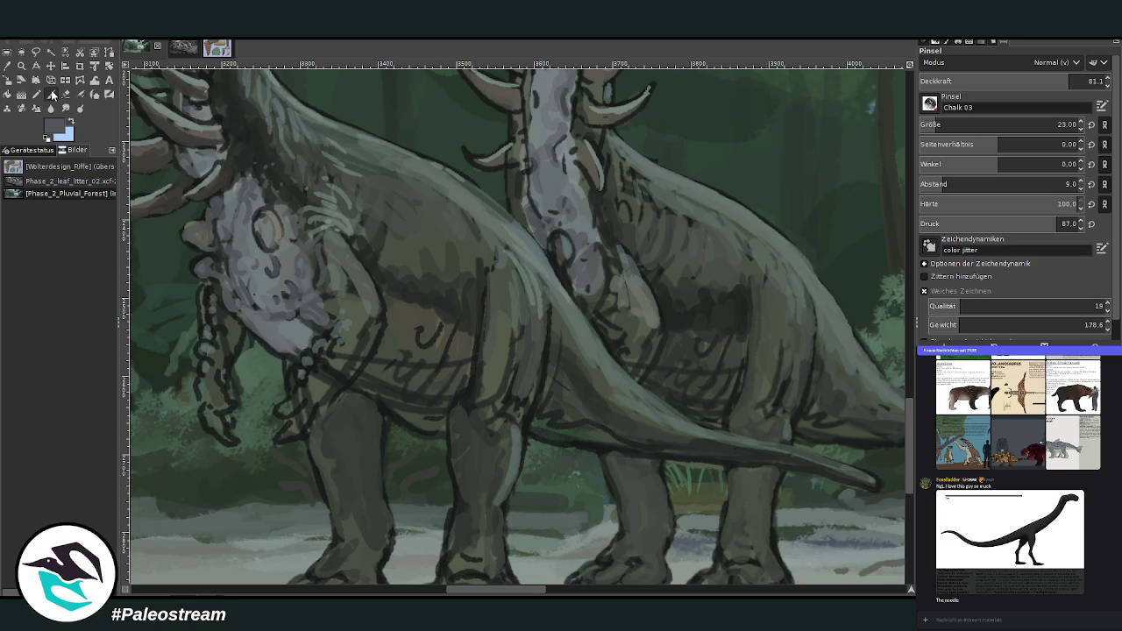
{"action": "left_click", "coordinate": [435, 344], "text": "ctrl"}
{"action": "left_click_drag", "start_coordinate": [377, 350], "coordinate": [421, 409]}
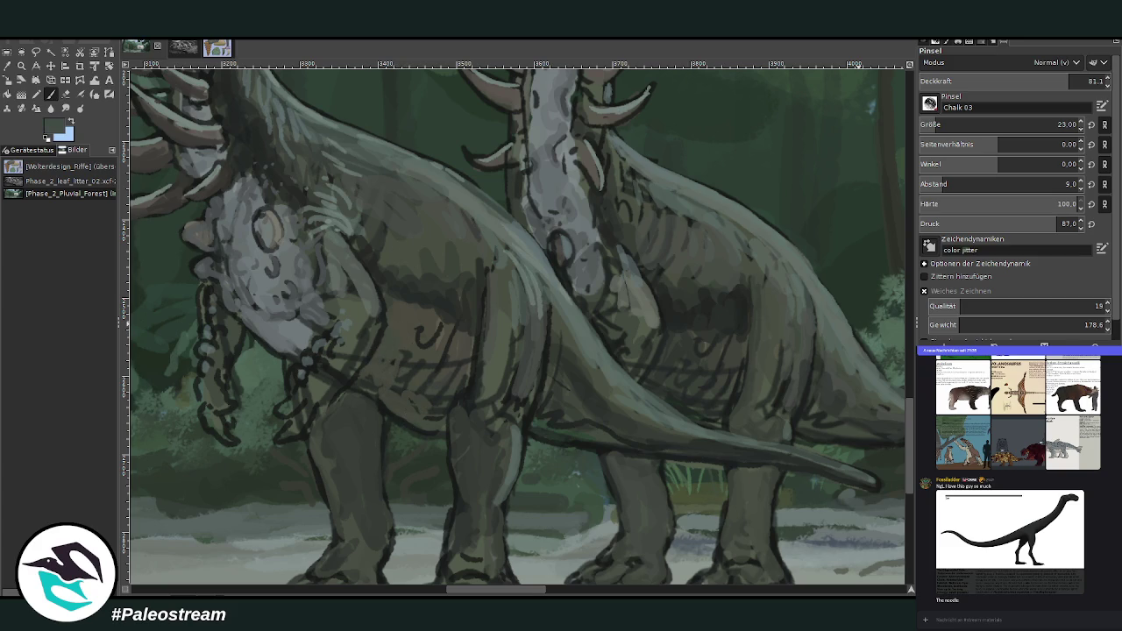
{"action": "mouse_move", "coordinate": [495, 589]}
{"action": "left_mouse_down"}
{"action": "mouse_move", "coordinate": [575, 589]}
{"action": "mouse_move", "coordinate": [473, 589]}
{"action": "left_mouse_up"}
{"action": "mouse_move", "coordinate": [547, 375]}
{"action": "left_mouse_down"}
{"action": "mouse_move", "coordinate": [583, 363]}
{"action": "mouse_move", "coordinate": [613, 404]}
{"action": "mouse_move", "coordinate": [631, 406]}
{"action": "mouse_move", "coordinate": [631, 360]}
{"action": "mouse_move", "coordinate": [651, 333]}
{"action": "mouse_move", "coordinate": [611, 426]}
{"action": "mouse_move", "coordinate": [614, 380]}
{"action": "mouse_move", "coordinate": [565, 349]}
{"action": "mouse_move", "coordinate": [491, 389]}
{"action": "mouse_move", "coordinate": [480, 419]}
{"action": "mouse_move", "coordinate": [556, 325]}
{"action": "mouse_move", "coordinate": [470, 399]}
{"action": "left_mouse_up"}
- Darken both of the front dinosaur's arms and the belly underside, and lighten the tail
{"action": "left_click", "coordinate": [634, 298], "text": "ctrl"}
{"action": "left_click", "coordinate": [559, 308], "text": "ctrl"}
{"action": "left_click", "coordinate": [783, 321], "text": "ctrl"}
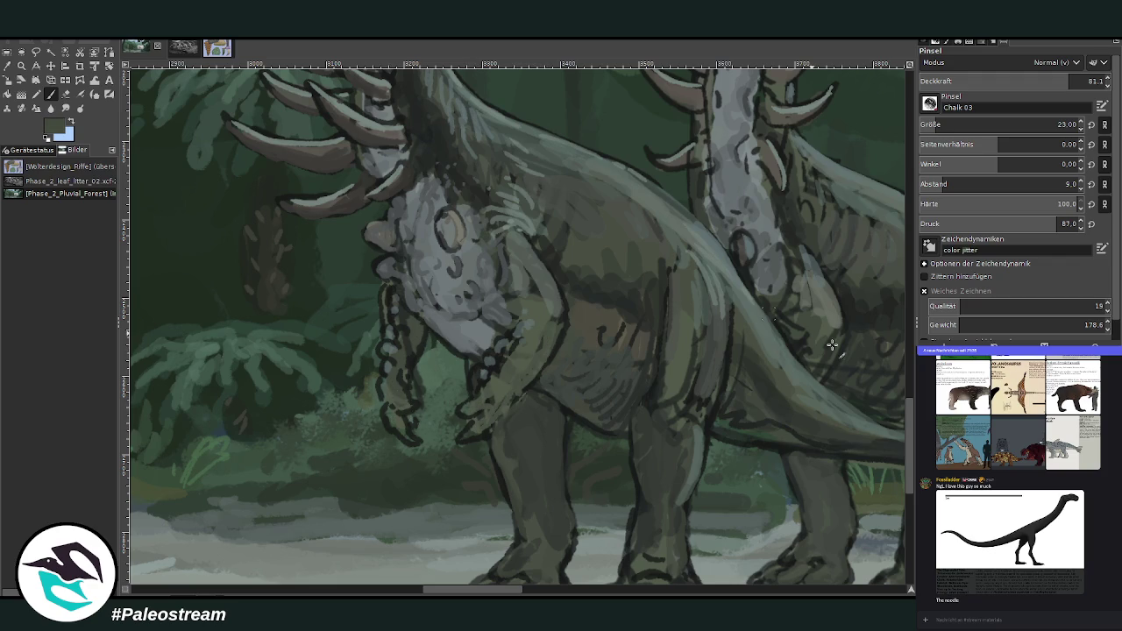
{"action": "mouse_move", "coordinate": [419, 344]}
{"action": "left_mouse_down"}
{"action": "mouse_move", "coordinate": [409, 386]}
{"action": "mouse_move", "coordinate": [405, 319]}
{"action": "mouse_move", "coordinate": [414, 425]}
{"action": "mouse_move", "coordinate": [397, 412]}
{"action": "left_mouse_up"}
{"action": "mouse_move", "coordinate": [468, 417]}
{"action": "left_mouse_down"}
{"action": "mouse_move", "coordinate": [518, 388]}
{"action": "mouse_move", "coordinate": [524, 375]}
{"action": "mouse_move", "coordinate": [513, 376]}
{"action": "mouse_move", "coordinate": [553, 316]}
{"action": "mouse_move", "coordinate": [539, 298]}
{"action": "left_mouse_up"}
{"action": "left_click_drag", "start_coordinate": [593, 424], "coordinate": [609, 424]}
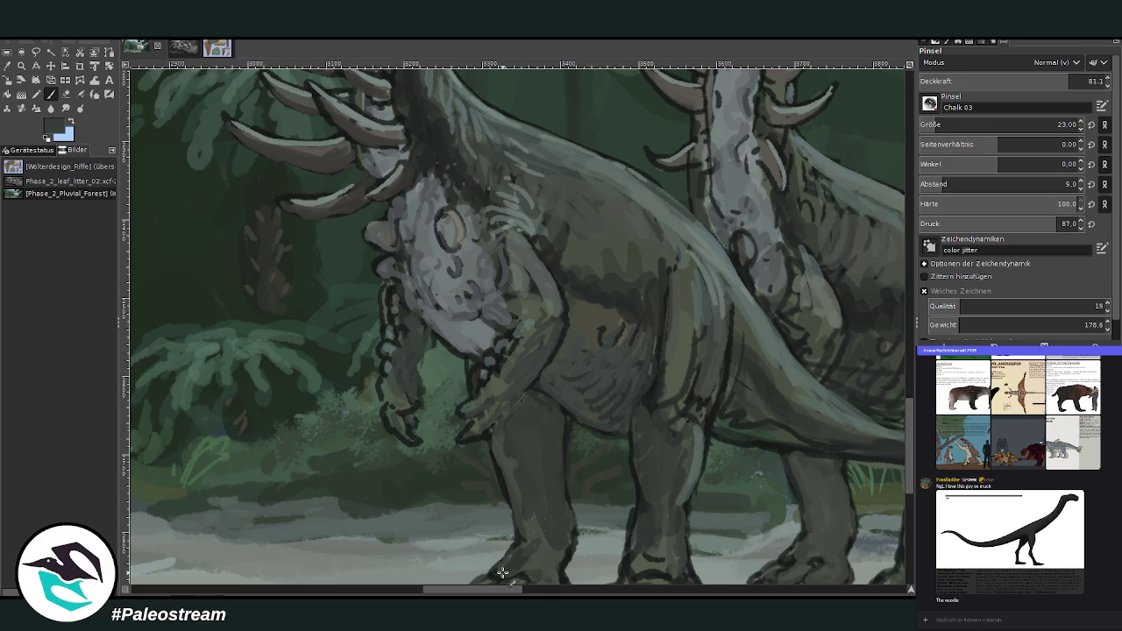
{"action": "scroll", "coordinate": [525, 543], "scroll_direction": "right", "scroll_amount": 5}
{"action": "mouse_move", "coordinate": [615, 450]}
{"action": "left_mouse_down"}
{"action": "mouse_move", "coordinate": [734, 464]}
{"action": "mouse_move", "coordinate": [552, 441]}
{"action": "mouse_move", "coordinate": [546, 428]}
{"action": "mouse_move", "coordinate": [582, 434]}
{"action": "left_mouse_up"}
- With a size-56 brush at lower opacity, paint over sketch lines on belly, shoulder and forelimb
{"action": "left_click", "coordinate": [877, 390], "text": "ctrl"}
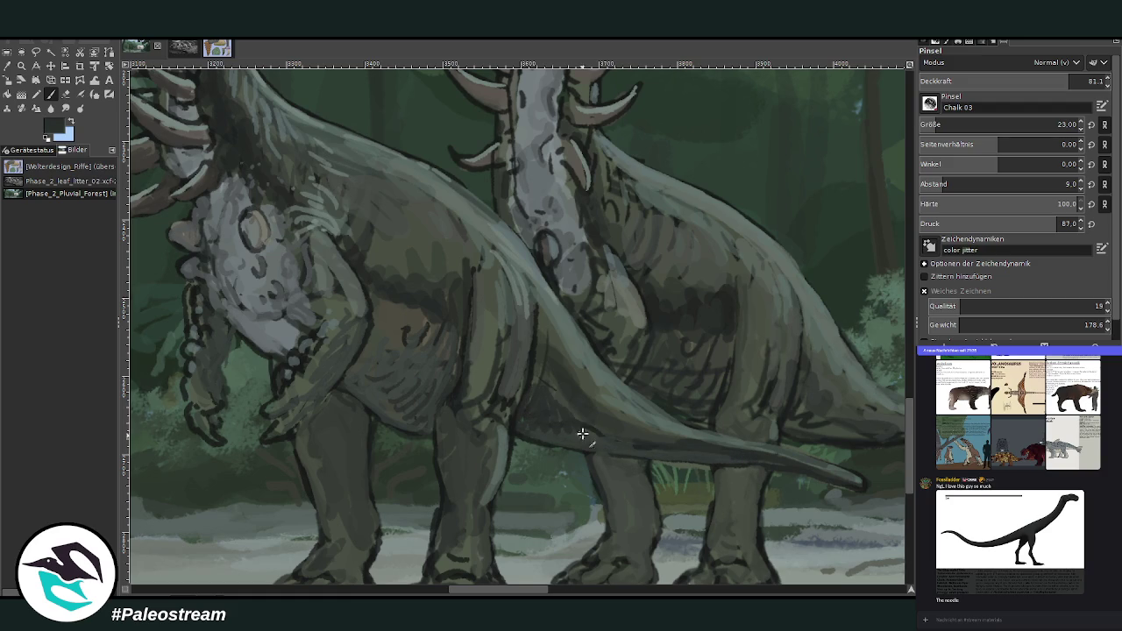
{"action": "left_click", "coordinate": [999, 125]}
{"action": "left_click", "coordinate": [1010, 80]}
{"action": "left_click_drag", "start_coordinate": [541, 384], "coordinate": [581, 418]}
{"action": "mouse_move", "coordinate": [412, 408]}
{"action": "left_mouse_down"}
{"action": "mouse_move", "coordinate": [390, 363]}
{"action": "mouse_move", "coordinate": [351, 381]}
{"action": "mouse_move", "coordinate": [293, 325]}
{"action": "mouse_move", "coordinate": [241, 310]}
{"action": "mouse_move", "coordinate": [281, 295]}
{"action": "mouse_move", "coordinate": [263, 286]}
{"action": "left_mouse_up"}
{"action": "mouse_move", "coordinate": [314, 410]}
{"action": "left_mouse_down"}
{"action": "mouse_move", "coordinate": [308, 453]}
{"action": "mouse_move", "coordinate": [328, 489]}
{"action": "mouse_move", "coordinate": [292, 426]}
{"action": "mouse_move", "coordinate": [254, 390]}
{"action": "mouse_move", "coordinate": [195, 388]}
{"action": "mouse_move", "coordinate": [196, 368]}
{"action": "left_mouse_up"}
{"action": "mouse_move", "coordinate": [412, 311]}
{"action": "left_mouse_down"}
{"action": "mouse_move", "coordinate": [399, 350]}
{"action": "mouse_move", "coordinate": [365, 336]}
{"action": "mouse_move", "coordinate": [438, 350]}
{"action": "mouse_move", "coordinate": [368, 355]}
{"action": "mouse_move", "coordinate": [401, 368]}
{"action": "mouse_move", "coordinate": [396, 335]}
{"action": "left_mouse_up"}
- Paint the right dinosaur's belly in green-grey, raising brush opacity to 69.4 for darker marks
{"action": "left_click", "coordinate": [366, 335], "text": "ctrl"}
{"action": "mouse_move", "coordinate": [681, 343]}
{"action": "left_mouse_down"}
{"action": "mouse_move", "coordinate": [676, 377]}
{"action": "mouse_move", "coordinate": [664, 355]}
{"action": "left_mouse_up"}
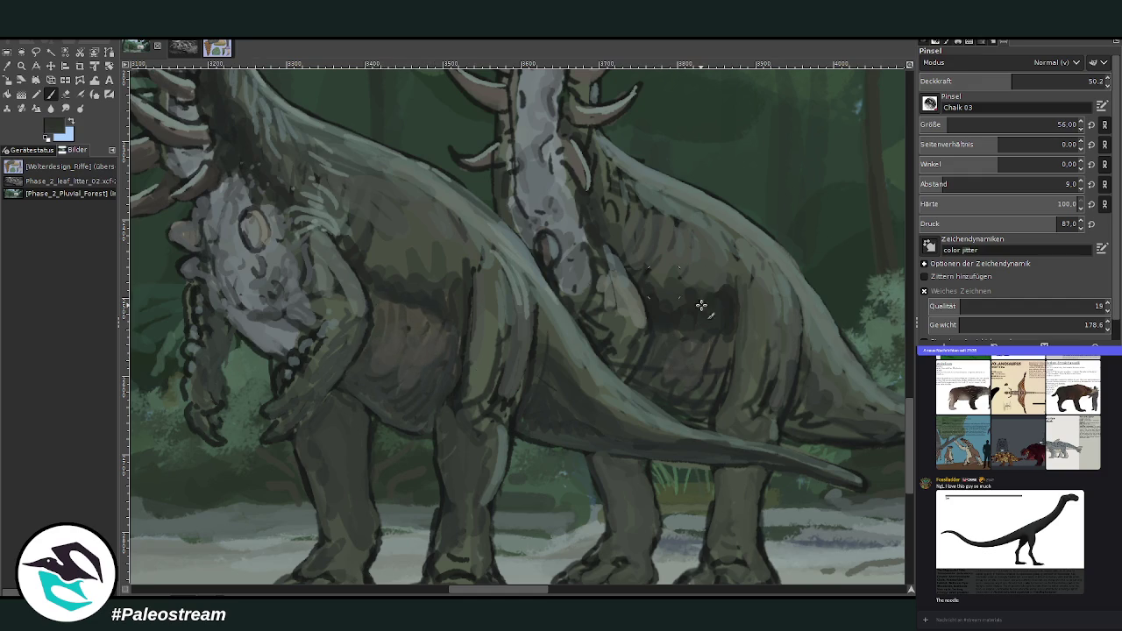
{"action": "left_click", "coordinate": [1038, 76]}
{"action": "left_click_drag", "start_coordinate": [1037, 75], "coordinate": [1046, 76]}
{"action": "left_click_drag", "start_coordinate": [622, 345], "coordinate": [621, 314]}
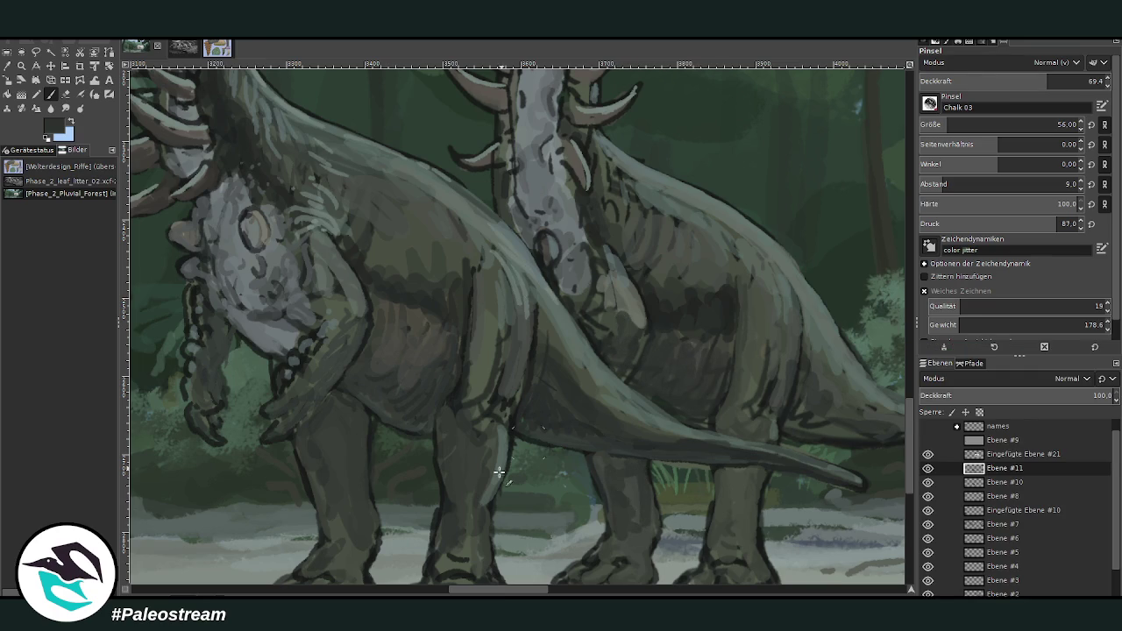
- Lighten the arm's upper edge and the chest with a sampled grey-green
{"action": "scroll", "coordinate": [762, 217], "scroll_direction": "down", "scroll_amount": 3}
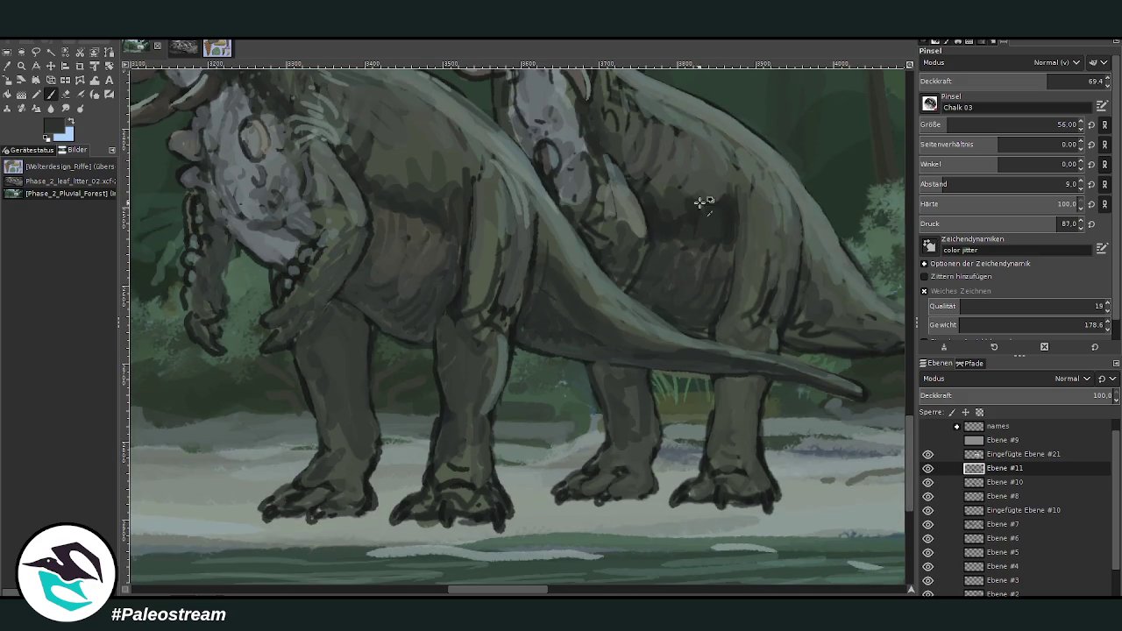
{"action": "left_click", "coordinate": [765, 194], "text": "ctrl"}
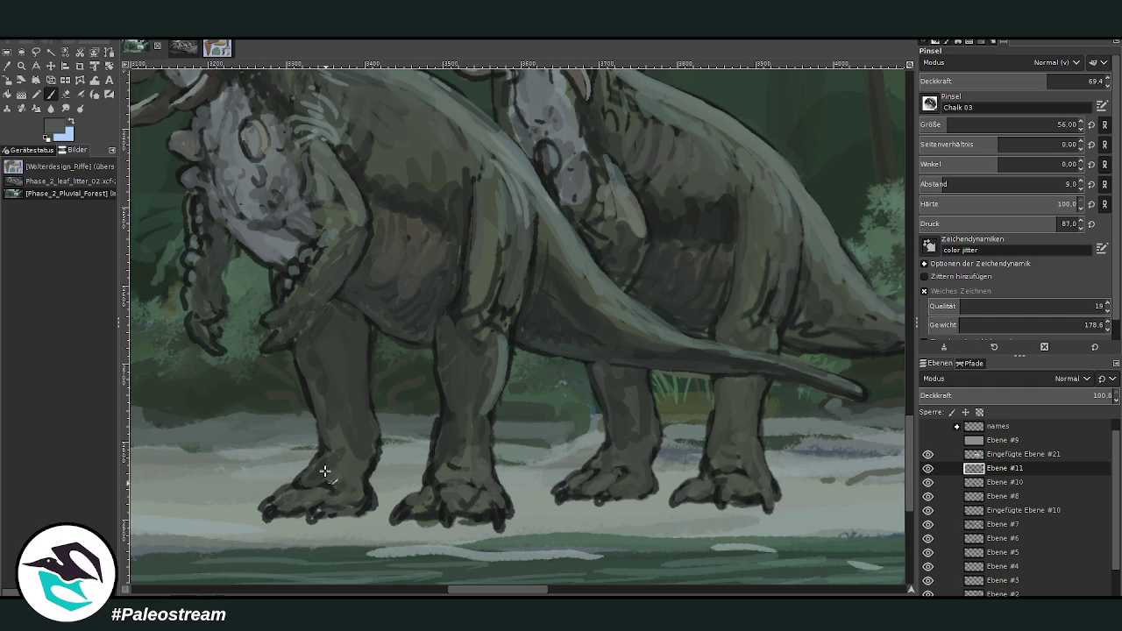
{"action": "left_click", "coordinate": [695, 303], "text": "ctrl"}
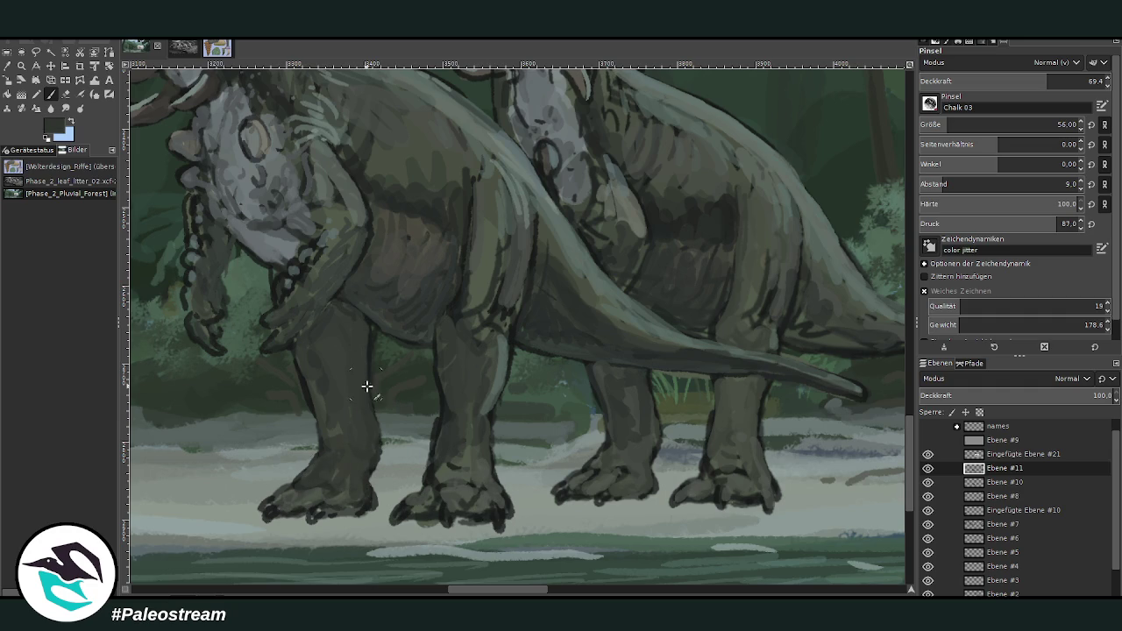
{"action": "left_click", "coordinate": [314, 237], "text": "ctrl"}
{"action": "left_click_drag", "start_coordinate": [338, 226], "coordinate": [330, 201]}
{"action": "mouse_move", "coordinate": [346, 243]}
{"action": "left_mouse_down"}
{"action": "mouse_move", "coordinate": [388, 228]}
{"action": "mouse_move", "coordinate": [395, 204]}
{"action": "left_mouse_up"}
- Paint a dark green stroke down the front leg and repaint the tail and back-leg edge
{"action": "left_click", "coordinate": [478, 281], "text": "ctrl"}
{"action": "left_click", "coordinate": [447, 185], "text": "ctrl"}
{"action": "mouse_move", "coordinate": [486, 215]}
{"action": "left_mouse_down"}
{"action": "mouse_move", "coordinate": [466, 296]}
{"action": "mouse_move", "coordinate": [496, 283]}
{"action": "mouse_move", "coordinate": [508, 313]}
{"action": "left_mouse_up"}
{"action": "mouse_move", "coordinate": [542, 264]}
{"action": "left_mouse_down"}
{"action": "mouse_move", "coordinate": [543, 211]}
{"action": "mouse_move", "coordinate": [574, 306]}
{"action": "mouse_move", "coordinate": [613, 316]}
{"action": "left_mouse_up"}
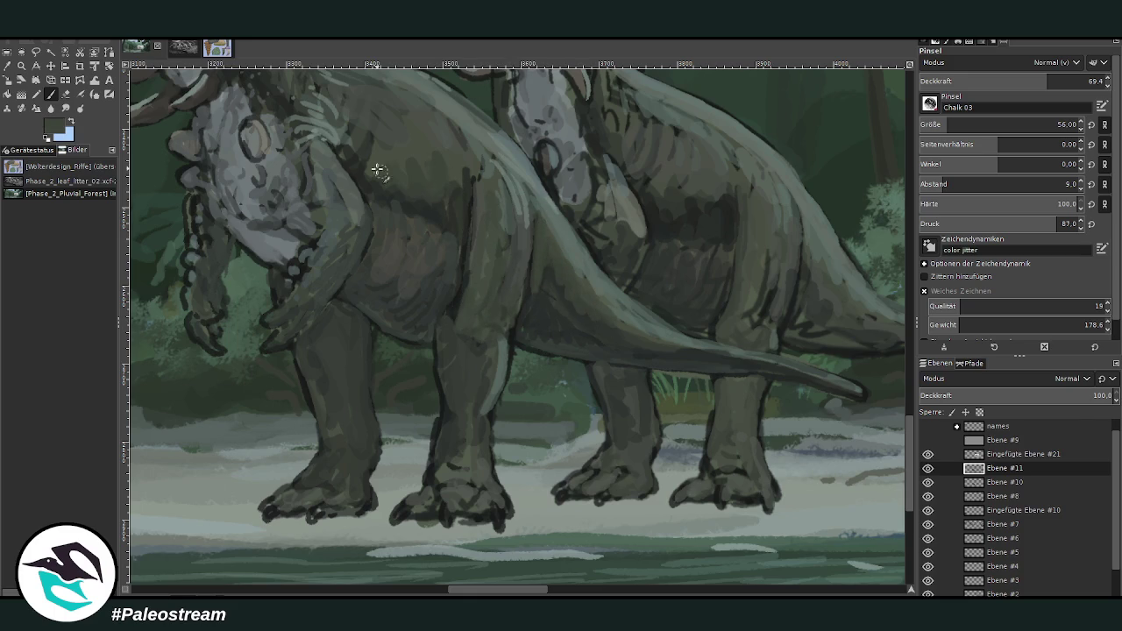
{"action": "left_click_drag", "start_coordinate": [459, 156], "coordinate": [468, 192]}
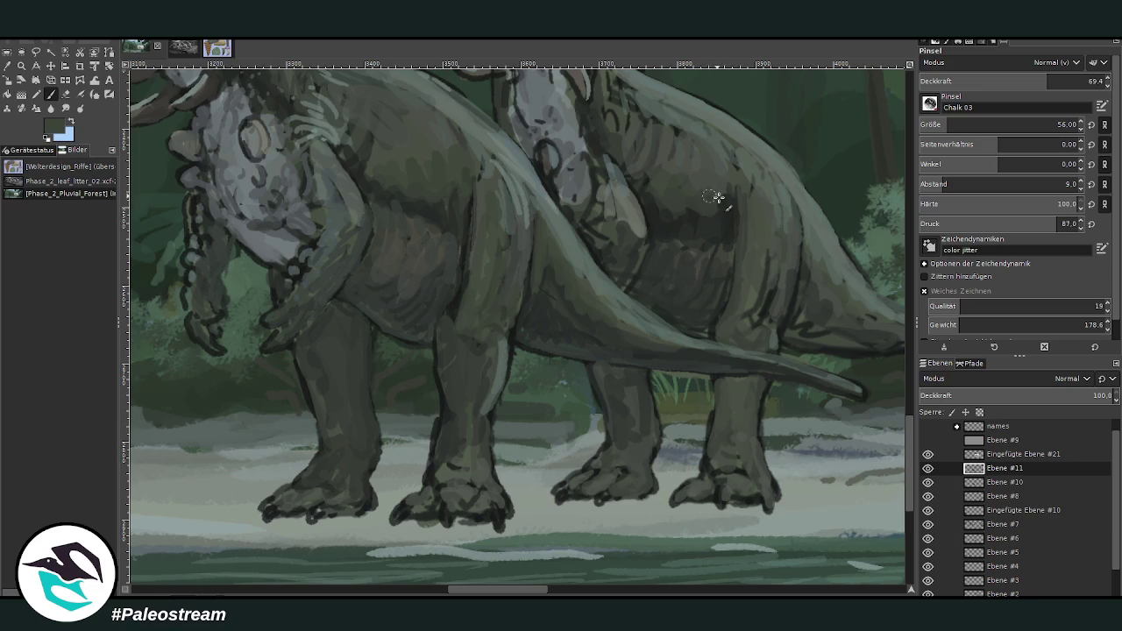
{"action": "scroll", "coordinate": [909, 472], "scroll_direction": "up", "scroll_amount": 3}
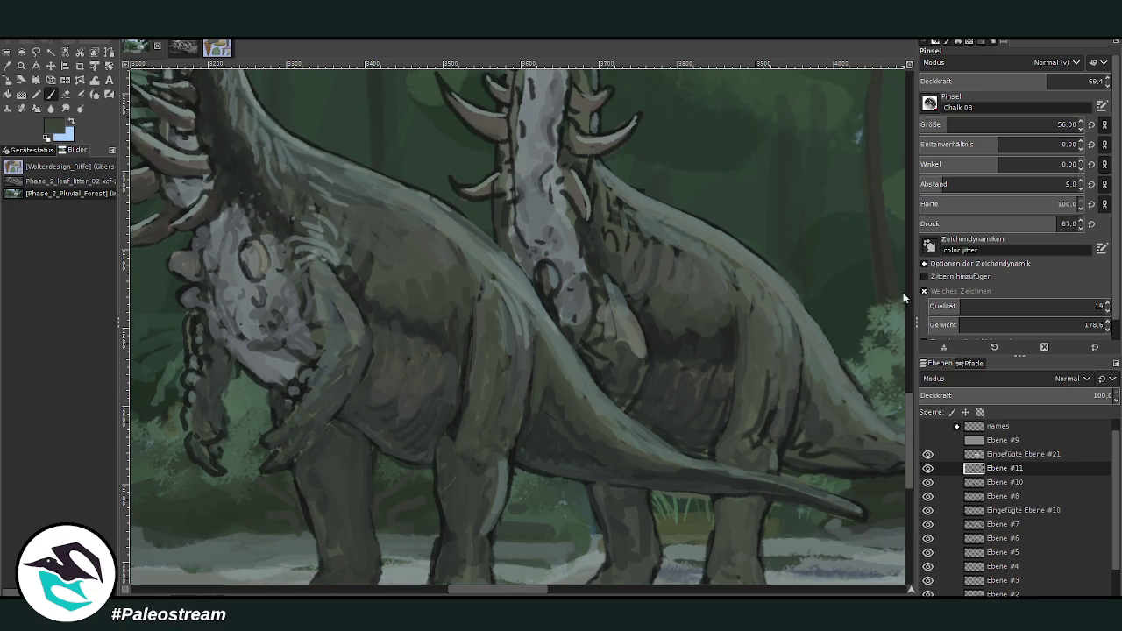
{"action": "scroll", "coordinate": [912, 442], "scroll_direction": "down", "scroll_amount": 2}
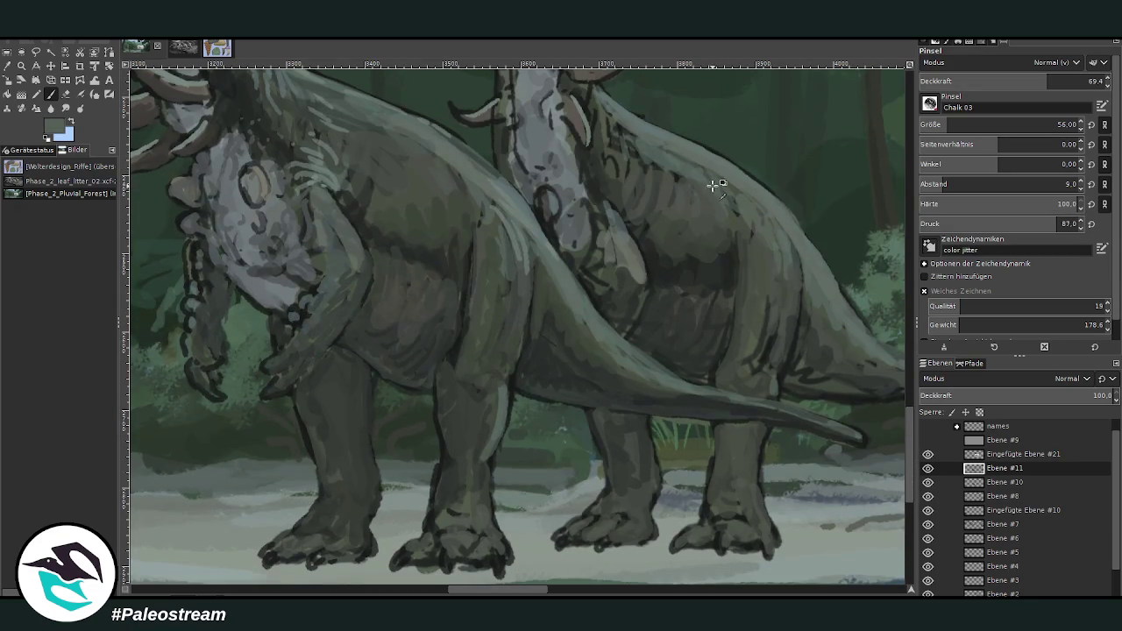
- With a size-26 brush, paint the hind-foot and front-foot toes and highlight the front leg's edge
{"action": "left_click", "coordinate": [1058, 125]}
{"action": "mouse_move", "coordinate": [727, 531]}
{"action": "left_mouse_down"}
{"action": "mouse_move", "coordinate": [771, 537]}
{"action": "mouse_move", "coordinate": [751, 466]}
{"action": "left_mouse_up"}
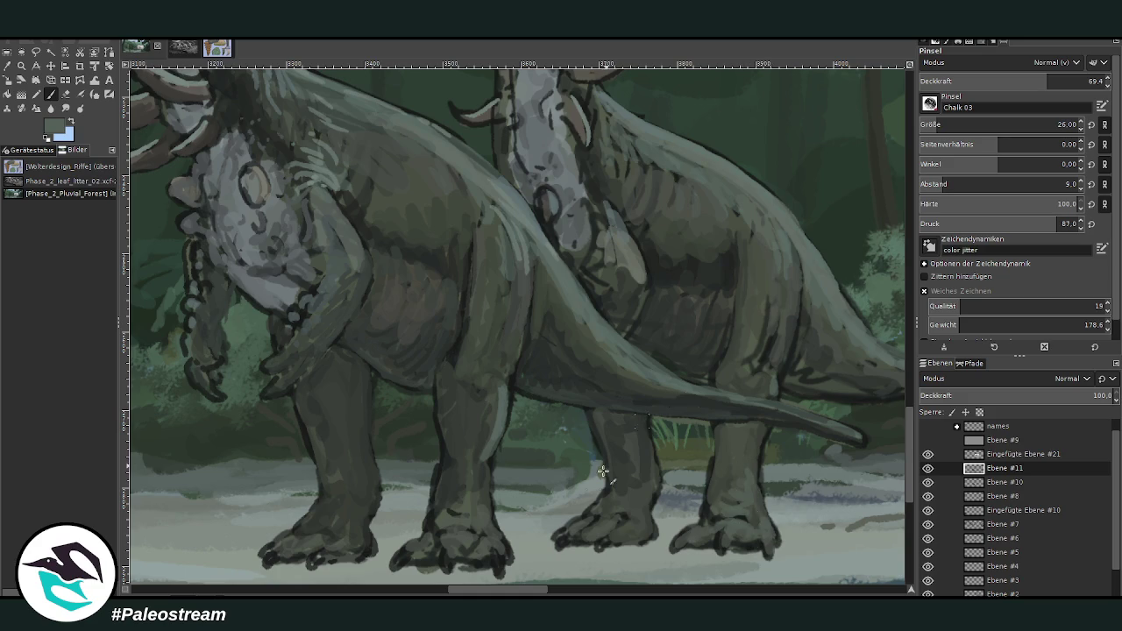
{"action": "left_click_drag", "start_coordinate": [496, 556], "coordinate": [503, 570]}
{"action": "mouse_move", "coordinate": [492, 424]}
{"action": "left_mouse_down"}
{"action": "mouse_move", "coordinate": [495, 517]}
{"action": "mouse_move", "coordinate": [490, 504]}
{"action": "mouse_move", "coordinate": [477, 537]}
{"action": "left_mouse_up"}
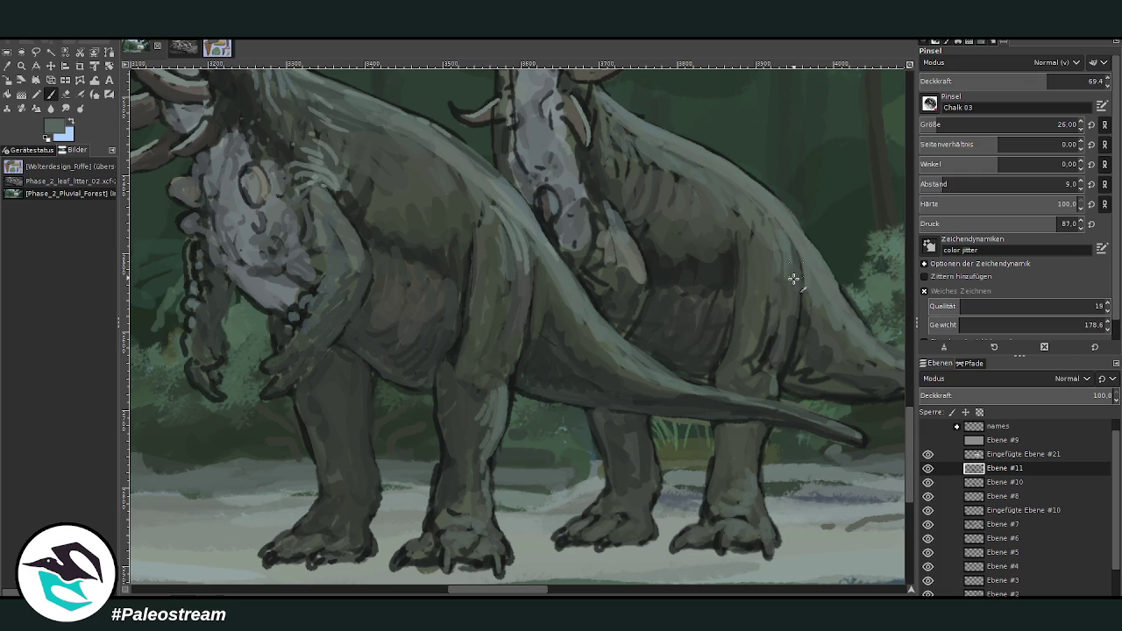
- Refine the lower edge of the tail tip and tidy it with the Eraser
{"action": "scroll", "coordinate": [603, 568], "scroll_direction": "right", "scroll_amount": 5}
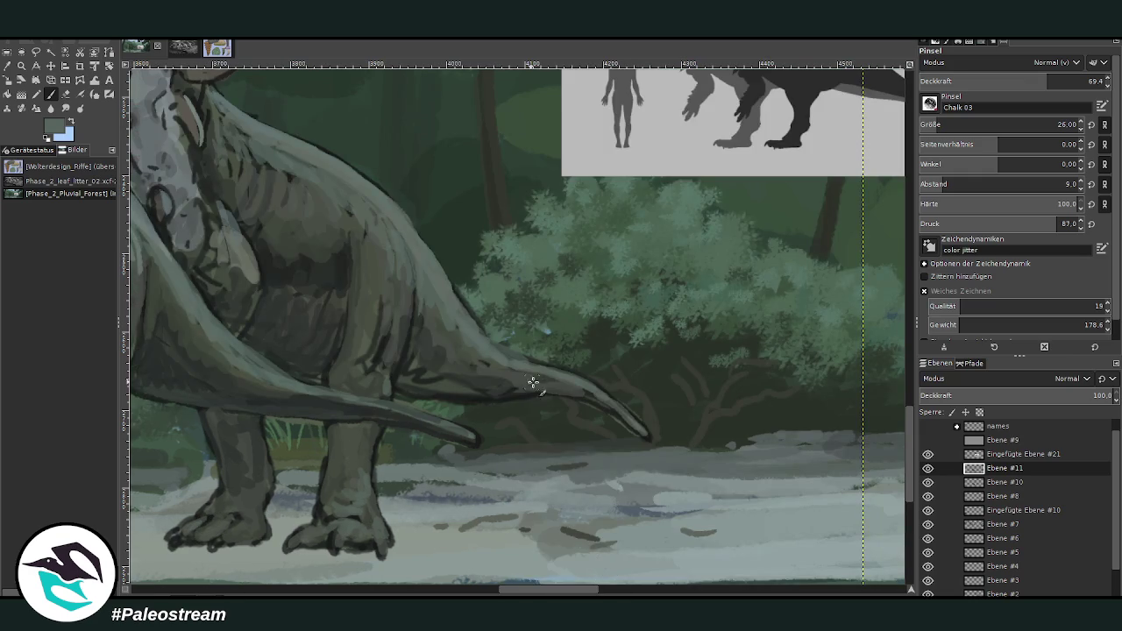
{"action": "left_click_drag", "start_coordinate": [543, 373], "coordinate": [644, 433]}
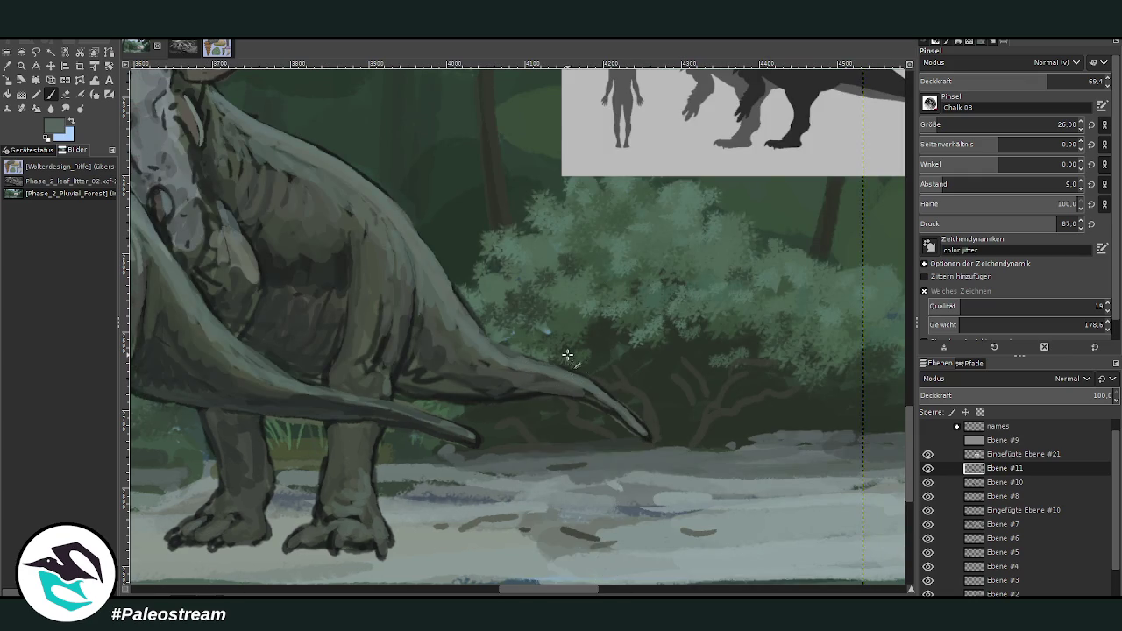
{"action": "left_click", "coordinate": [65, 93]}
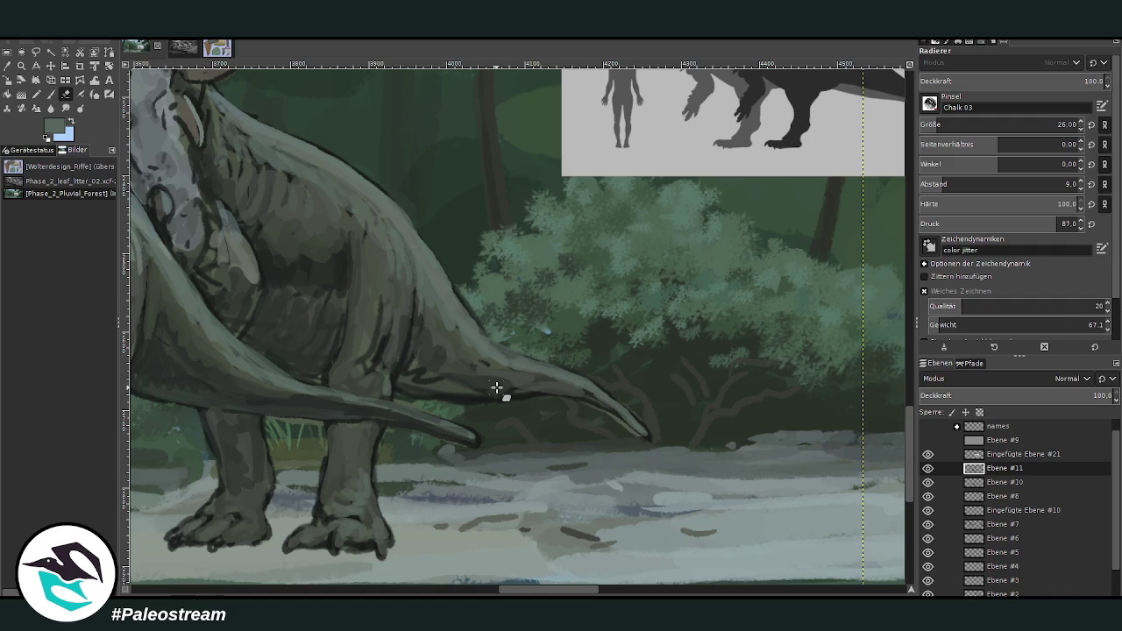
{"action": "scroll", "coordinate": [497, 386], "scroll_direction": "down", "scroll_amount": 2}
{"action": "scroll", "coordinate": [497, 386], "scroll_direction": "down", "scroll_amount": 2}
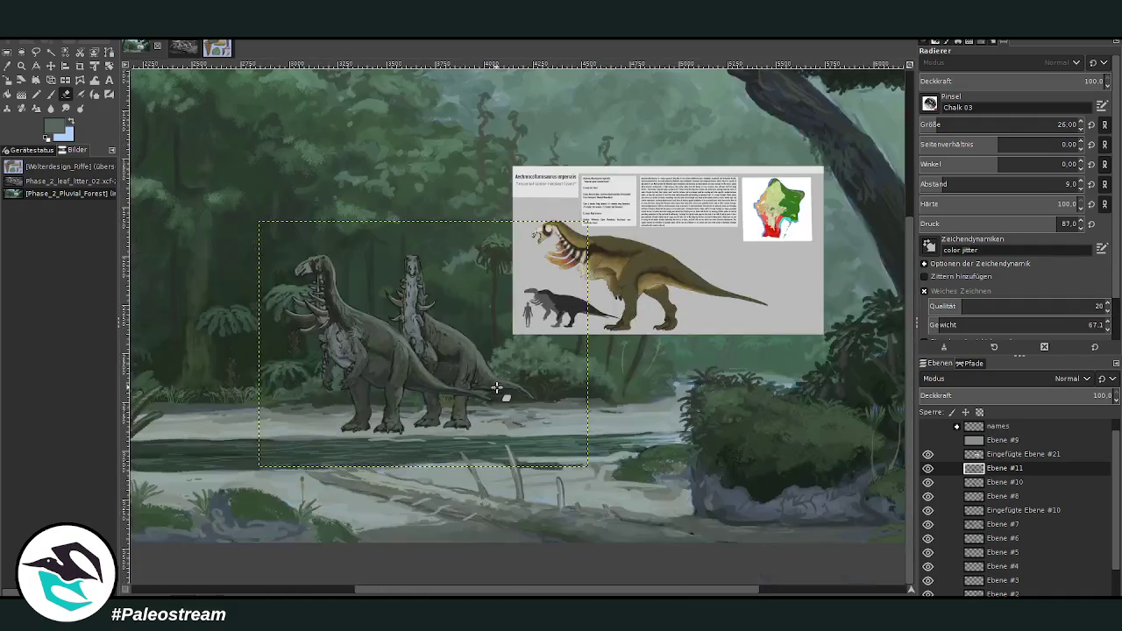
- Zoom in on the front dinosaur and add a light grey stroke along its neck
{"action": "key", "text": "z"}
{"action": "left_click_drag", "start_coordinate": [254, 234], "coordinate": [412, 358]}
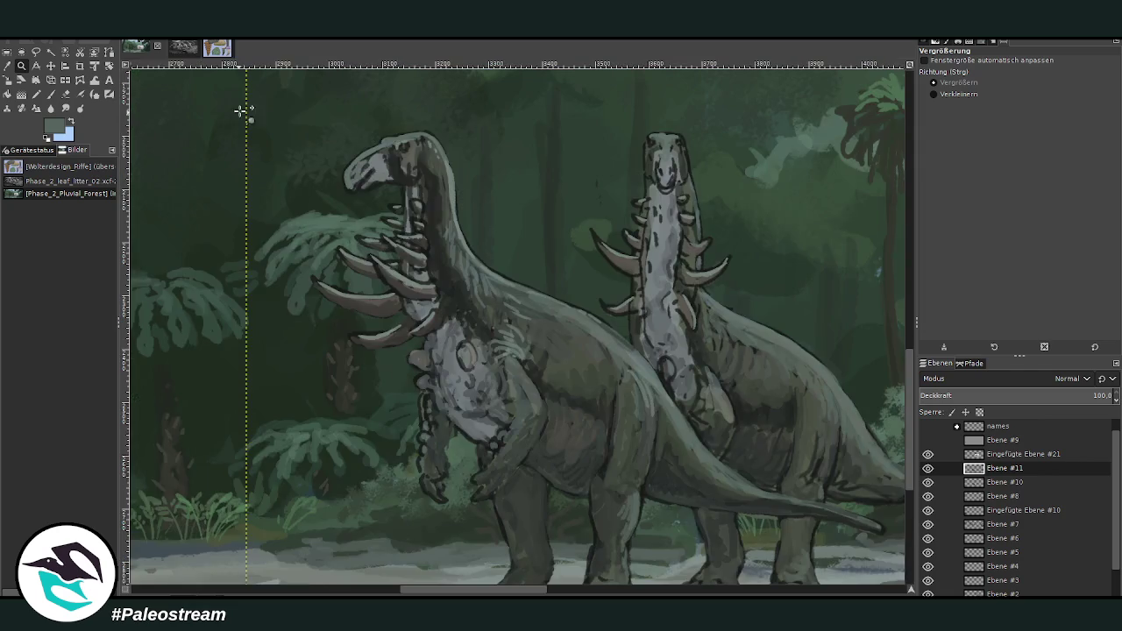
{"action": "left_click_drag", "start_coordinate": [239, 117], "coordinate": [582, 481]}
{"action": "key", "text": "p"}
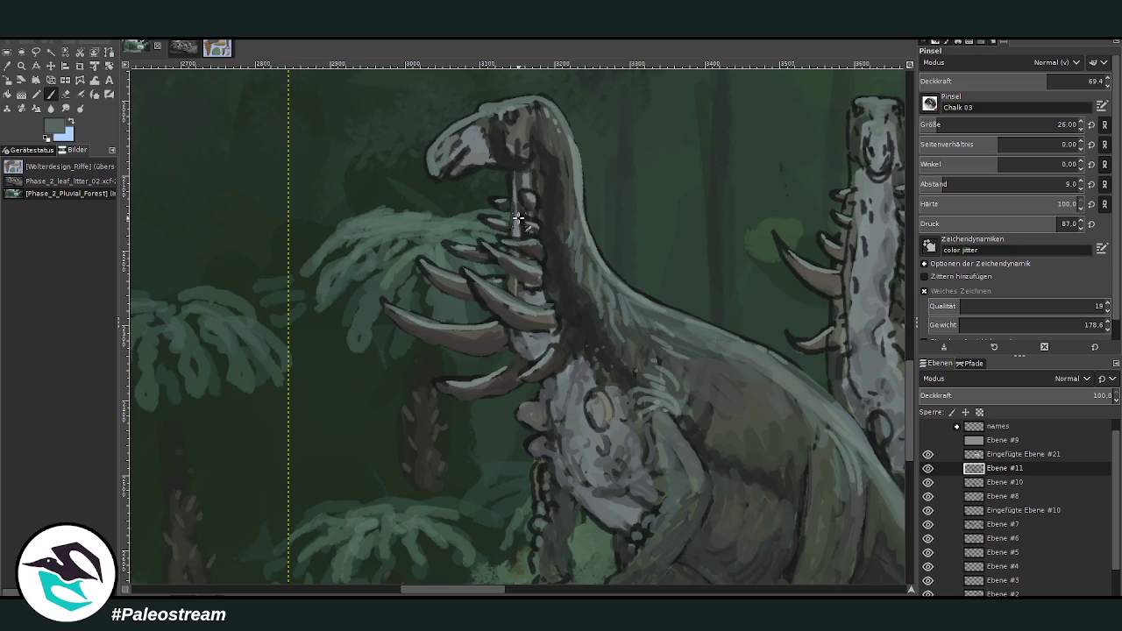
{"action": "left_click_drag", "start_coordinate": [523, 188], "coordinate": [535, 208]}
- Sample a darker green and lower the brush opacity to 49.5
{"action": "left_click", "coordinate": [800, 233], "text": "ctrl"}
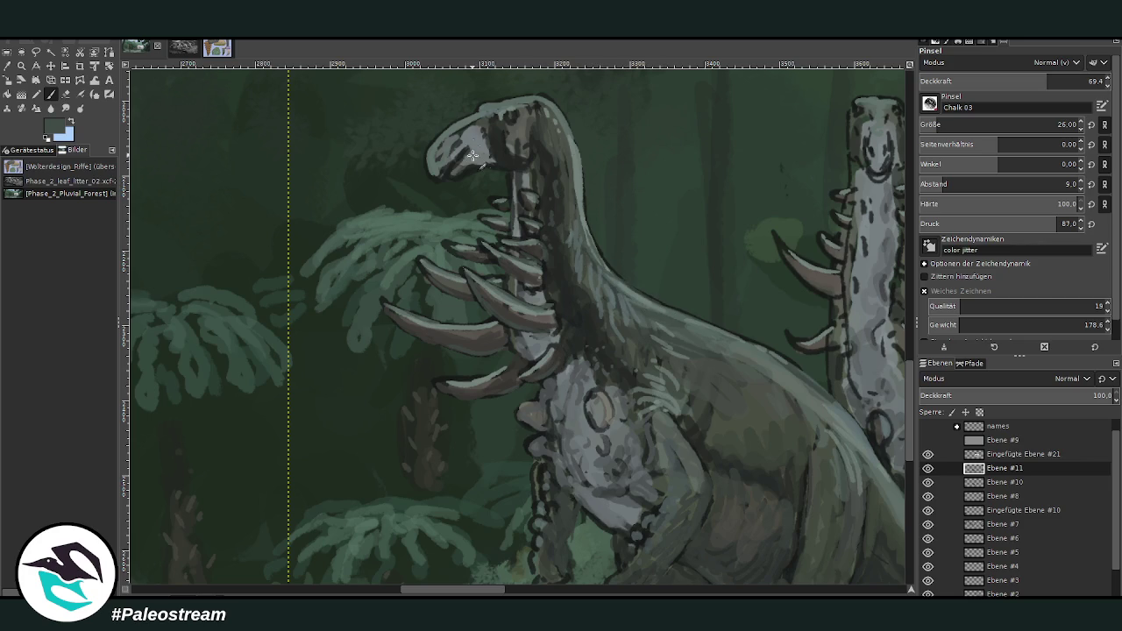
{"action": "left_click", "coordinate": [1023, 83]}
{"action": "left_click_drag", "start_coordinate": [1023, 83], "coordinate": [1011, 83]}
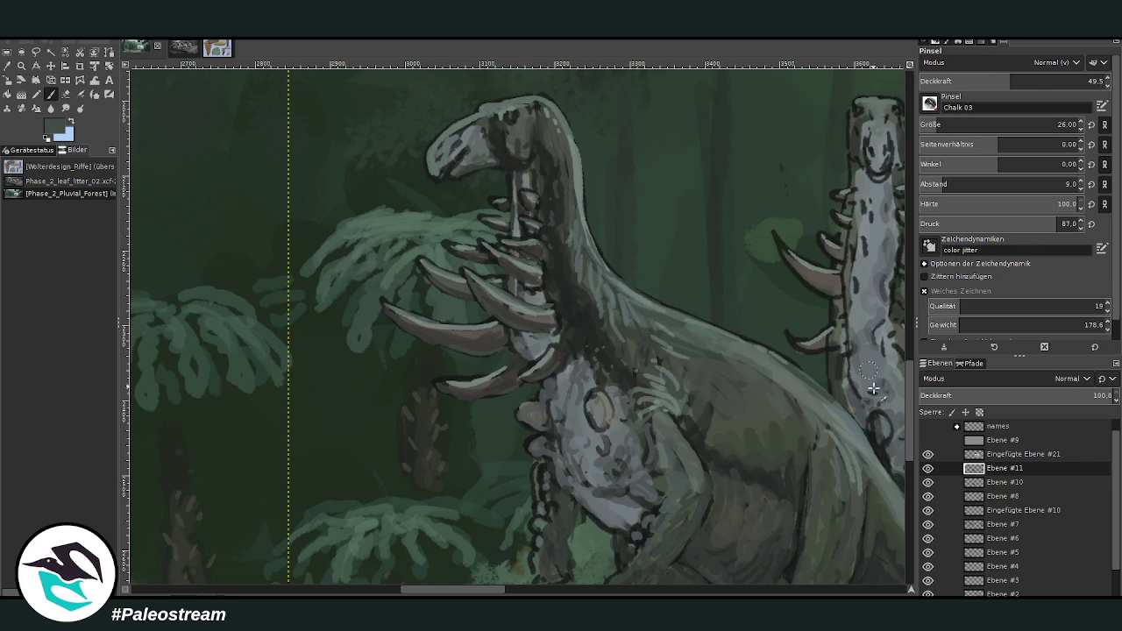
{"action": "scroll", "coordinate": [863, 358], "scroll_direction": "down", "scroll_amount": 5}
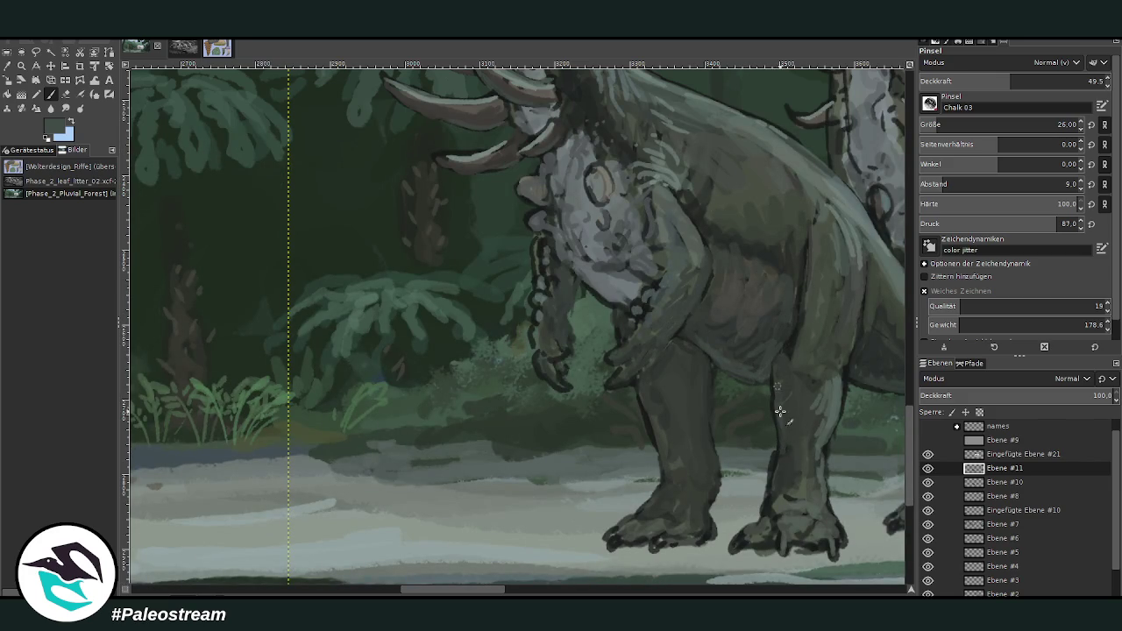
- Add darker shading to the front dinosaur and sample a grey-green from the bushes
{"action": "left_click_drag", "start_coordinate": [618, 301], "coordinate": [646, 275]}
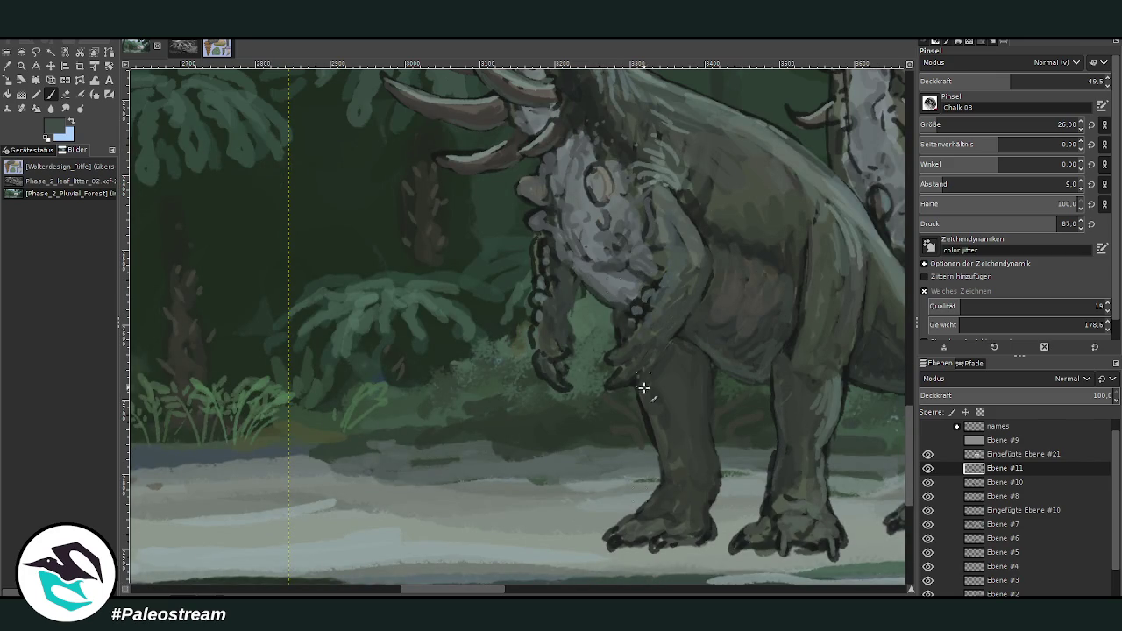
{"action": "left_click", "coordinate": [566, 594]}
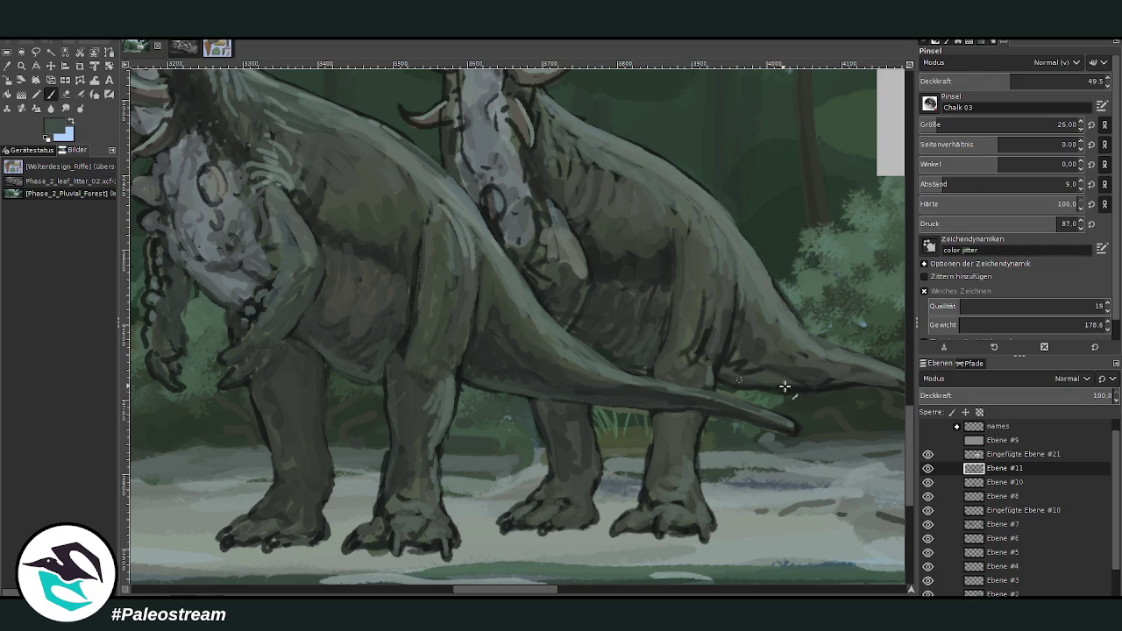
{"action": "scroll", "coordinate": [482, 579], "scroll_direction": "right", "scroll_amount": 4}
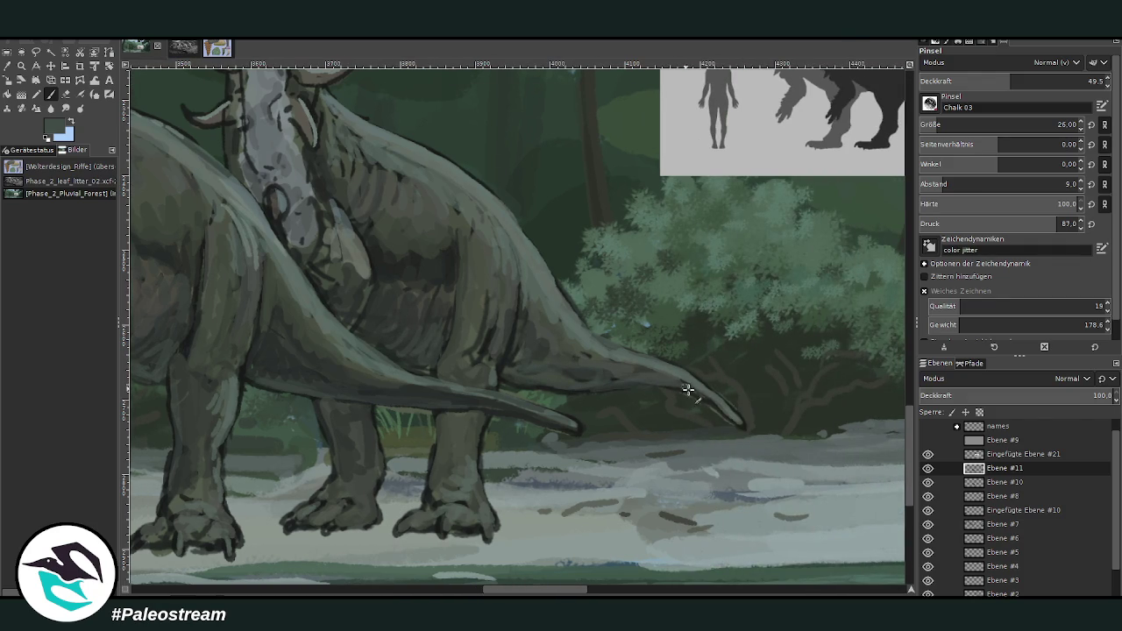
{"action": "left_click", "coordinate": [884, 259], "text": "ctrl"}
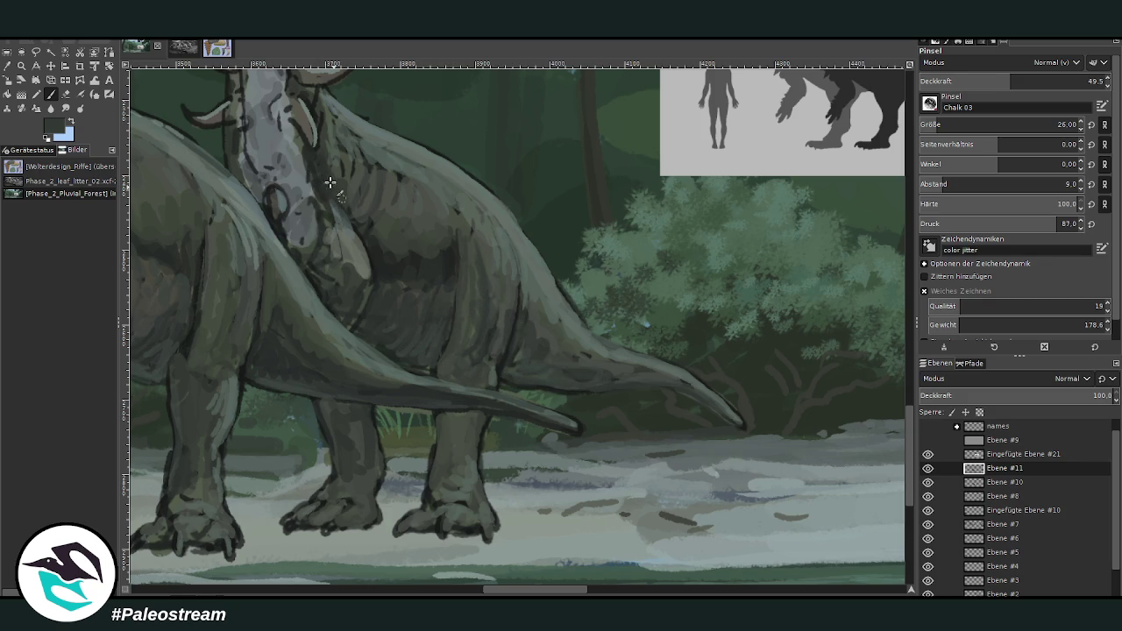
{"action": "scroll", "coordinate": [507, 521], "scroll_direction": "left", "scroll_amount": 3}
{"action": "scroll", "coordinate": [507, 522], "scroll_direction": "left", "scroll_amount": 3}
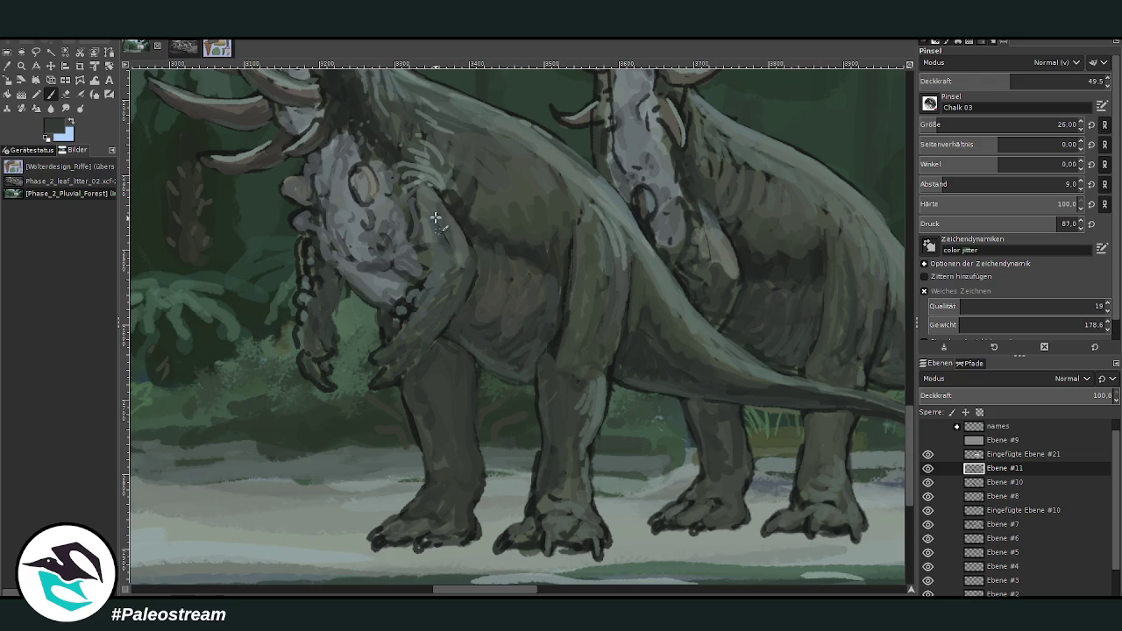
{"action": "left_click", "coordinate": [903, 263], "text": "ctrl"}
- At 60.6 opacity, shade the back dinosaur's shoulder and legs, touching up with the Eraser
{"action": "key", "text": "greater"}
{"action": "left_click_drag", "start_coordinate": [564, 188], "coordinate": [571, 207]}
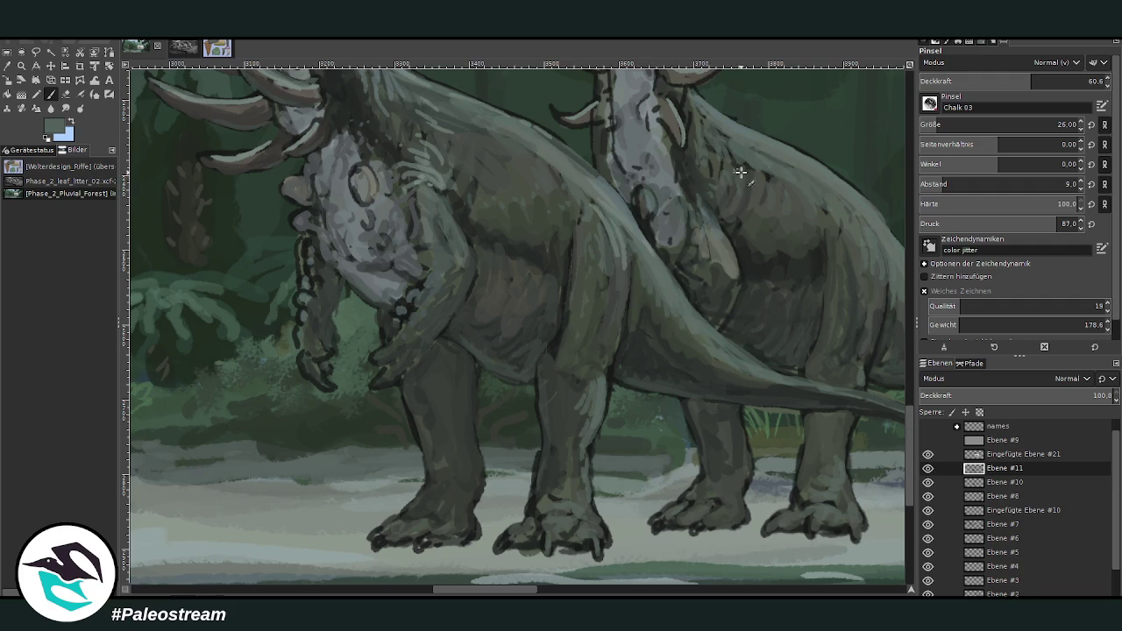
{"action": "scroll", "coordinate": [911, 421], "scroll_direction": "down", "scroll_amount": 1}
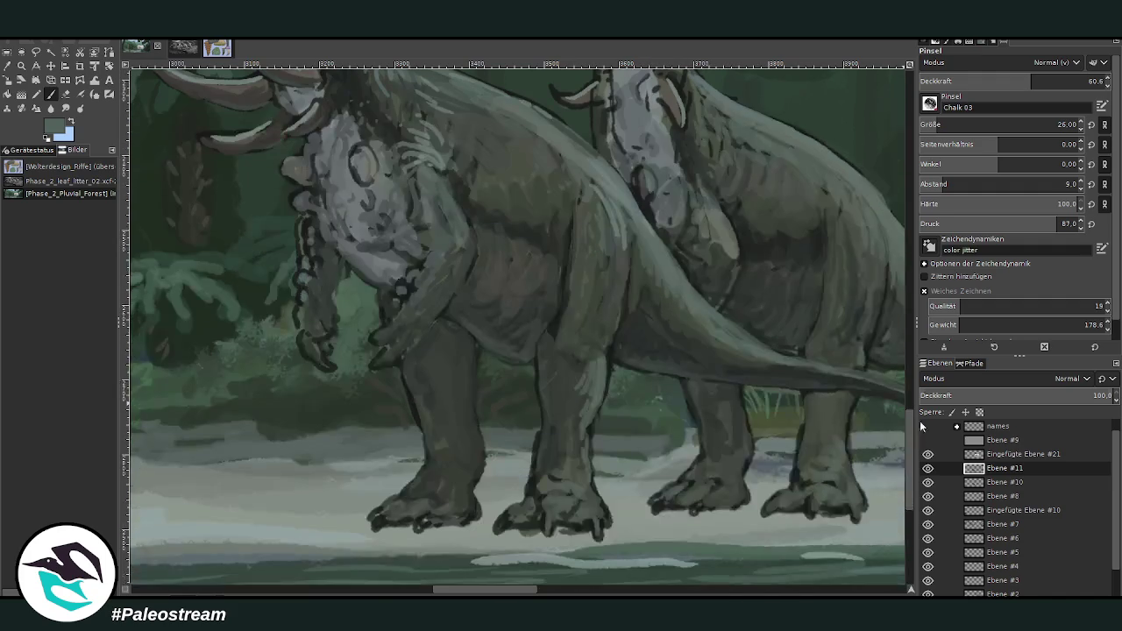
{"action": "left_click", "coordinate": [66, 93]}
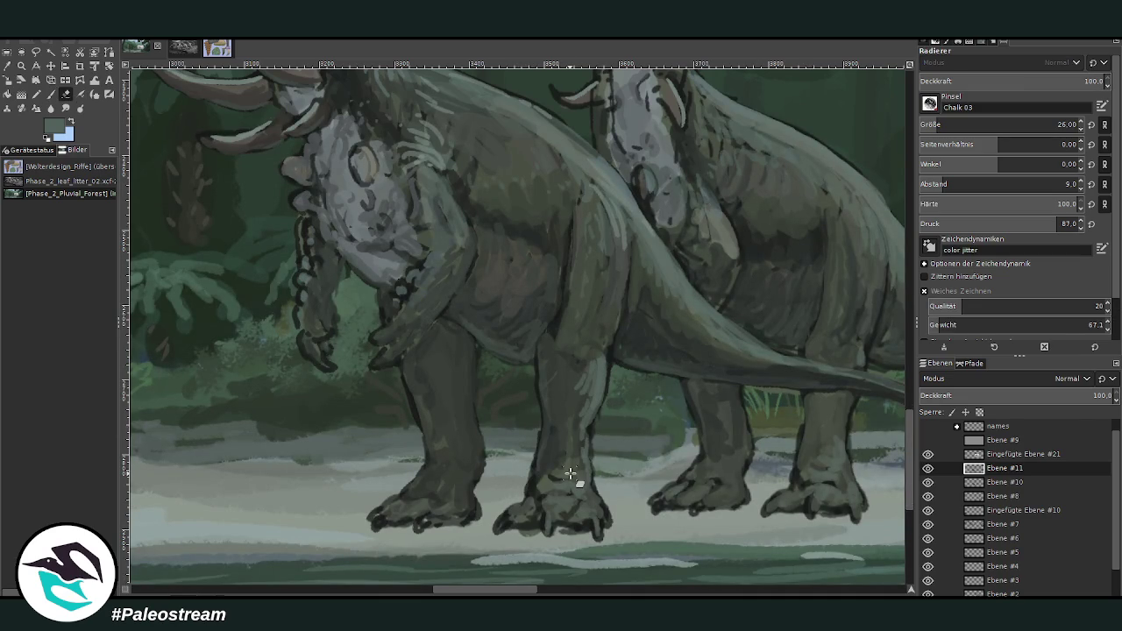
{"action": "key", "text": "p"}
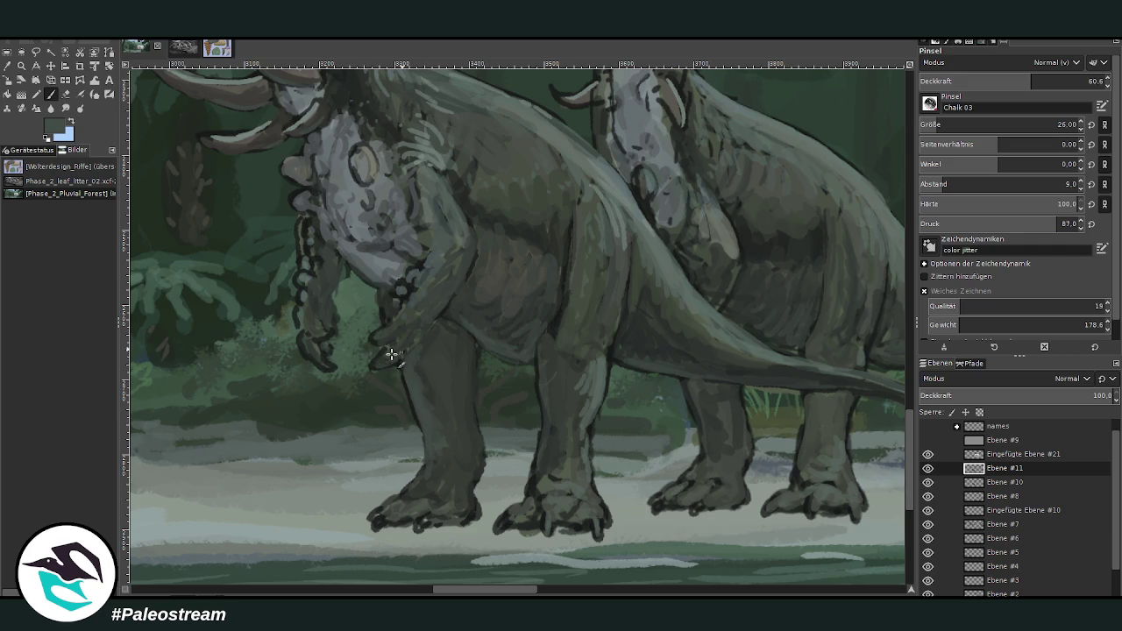
{"action": "scroll", "coordinate": [347, 362], "scroll_direction": "down", "scroll_amount": 1}
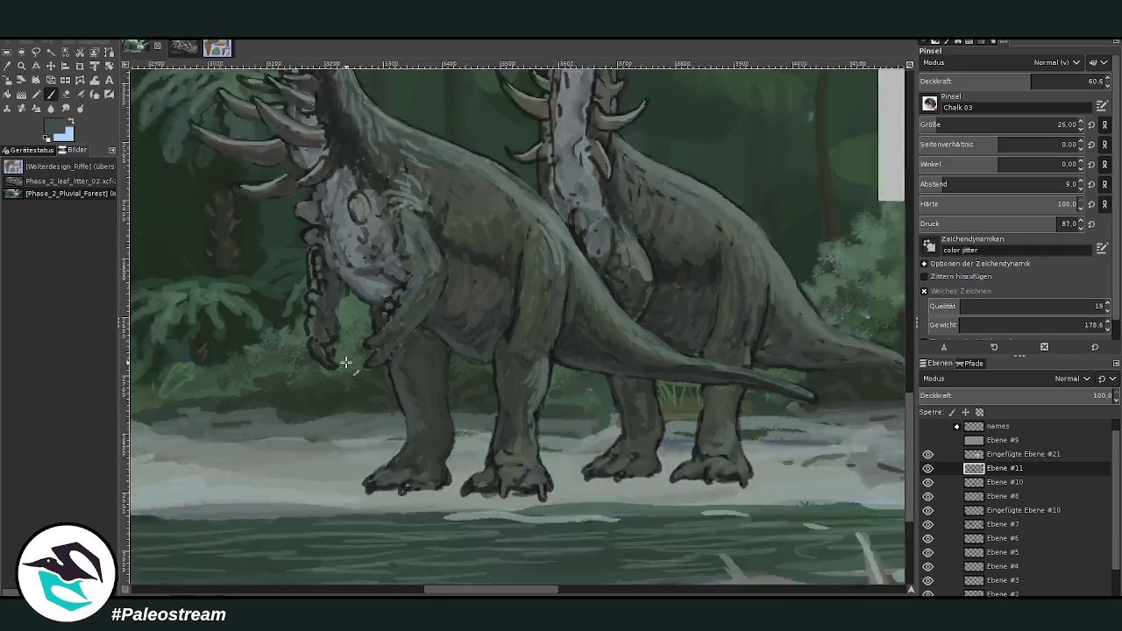
{"action": "scroll", "coordinate": [346, 362], "scroll_direction": "down", "scroll_amount": 4}
{"action": "key", "text": "z"}
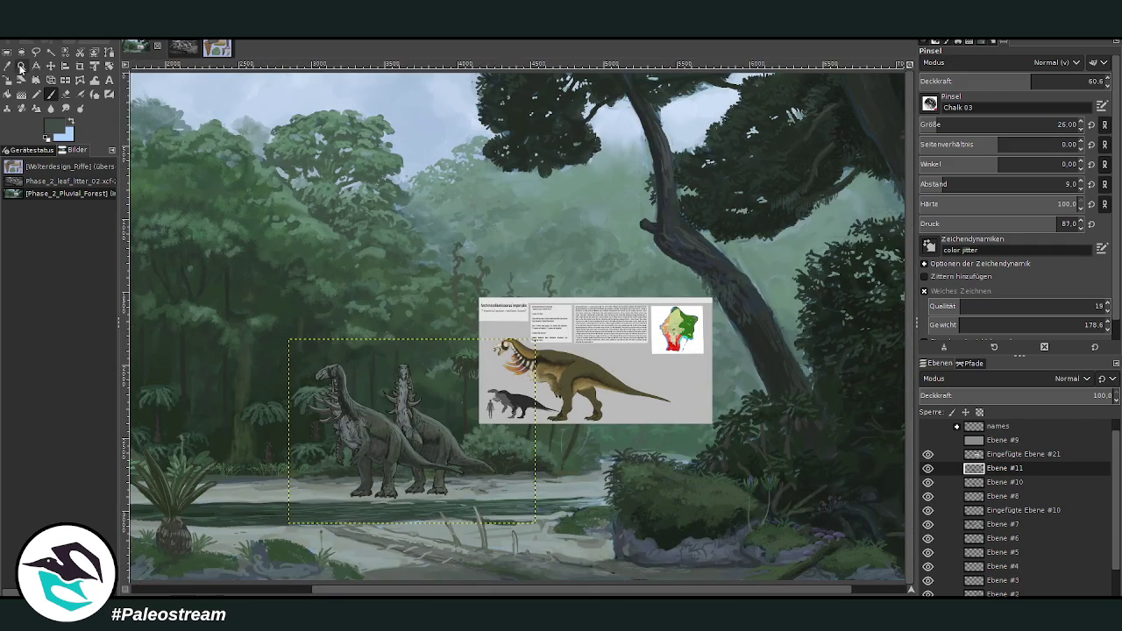
{"action": "left_click_drag", "start_coordinate": [279, 293], "coordinate": [527, 518]}
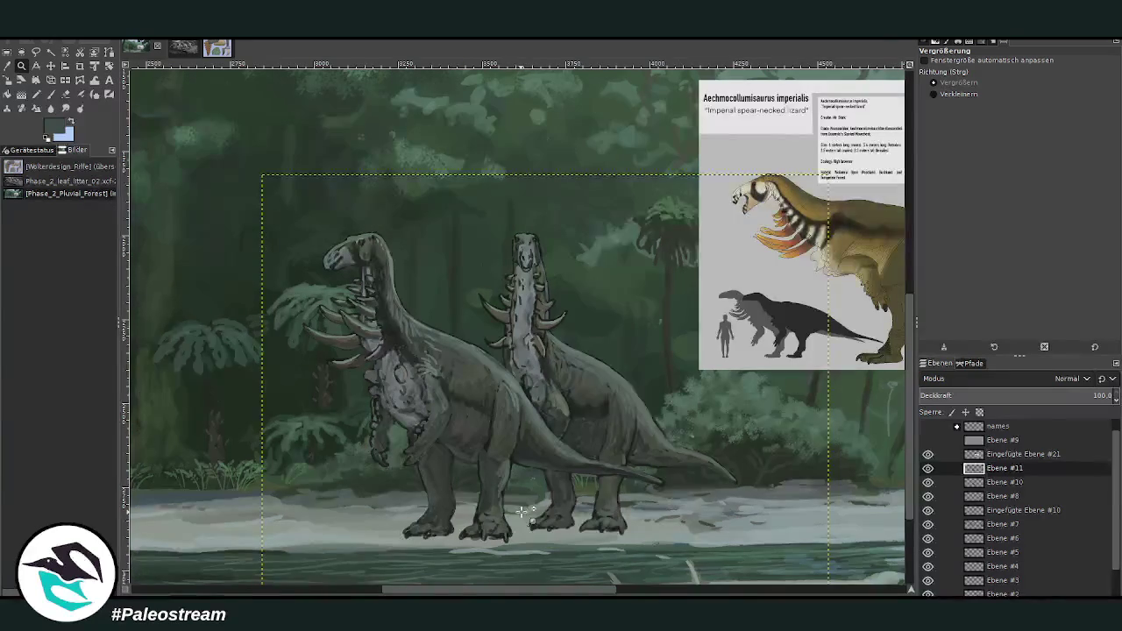
- Check a layer's contents and make Ebene #10 the active layer
{"action": "left_click", "coordinate": [928, 482]}
{"action": "left_click", "coordinate": [928, 482]}
{"action": "key", "text": "Page_Down"}
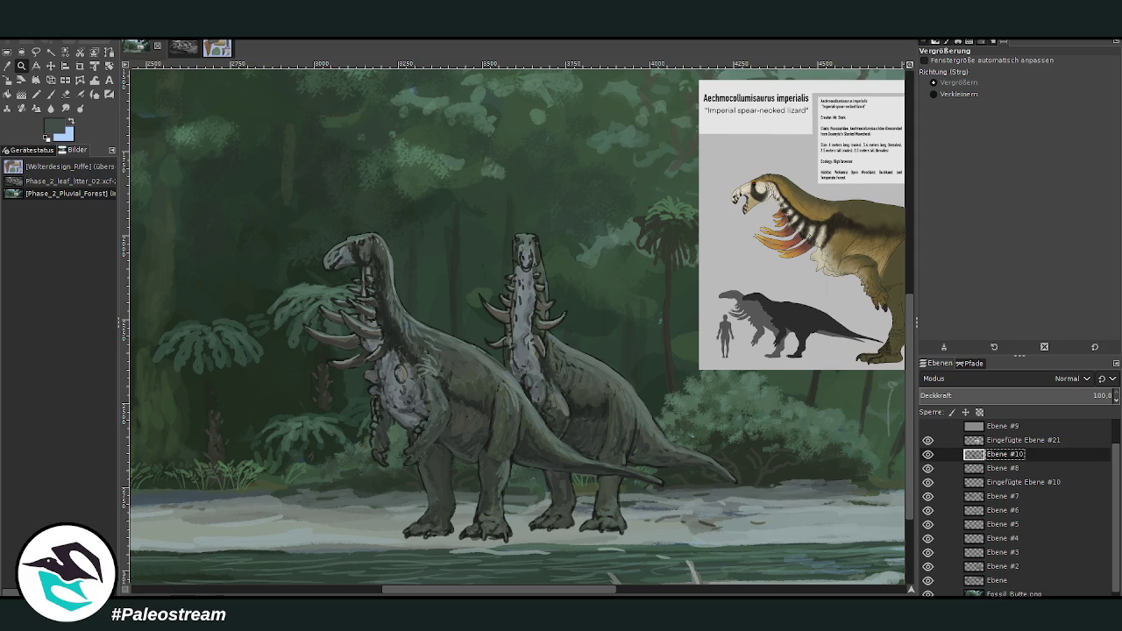
- Load a darker colour with a size-718, 21.1-opacity darken-only brush and zoom on the heads
{"action": "left_click", "coordinate": [50, 94]}
{"action": "left_click", "coordinate": [893, 269], "text": "ctrl"}
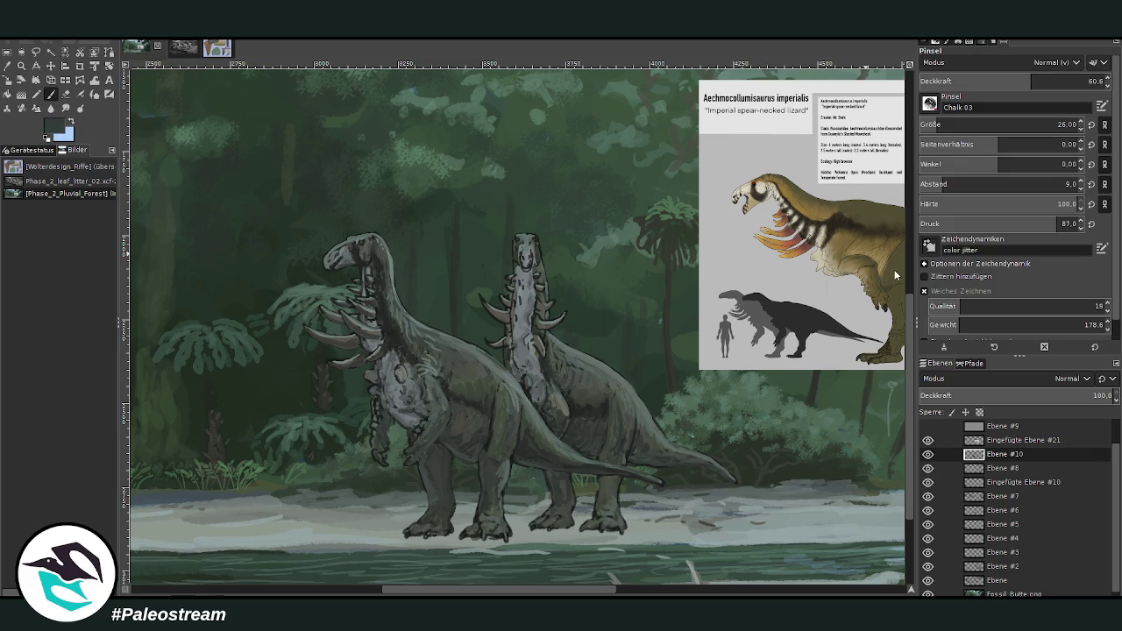
{"action": "scroll", "coordinate": [999, 63], "scroll_direction": "down", "scroll_amount": 10}
{"action": "left_click", "coordinate": [1057, 124]}
{"action": "left_click", "coordinate": [958, 81]}
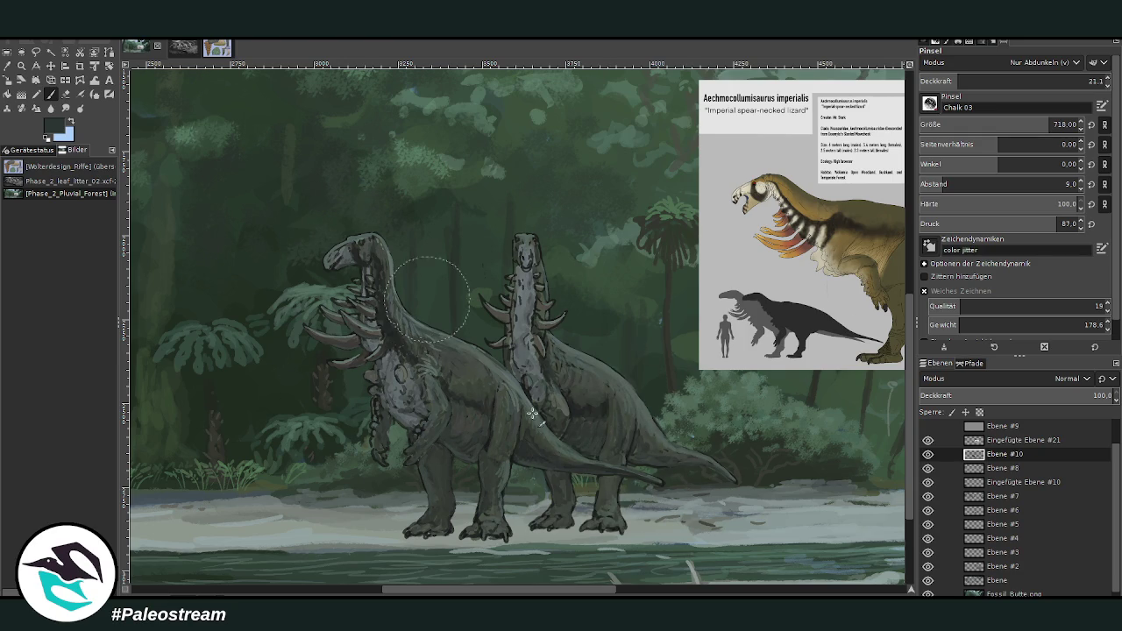
{"action": "key", "text": "z"}
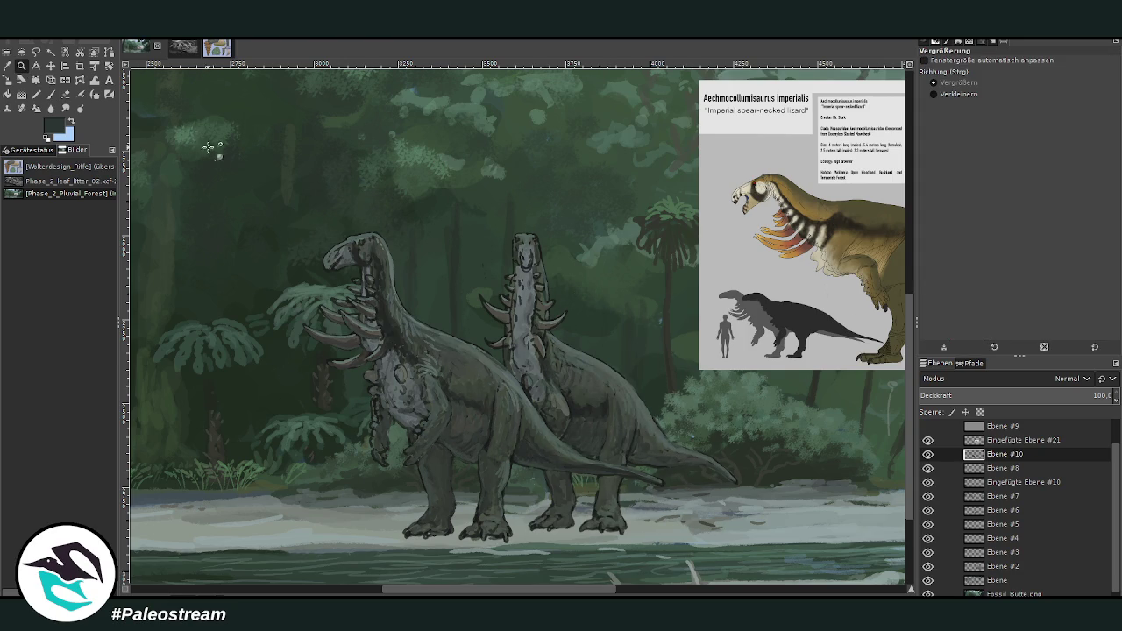
{"action": "left_click_drag", "start_coordinate": [379, 186], "coordinate": [613, 414]}
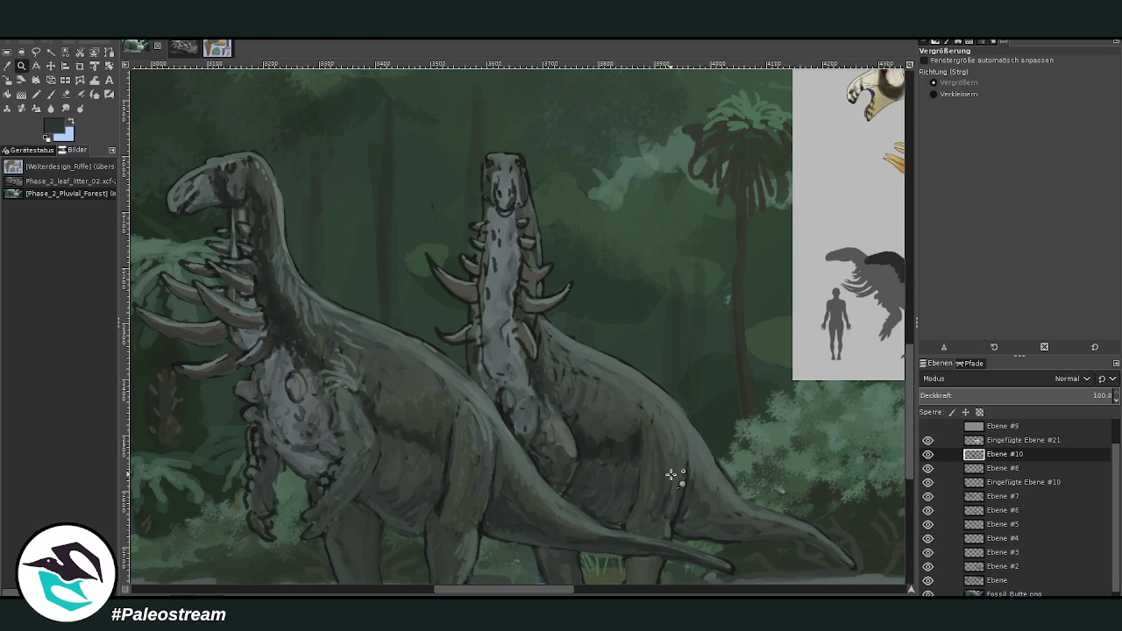
- With a size-21 brush at 35 opacity, highlight the back tail's underside and front chest scales, ending at 56.2
{"action": "left_click", "coordinate": [51, 95]}
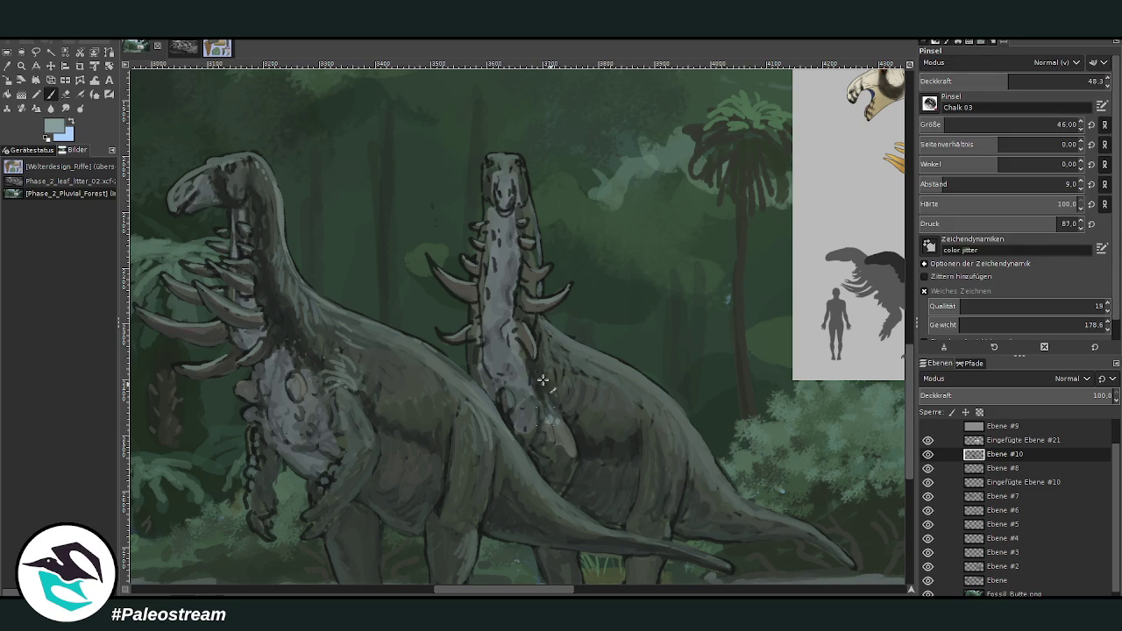
{"action": "key", "text": "bracketleft"}
{"action": "key", "text": "less"}
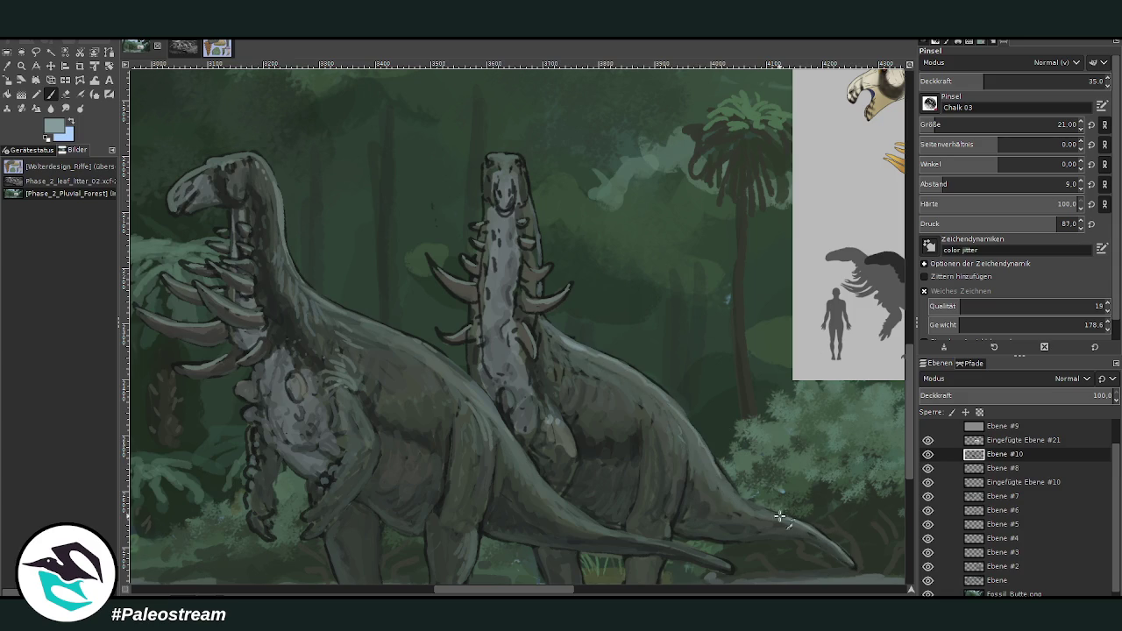
{"action": "left_click_drag", "start_coordinate": [731, 568], "coordinate": [596, 528]}
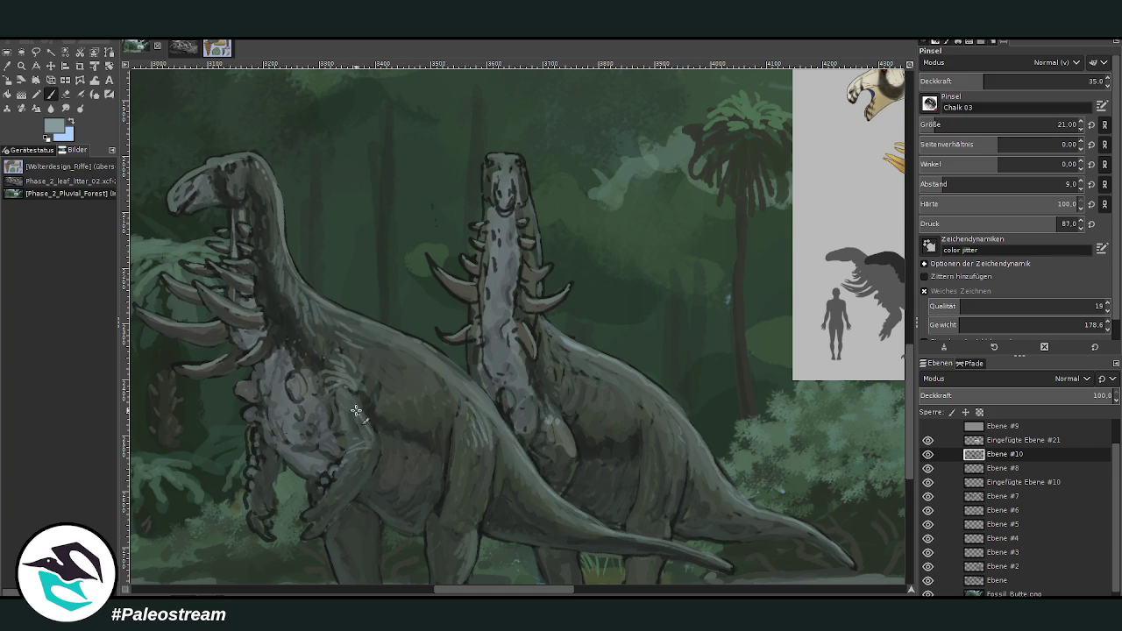
{"action": "left_click_drag", "start_coordinate": [292, 378], "coordinate": [298, 391]}
{"action": "left_click_drag", "start_coordinate": [445, 587], "coordinate": [405, 587]}
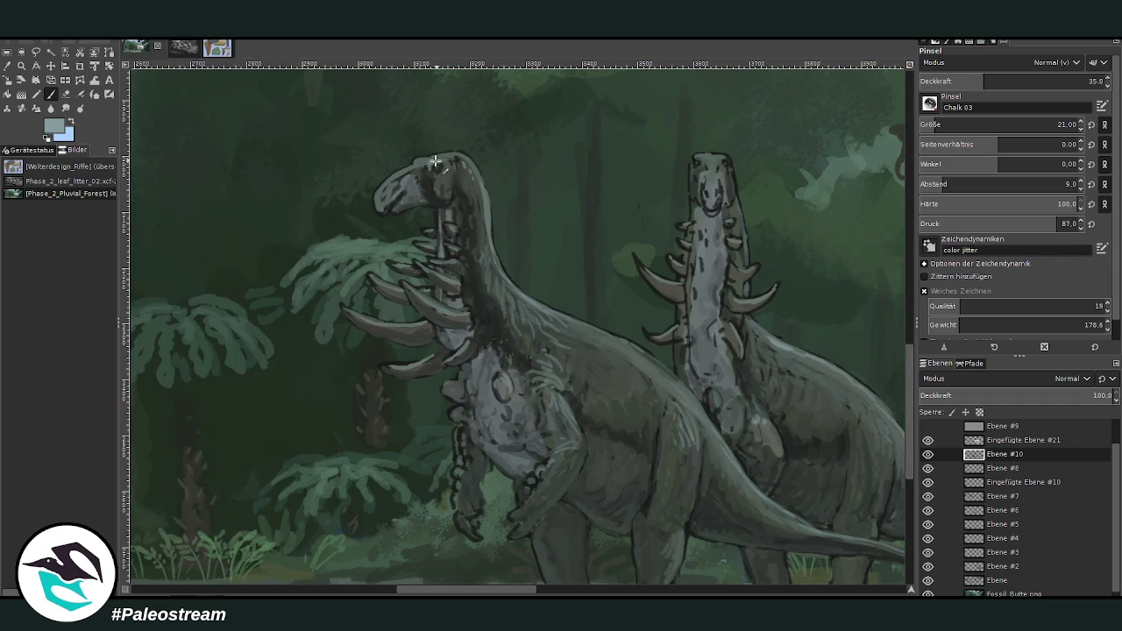
{"action": "key", "text": "period"}
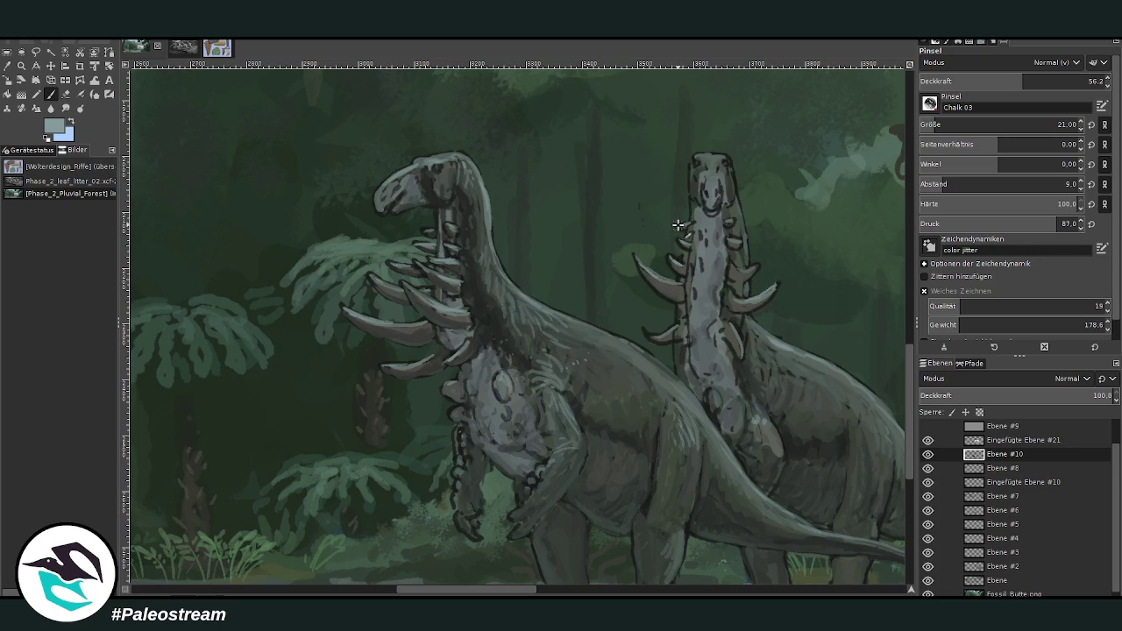
{"action": "left_click_drag", "start_coordinate": [409, 593], "coordinate": [431, 469]}
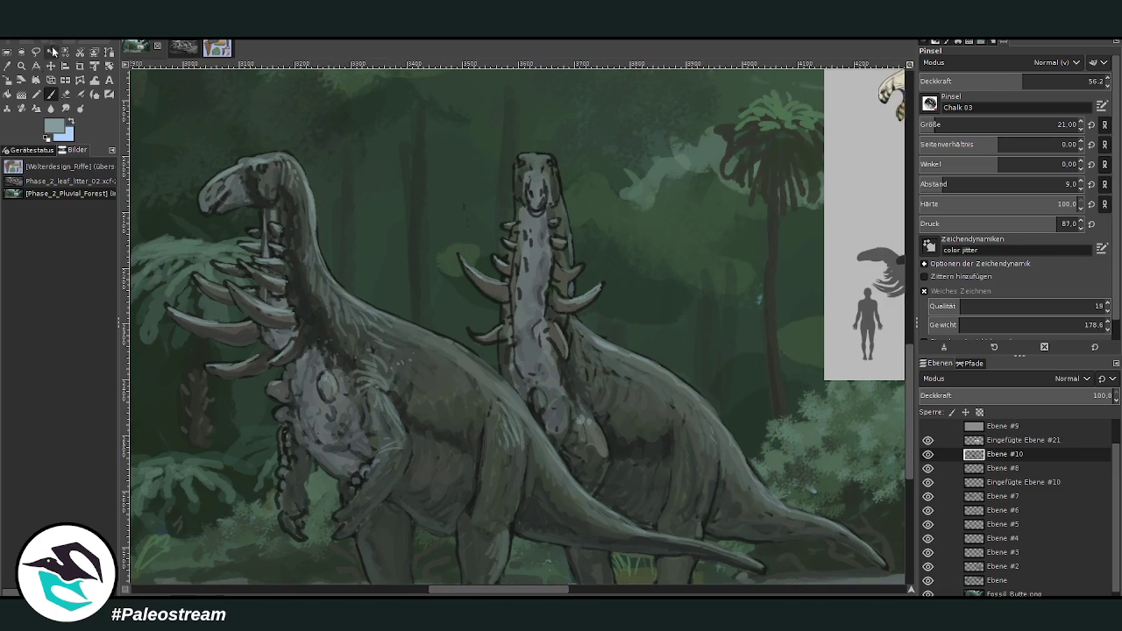
- Set a near-black size-41 brush at 41.3 opacity and dab faint texture down the upright dinosaur's neck
{"action": "left_click", "coordinate": [268, 321], "text": "ctrl"}
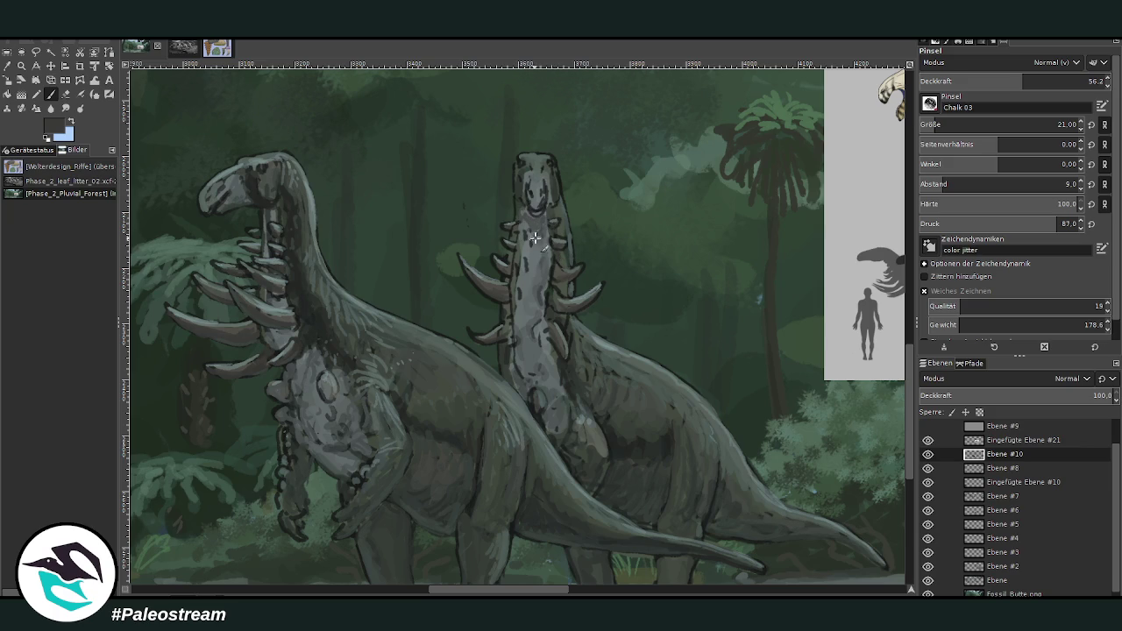
{"action": "left_click_drag", "start_coordinate": [1008, 125], "coordinate": [1052, 125]}
{"action": "left_click_drag", "start_coordinate": [1051, 80], "coordinate": [1089, 80]}
{"action": "mouse_move", "coordinate": [528, 234]}
{"action": "left_mouse_down"}
{"action": "mouse_move", "coordinate": [523, 350]}
{"action": "mouse_move", "coordinate": [536, 315]}
{"action": "mouse_move", "coordinate": [548, 377]}
{"action": "mouse_move", "coordinate": [526, 387]}
{"action": "mouse_move", "coordinate": [557, 430]}
{"action": "mouse_move", "coordinate": [566, 408]}
{"action": "mouse_move", "coordinate": [561, 438]}
{"action": "mouse_move", "coordinate": [570, 412]}
{"action": "left_mouse_up"}
- Shade the neck's right side and the rear dinosaur's body dark grey, and hatch the front belly
{"action": "left_click", "coordinate": [873, 377], "text": "ctrl"}
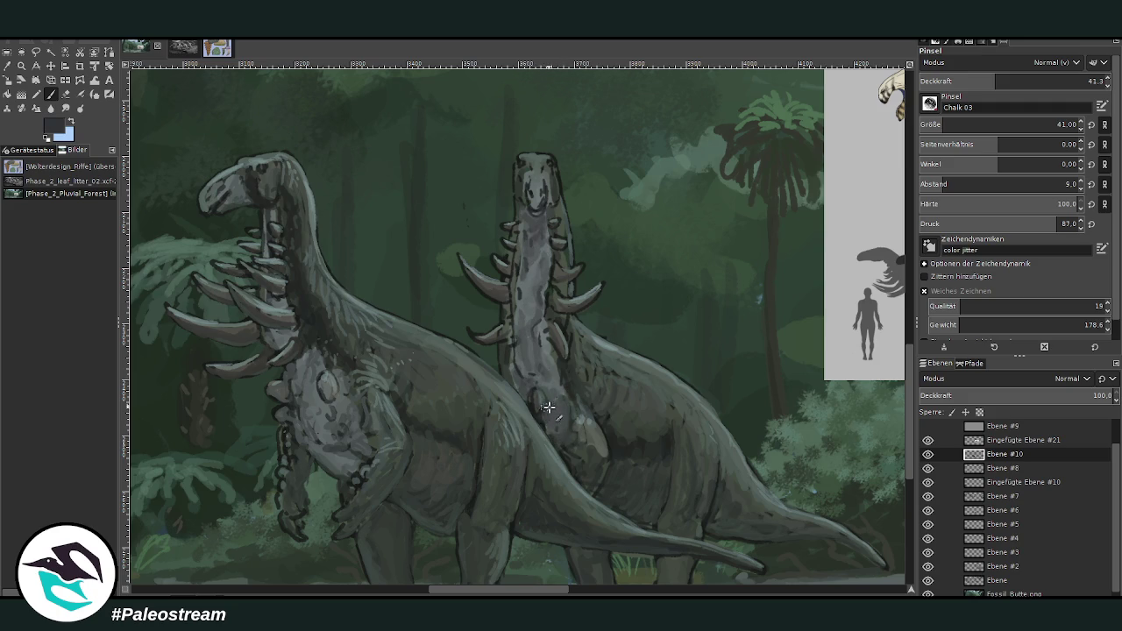
{"action": "mouse_move", "coordinate": [520, 389]}
{"action": "left_mouse_down"}
{"action": "mouse_move", "coordinate": [542, 344]}
{"action": "mouse_move", "coordinate": [539, 368]}
{"action": "mouse_move", "coordinate": [543, 306]}
{"action": "mouse_move", "coordinate": [542, 409]}
{"action": "left_mouse_up"}
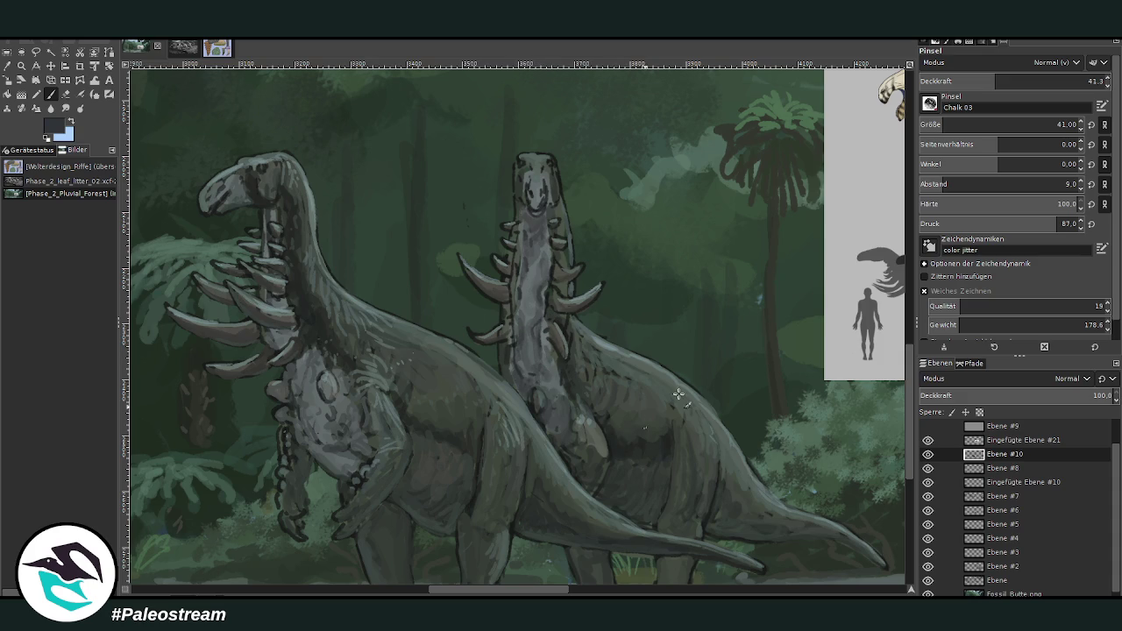
{"action": "mouse_move", "coordinate": [677, 422]}
{"action": "left_mouse_down"}
{"action": "mouse_move", "coordinate": [640, 438]}
{"action": "mouse_move", "coordinate": [606, 430]}
{"action": "mouse_move", "coordinate": [650, 426]}
{"action": "left_mouse_up"}
{"action": "left_click_drag", "start_coordinate": [481, 488], "coordinate": [493, 425]}
{"action": "left_click_drag", "start_coordinate": [493, 425], "coordinate": [479, 482]}
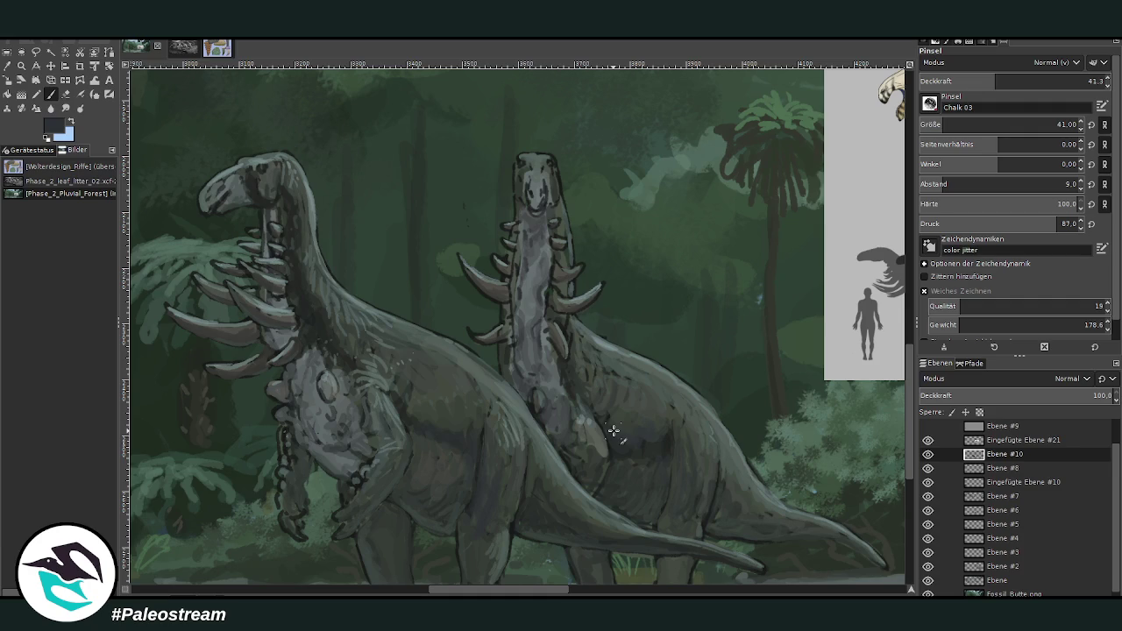
{"action": "scroll", "coordinate": [467, 306], "scroll_direction": "left", "scroll_amount": 5}
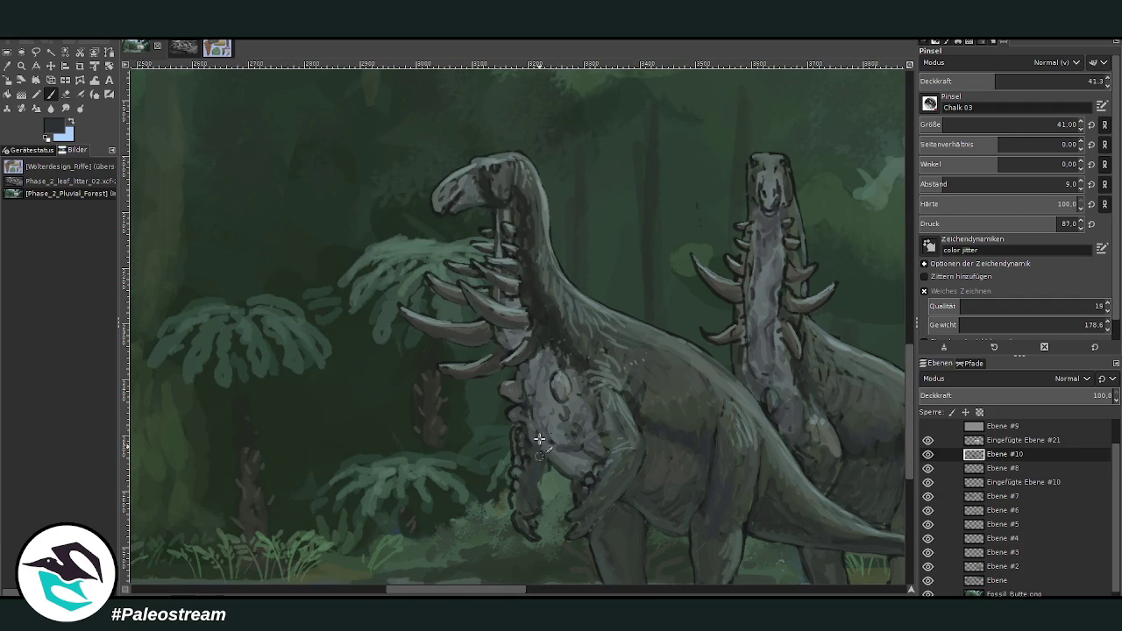
- Raise brush opacity to 55.8 and zoom in on the dinosaurs' heads and necks
{"action": "left_click", "coordinate": [1021, 81]}
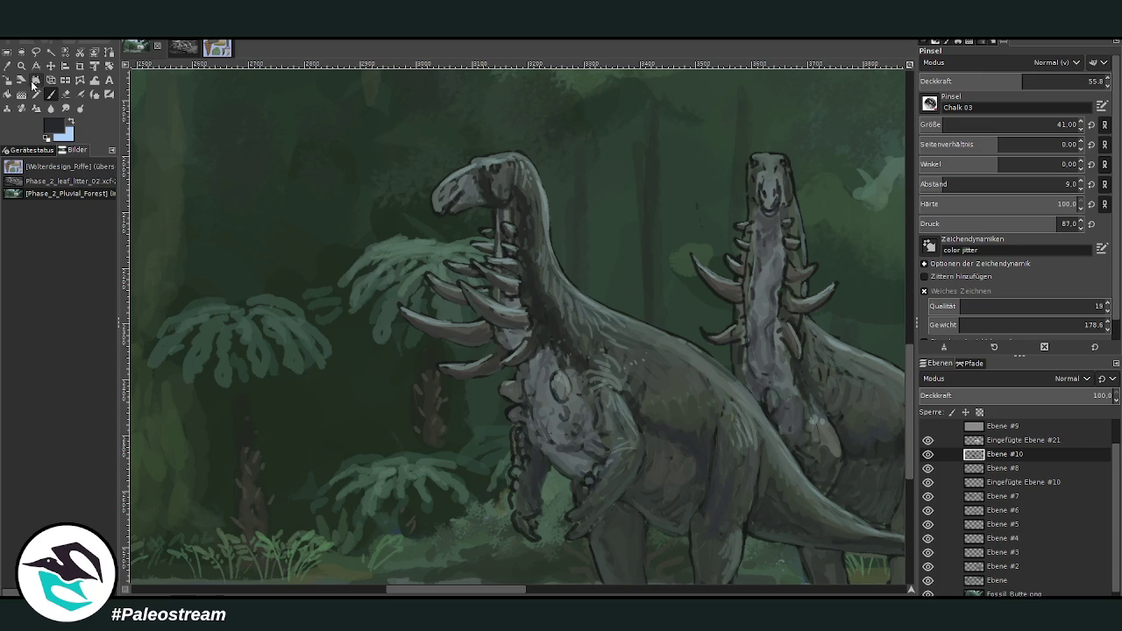
{"action": "left_click", "coordinate": [21, 65]}
{"action": "left_click_drag", "start_coordinate": [320, 112], "coordinate": [657, 364]}
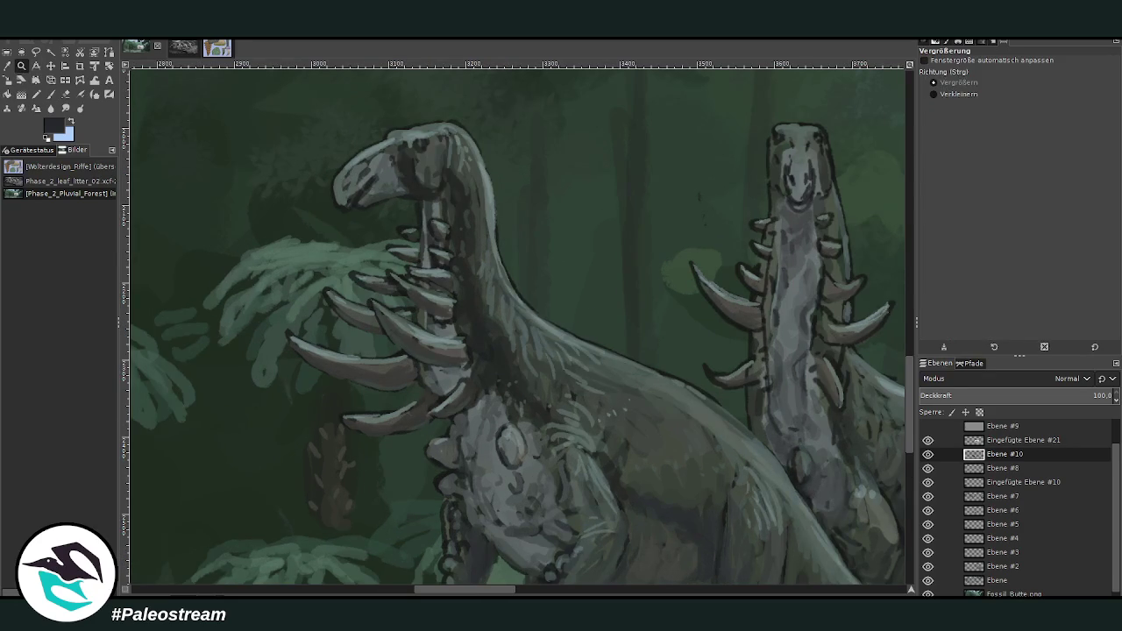
- With a grey-green size-21 brush, lighten the right dinosaur's head top and outline the left dinosaur's head
{"action": "left_click", "coordinate": [7, 65]}
{"action": "left_click", "coordinate": [426, 322]}
{"action": "left_click", "coordinate": [50, 94]}
{"action": "left_click", "coordinate": [944, 126]}
{"action": "type", "text": "21"}
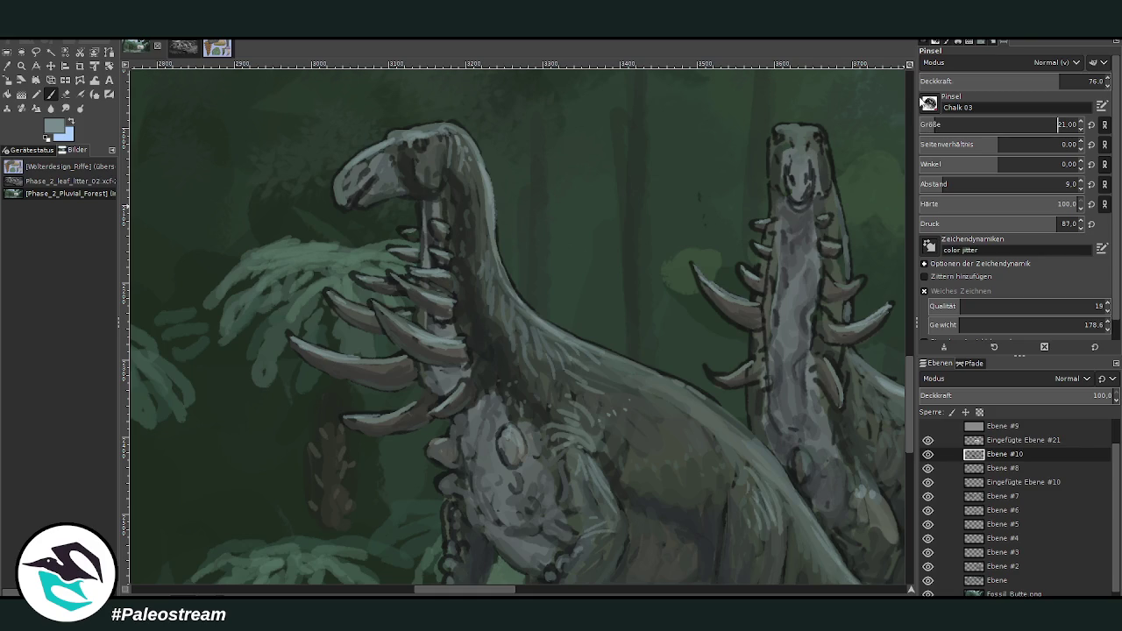
{"action": "key", "text": "Return"}
{"action": "left_click_drag", "start_coordinate": [806, 159], "coordinate": [806, 129]}
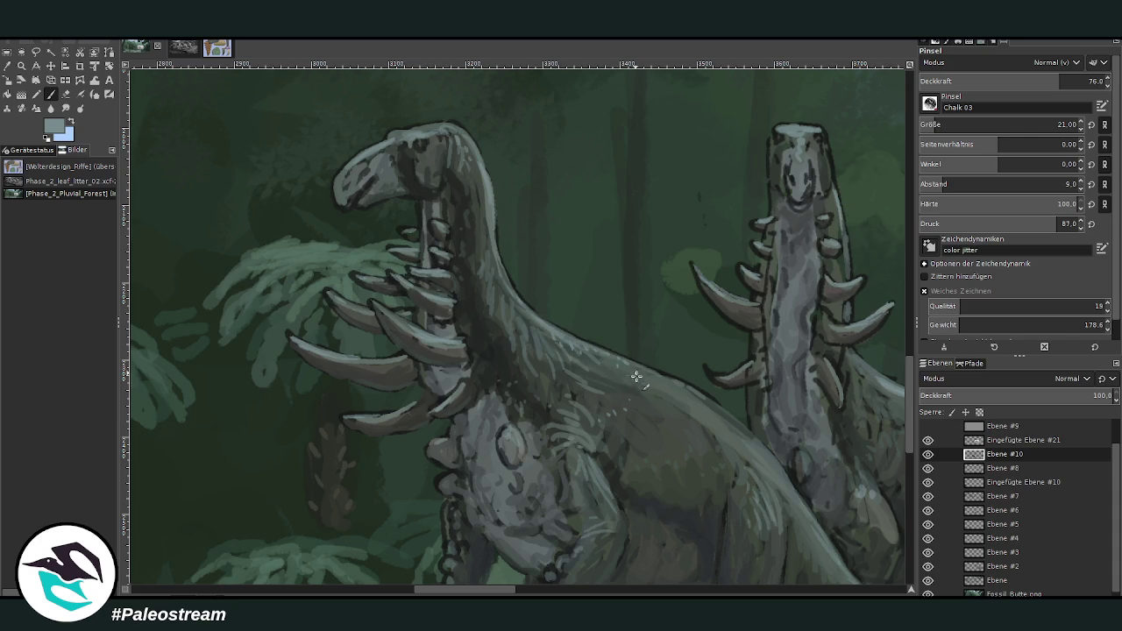
{"action": "left_click_drag", "start_coordinate": [458, 116], "coordinate": [338, 185]}
- Erase touch-ups, darken the shading along the left dinosaur's neck, and fit the whole painting
{"action": "key", "text": "o"}
{"action": "left_click", "coordinate": [438, 361]}
{"action": "left_click", "coordinate": [54, 94]}
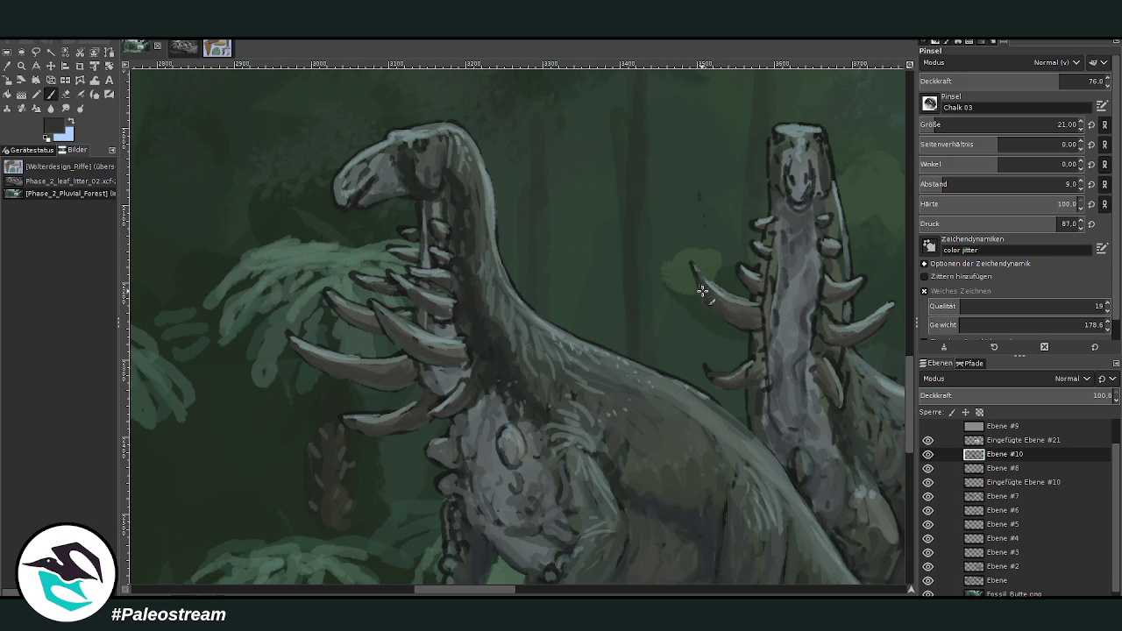
{"action": "left_click", "coordinate": [65, 94]}
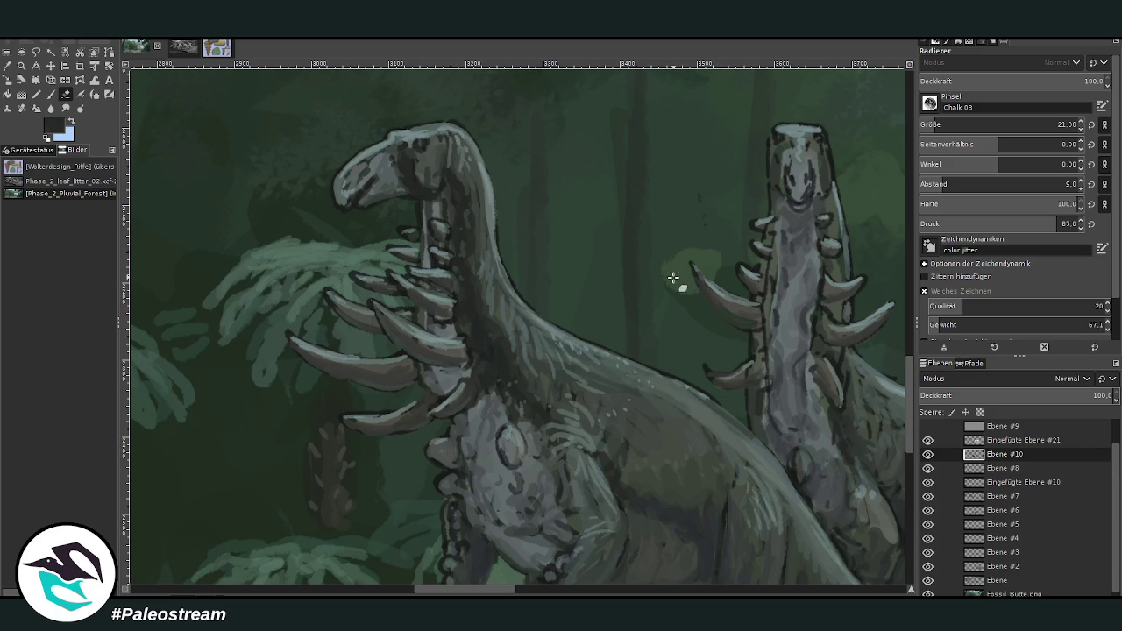
{"action": "key", "text": "p"}
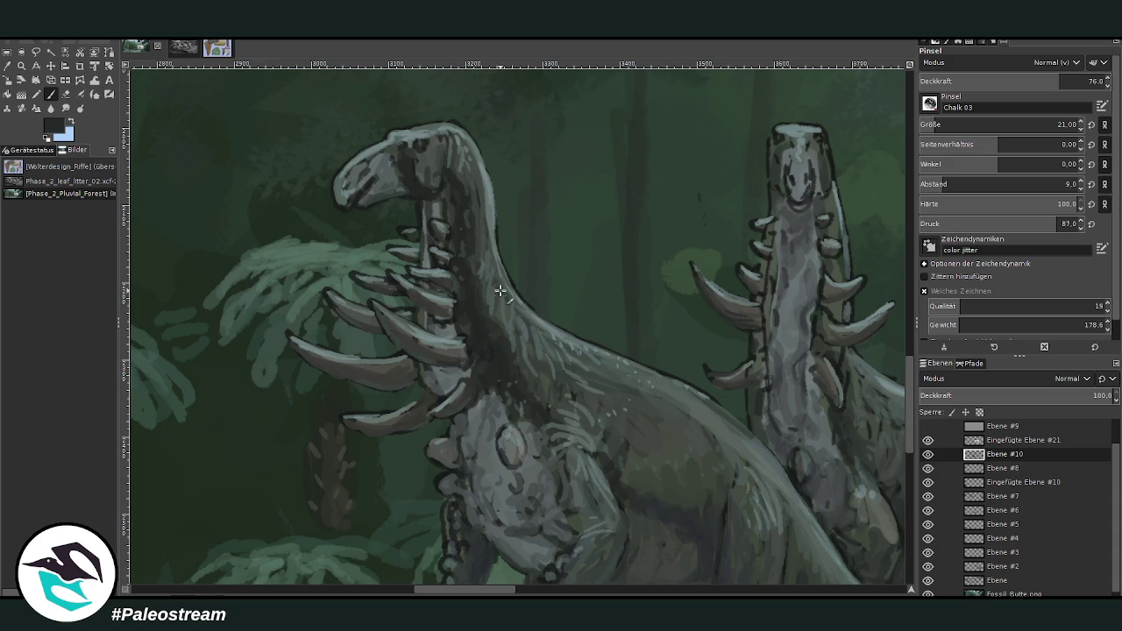
{"action": "left_click", "coordinate": [871, 382], "text": "ctrl"}
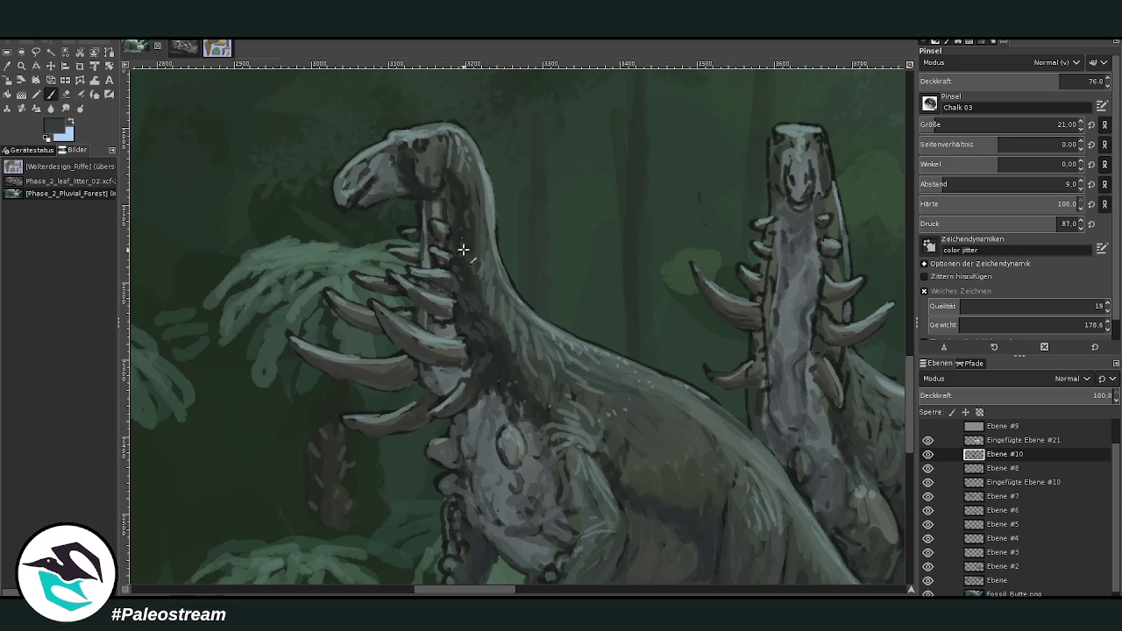
{"action": "mouse_move", "coordinate": [487, 359]}
{"action": "left_mouse_down"}
{"action": "mouse_move", "coordinate": [501, 348]}
{"action": "mouse_move", "coordinate": [492, 328]}
{"action": "left_mouse_up"}
{"action": "key", "text": "shift+ctrl+j"}
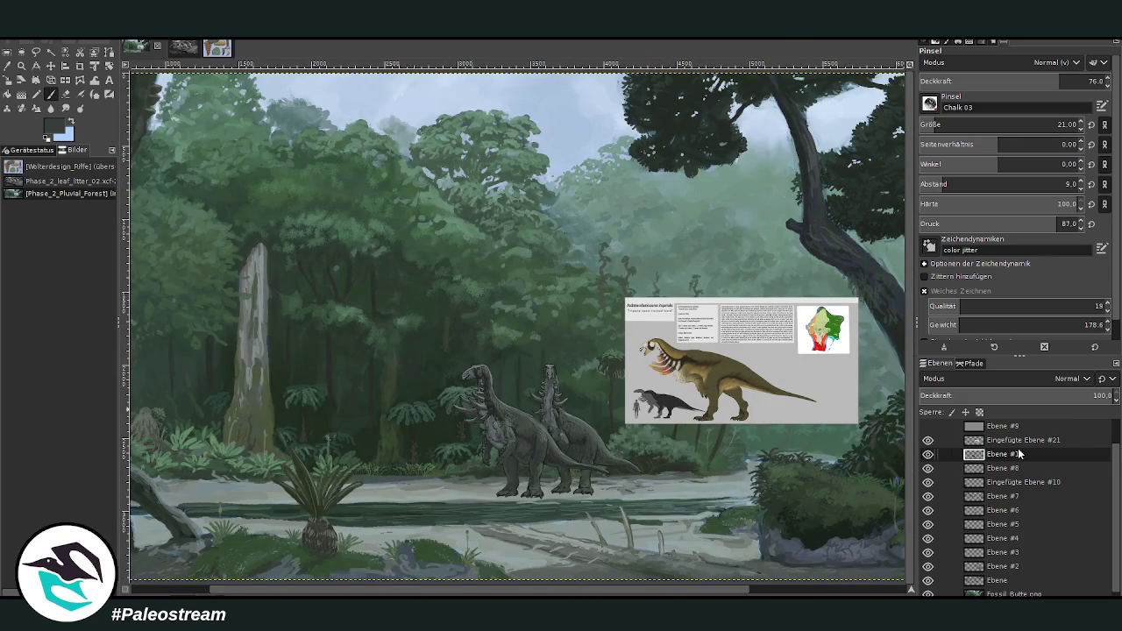
- Zoom in on the dinosaurs, sample dark greys, and shade the left dinosaur's neck base
{"action": "key", "text": "z"}
{"action": "left_click_drag", "start_coordinate": [444, 326], "coordinate": [580, 500]}
{"action": "left_click_drag", "start_coordinate": [421, 207], "coordinate": [542, 413]}
{"action": "key", "text": "o"}
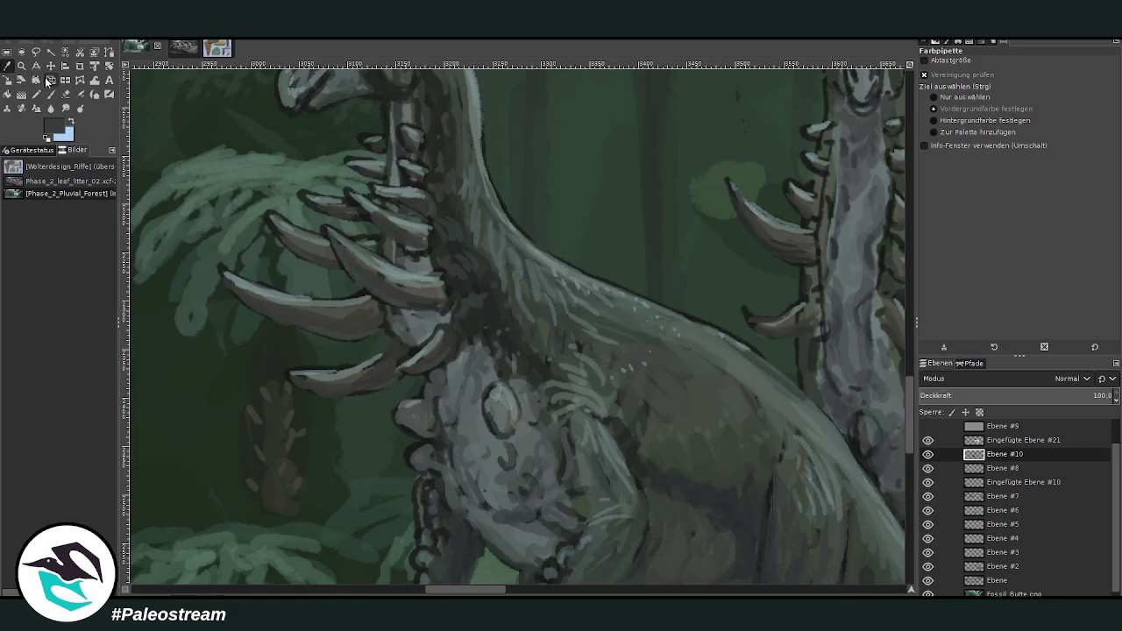
{"action": "left_click", "coordinate": [51, 94]}
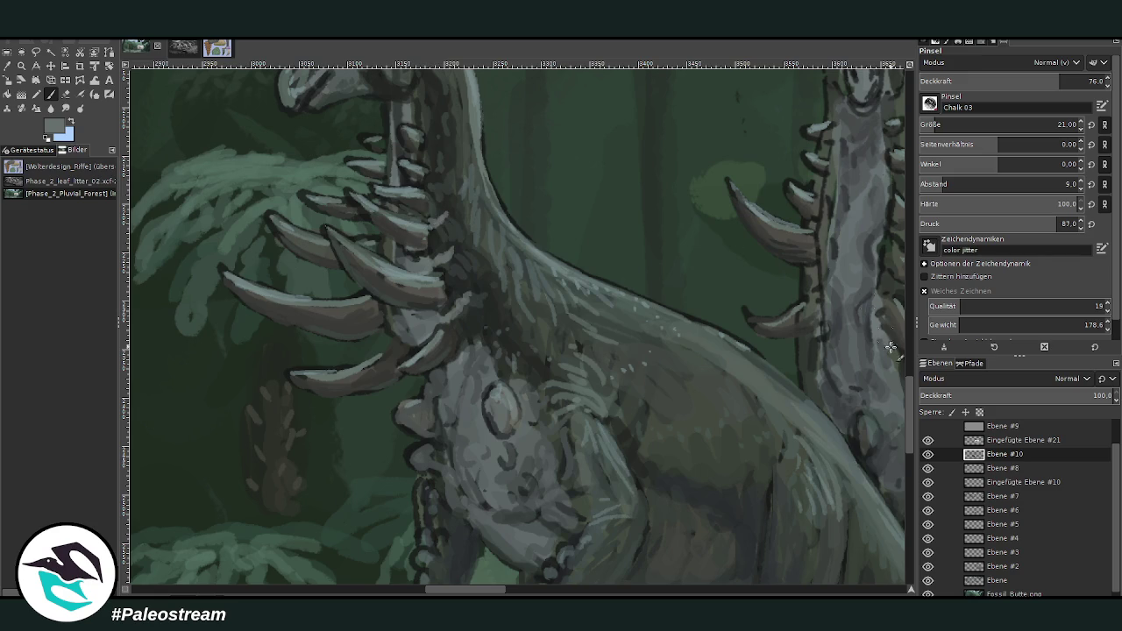
{"action": "scroll", "coordinate": [912, 376], "scroll_direction": "up", "scroll_amount": 3}
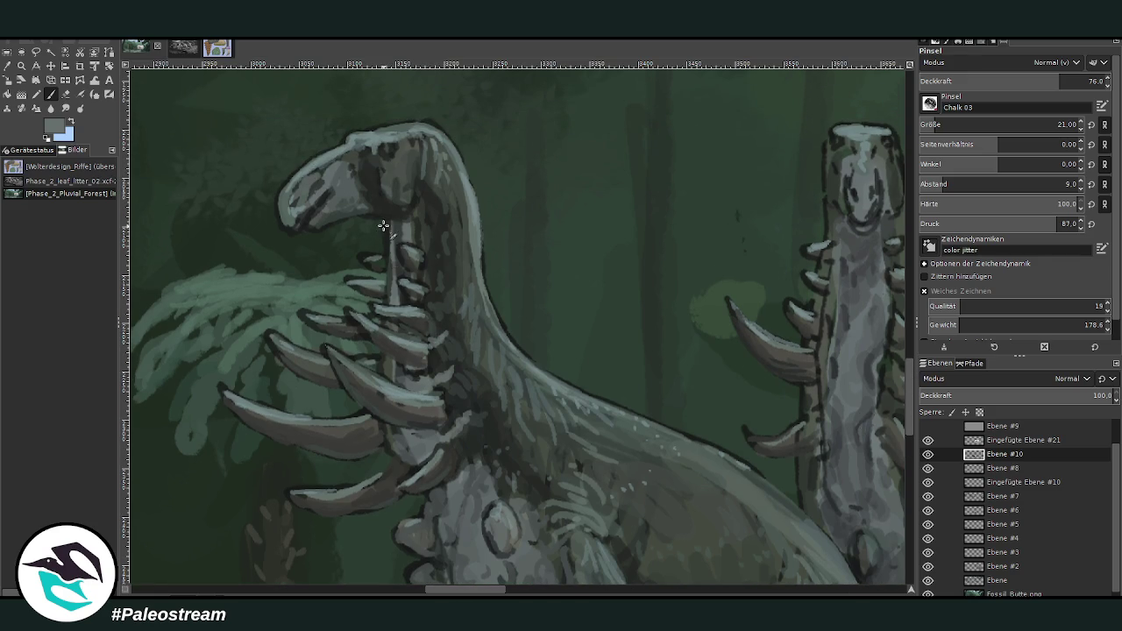
{"action": "left_click", "coordinate": [857, 354], "text": "ctrl"}
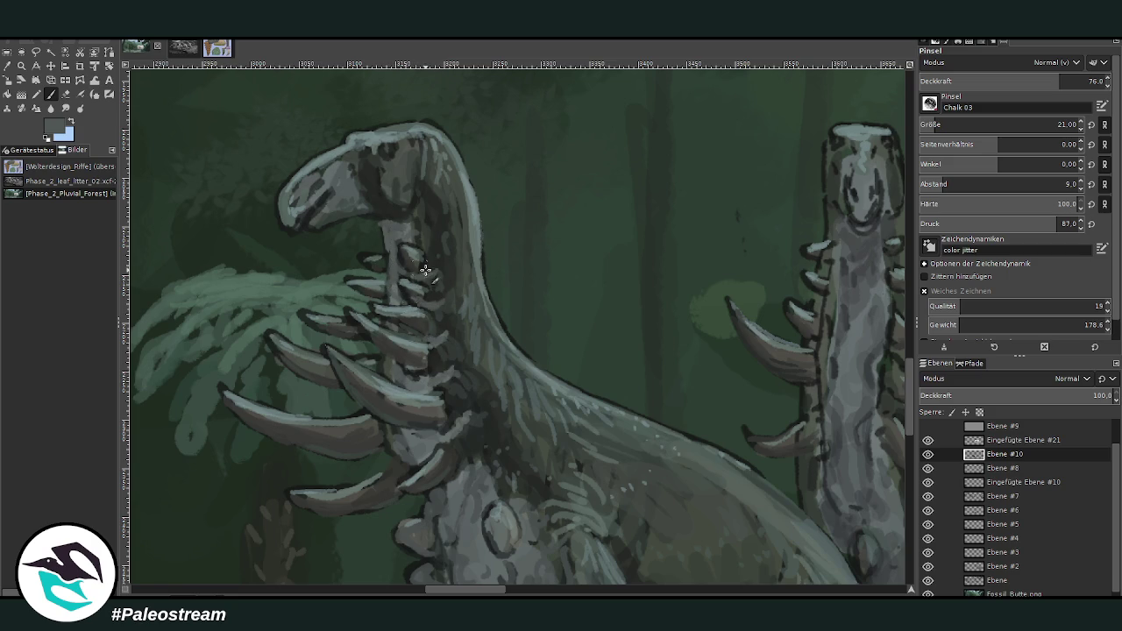
{"action": "left_click", "coordinate": [871, 382], "text": "ctrl"}
{"action": "mouse_move", "coordinate": [465, 451]}
{"action": "left_mouse_down"}
{"action": "mouse_move", "coordinate": [486, 447]}
{"action": "mouse_move", "coordinate": [415, 348]}
{"action": "mouse_move", "coordinate": [433, 326]}
{"action": "mouse_move", "coordinate": [412, 208]}
{"action": "mouse_move", "coordinate": [412, 220]}
{"action": "mouse_move", "coordinate": [375, 197]}
{"action": "left_mouse_up"}
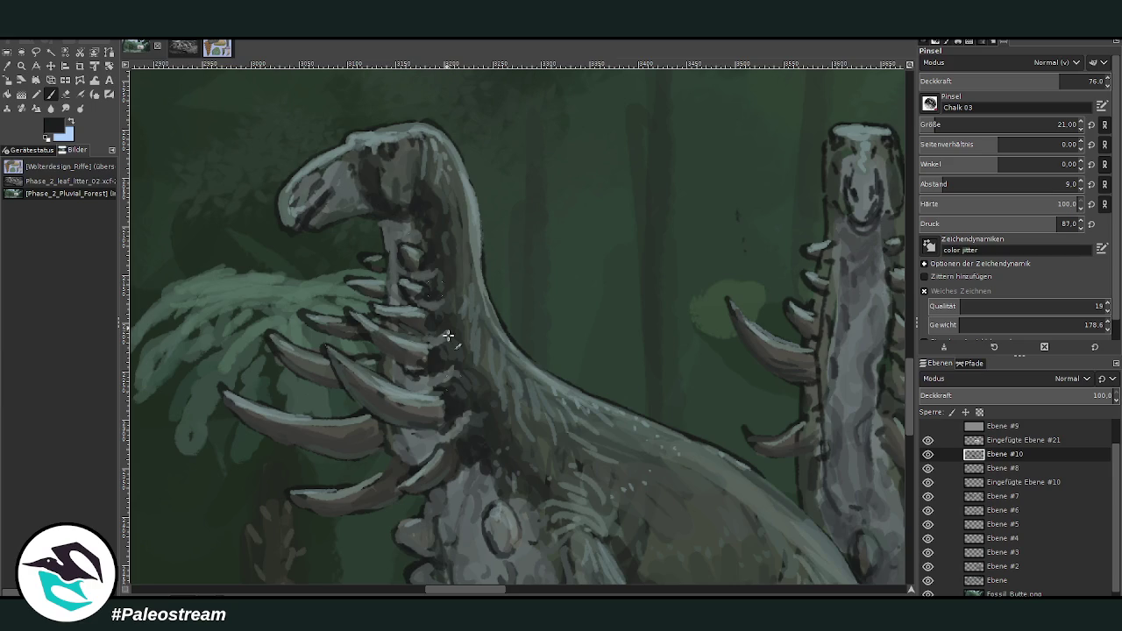
- At 43.5 brush opacity, darken the left edge of the right dinosaur's spiked neck
{"action": "left_click_drag", "start_coordinate": [441, 591], "coordinate": [463, 591]}
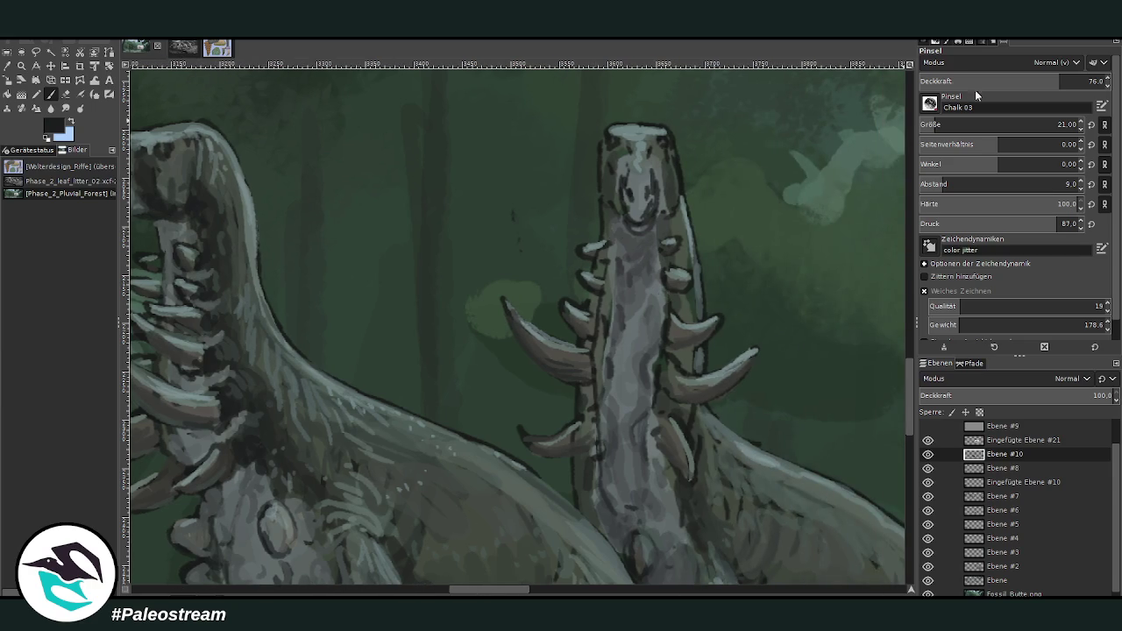
{"action": "left_click", "coordinate": [1000, 81]}
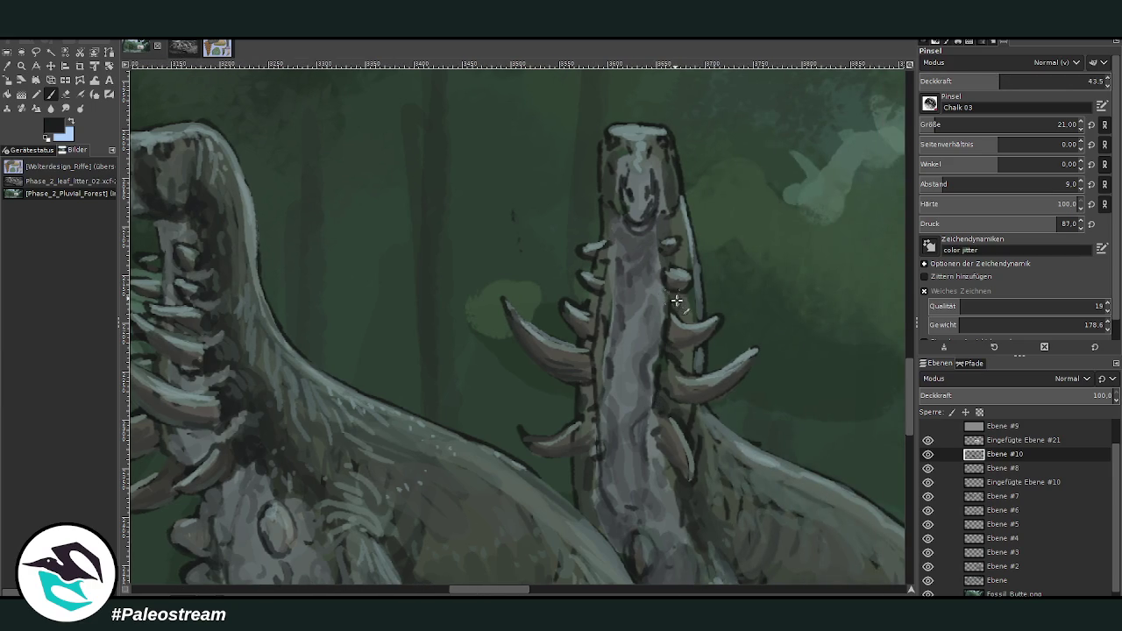
{"action": "left_click_drag", "start_coordinate": [604, 274], "coordinate": [589, 478]}
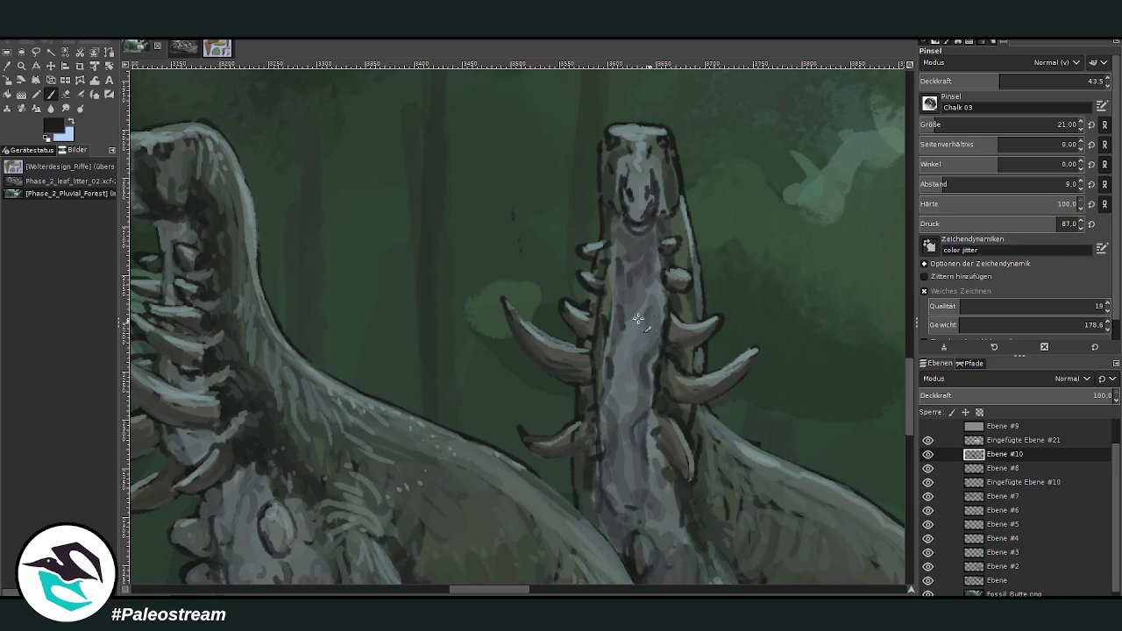
{"action": "left_click_drag", "start_coordinate": [596, 469], "coordinate": [603, 524]}
{"action": "scroll", "coordinate": [586, 527], "scroll_direction": "down", "scroll_amount": 3, "text": "ctrl"}
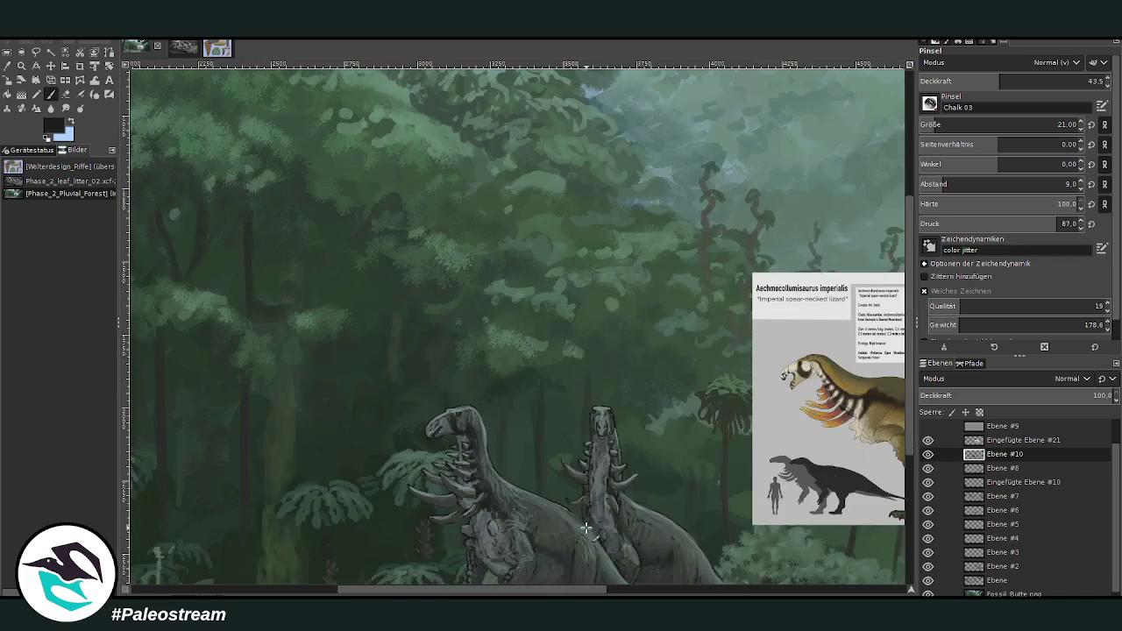
- Zoom to the spiked neck, sample the background green, then fit the image in the window
{"action": "key", "text": "z"}
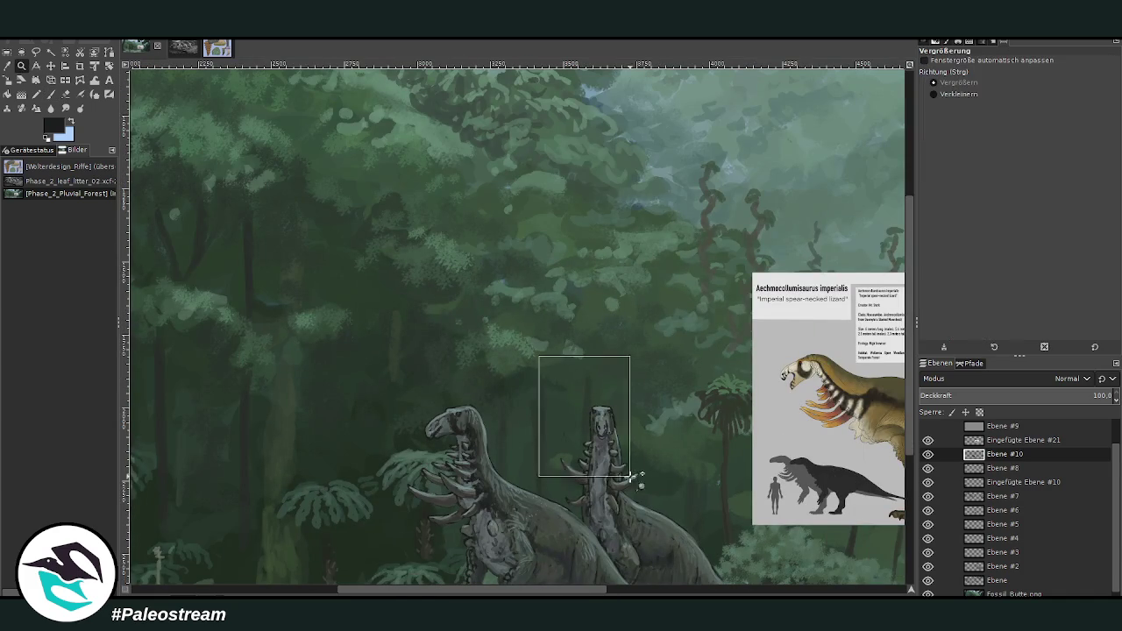
{"action": "left_click_drag", "start_coordinate": [538, 354], "coordinate": [624, 450]}
{"action": "key", "text": "o"}
{"action": "left_click", "coordinate": [607, 337]}
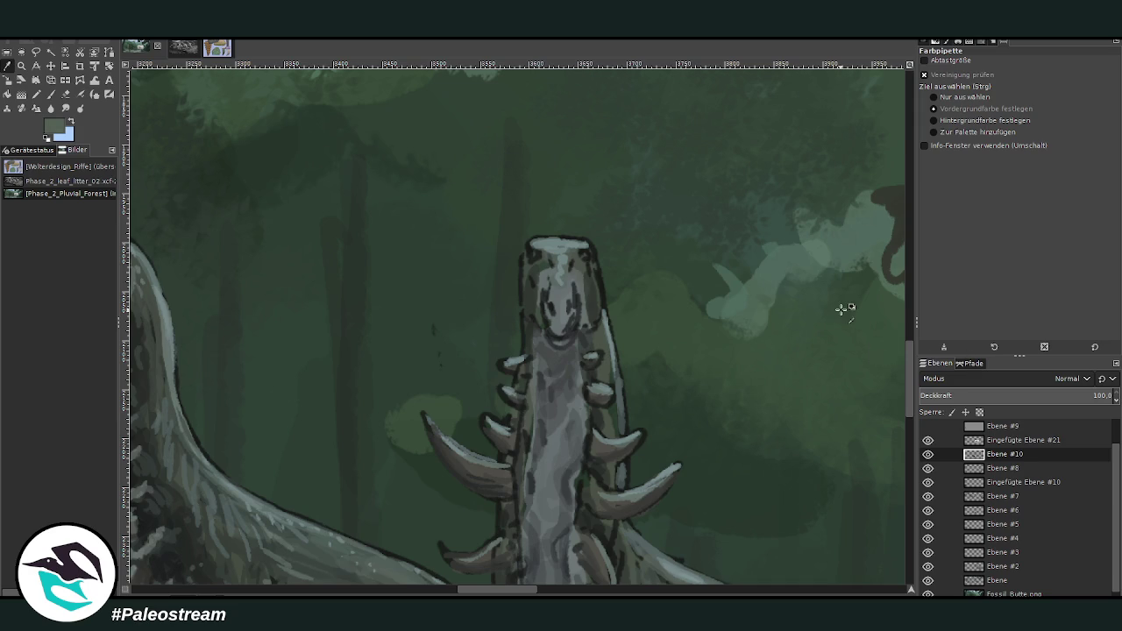
{"action": "key", "text": "p"}
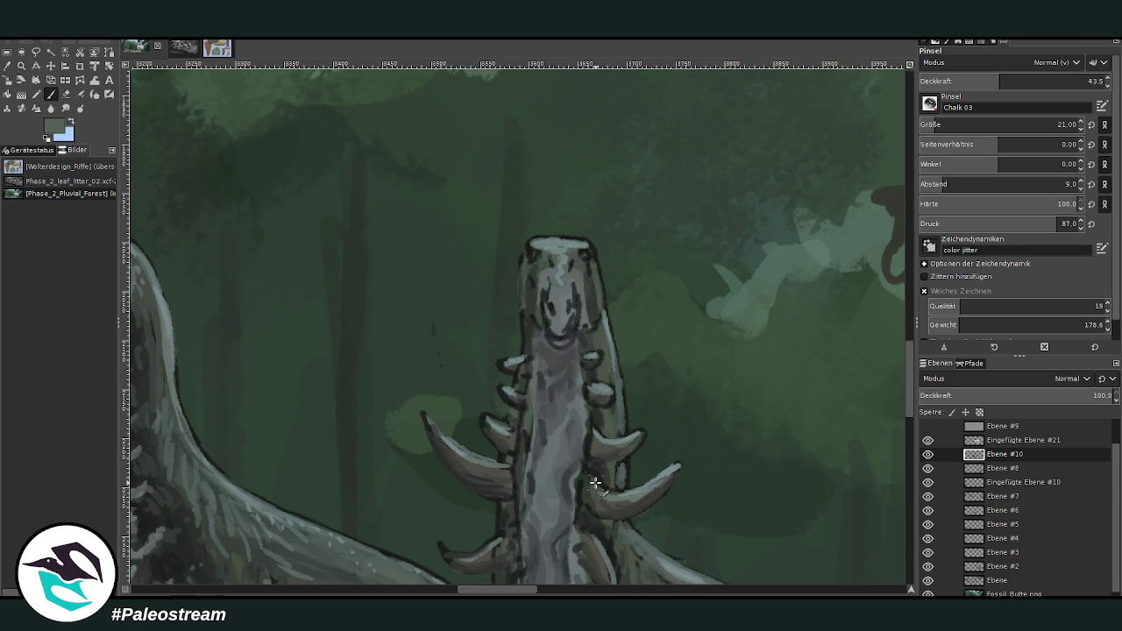
{"action": "key", "text": "shift+ctrl+j"}
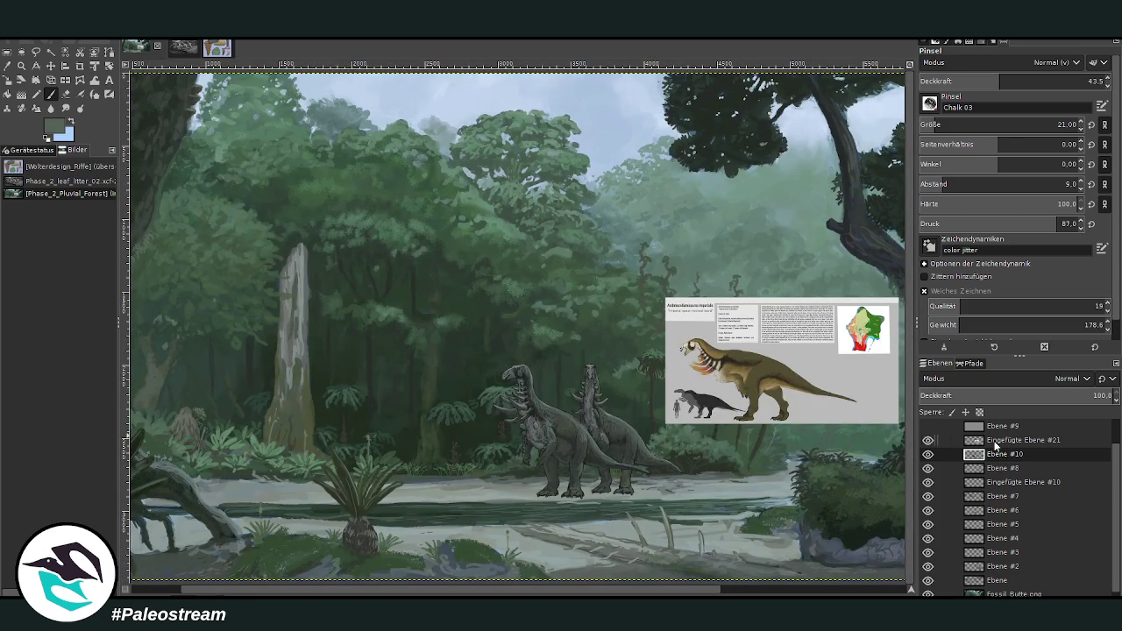
- Hide the dinosaur reference sheet layer and shift the dinosaur layer slightly upward
{"action": "key", "text": "z"}
{"action": "left_click", "coordinate": [570, 438]}
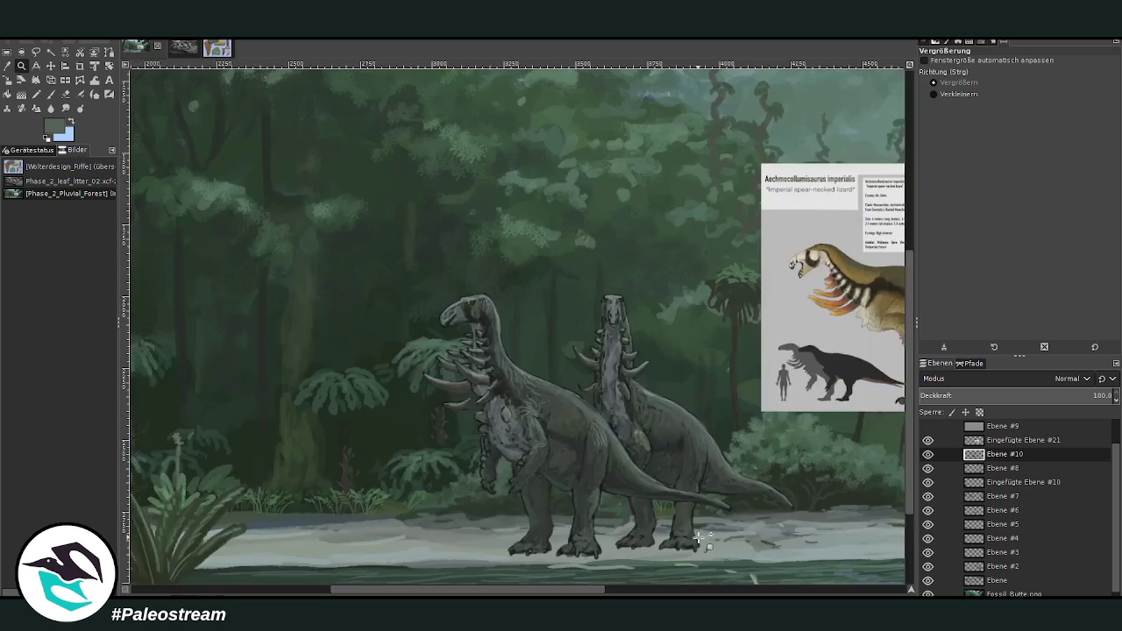
{"action": "left_click", "coordinate": [928, 440]}
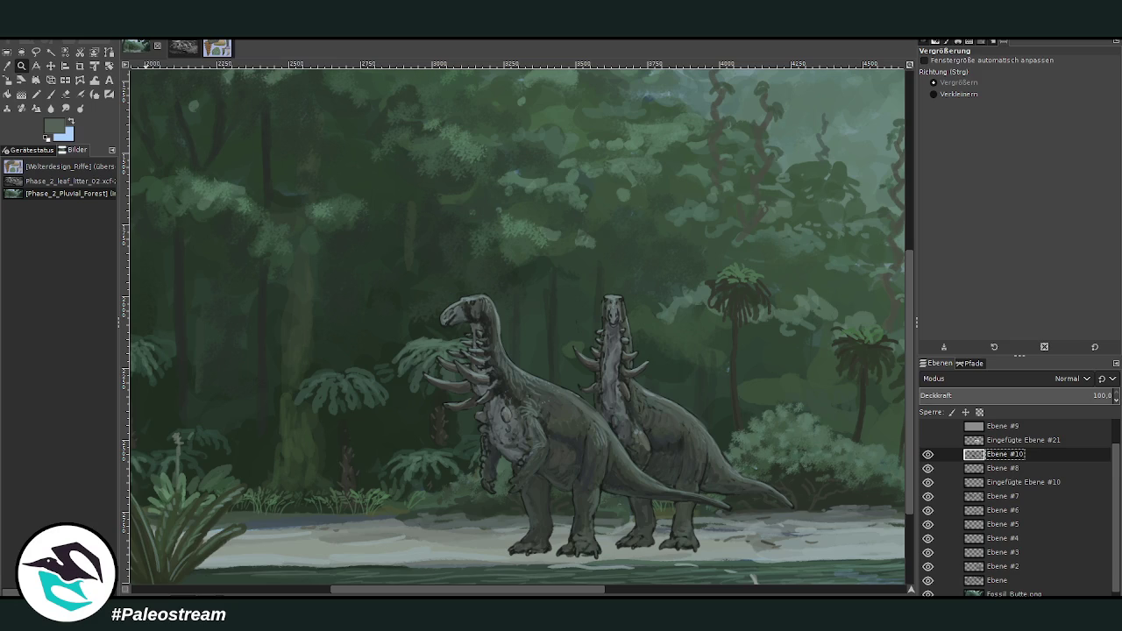
{"action": "key", "text": "Return"}
{"action": "left_click", "coordinate": [51, 66]}
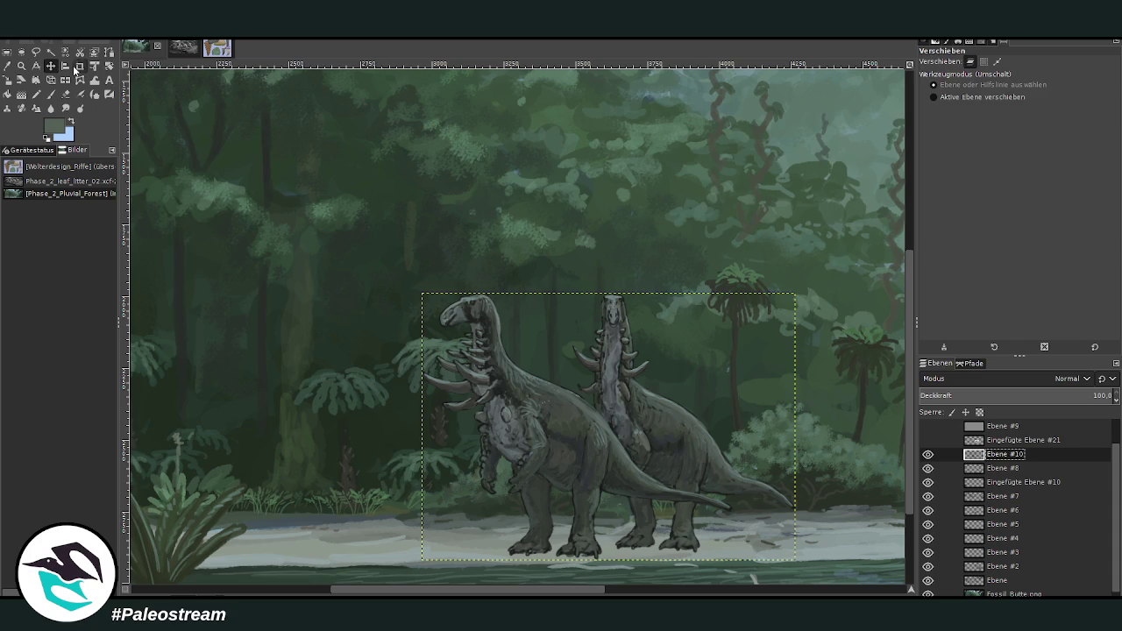
{"action": "left_click_drag", "start_coordinate": [577, 453], "coordinate": [566, 432]}
- Add a new layer, Ebene #11, directly above Ebene #8
{"action": "left_click", "coordinate": [958, 468]}
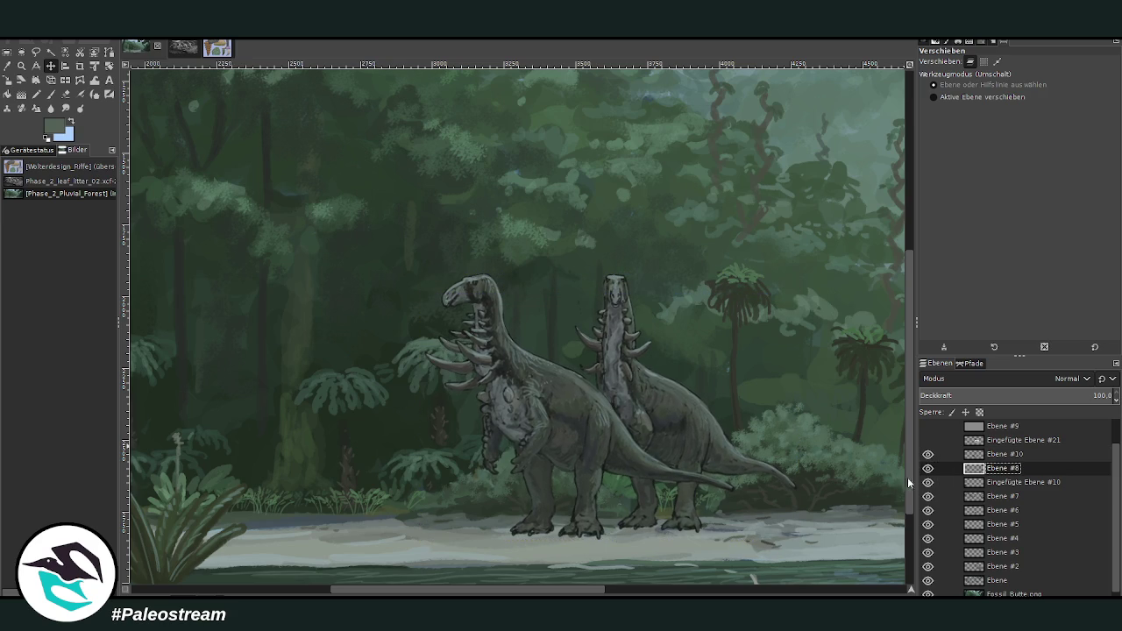
{"action": "key", "text": "shift+ctrl+n"}
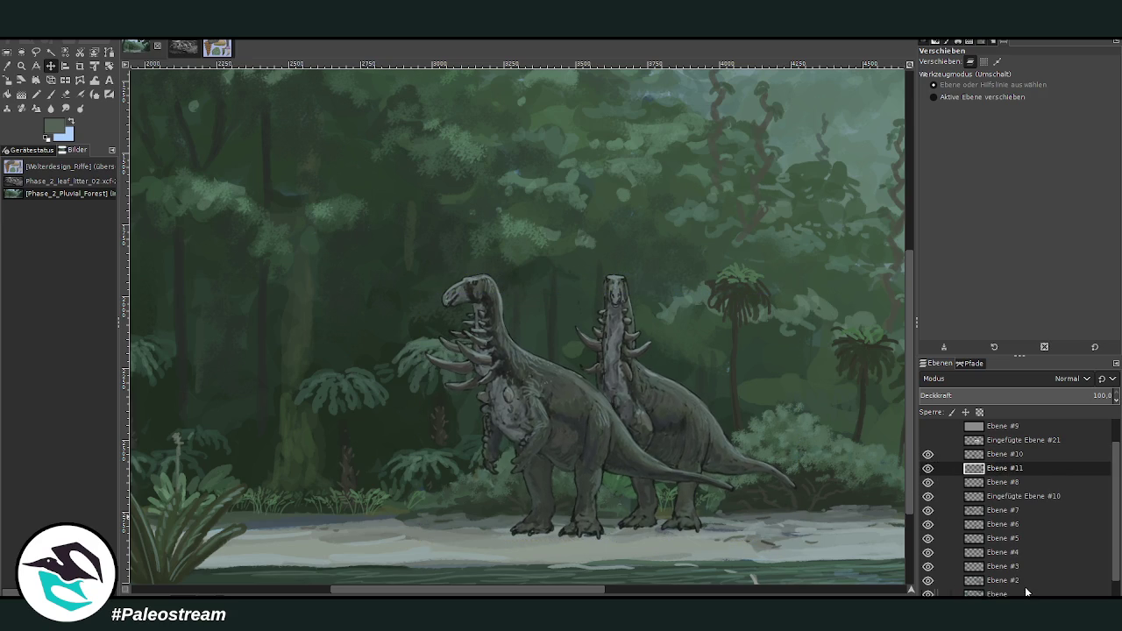
{"action": "scroll", "coordinate": [877, 403], "scroll_direction": "down", "scroll_amount": 3}
{"action": "left_click", "coordinate": [7, 66]}
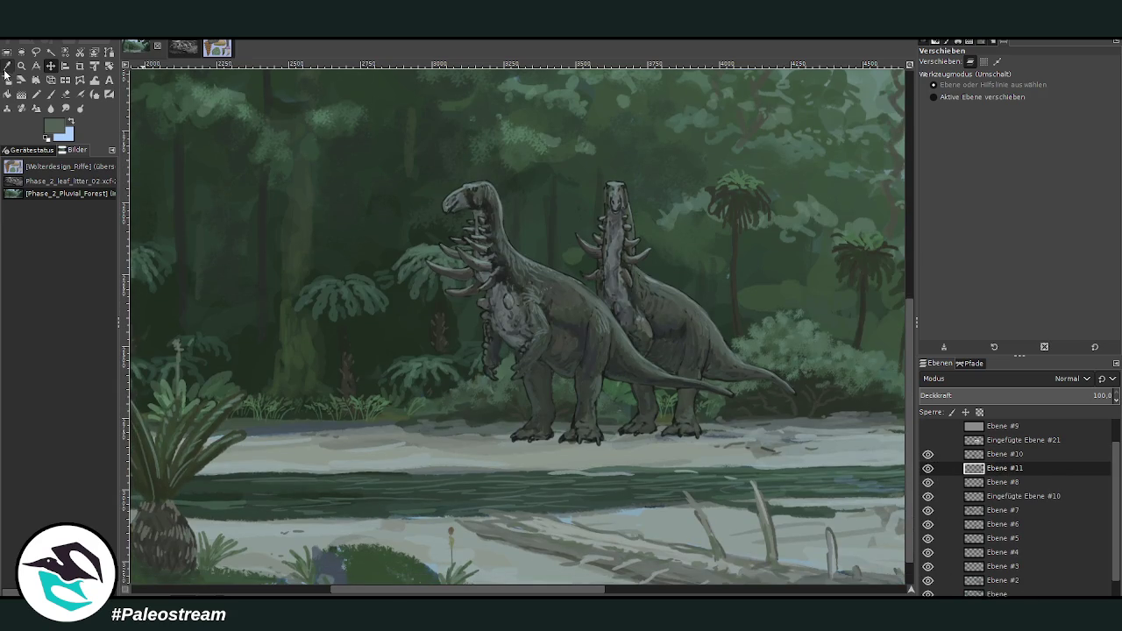
- Sample a dark colour and, with a size-80 brush at 63.4 opacity, shade the ground under both dinosaurs
{"action": "left_click", "coordinate": [312, 426]}
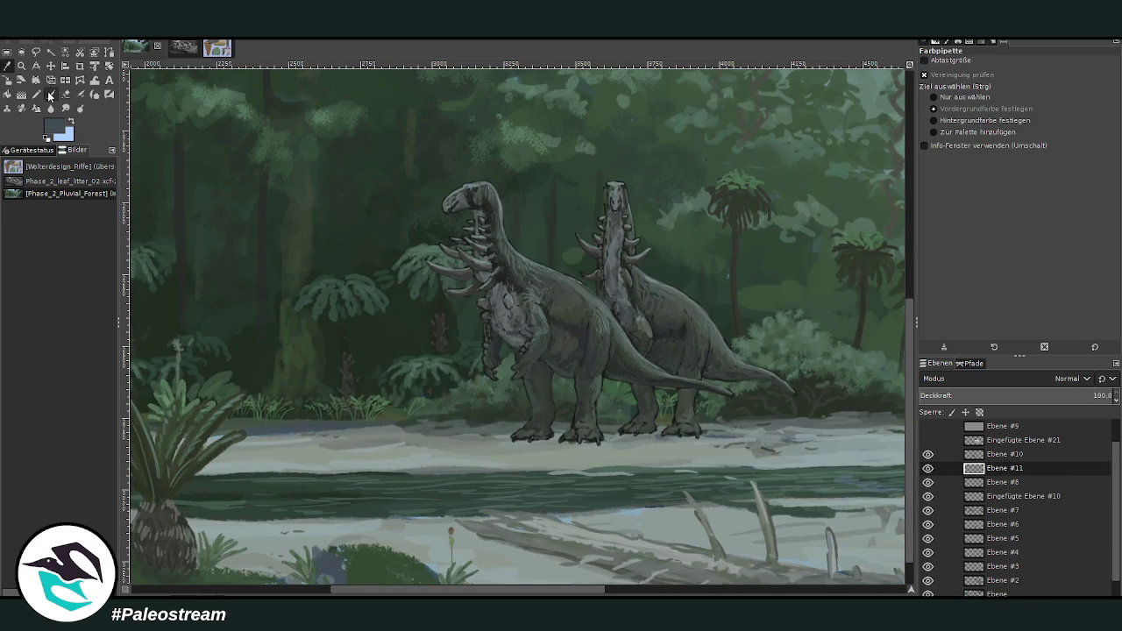
{"action": "left_click", "coordinate": [49, 94]}
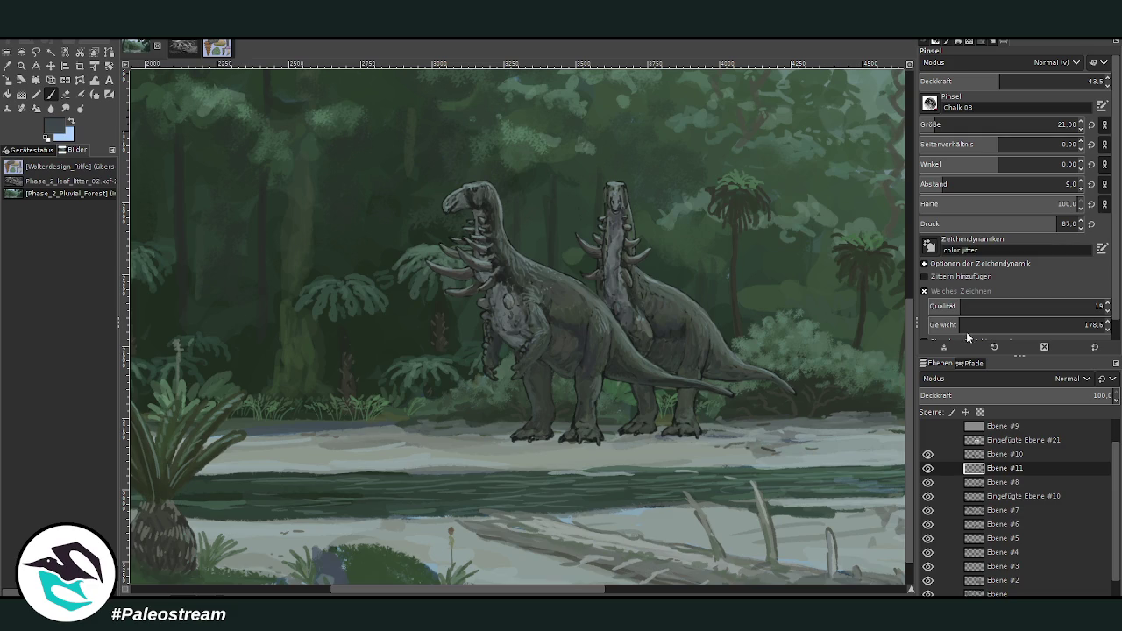
{"action": "key", "text": "bracketright"}
{"action": "key", "text": "bracketright"}
{"action": "key", "text": "bracketright"}
{"action": "key", "text": "greater"}
{"action": "key", "text": "greater"}
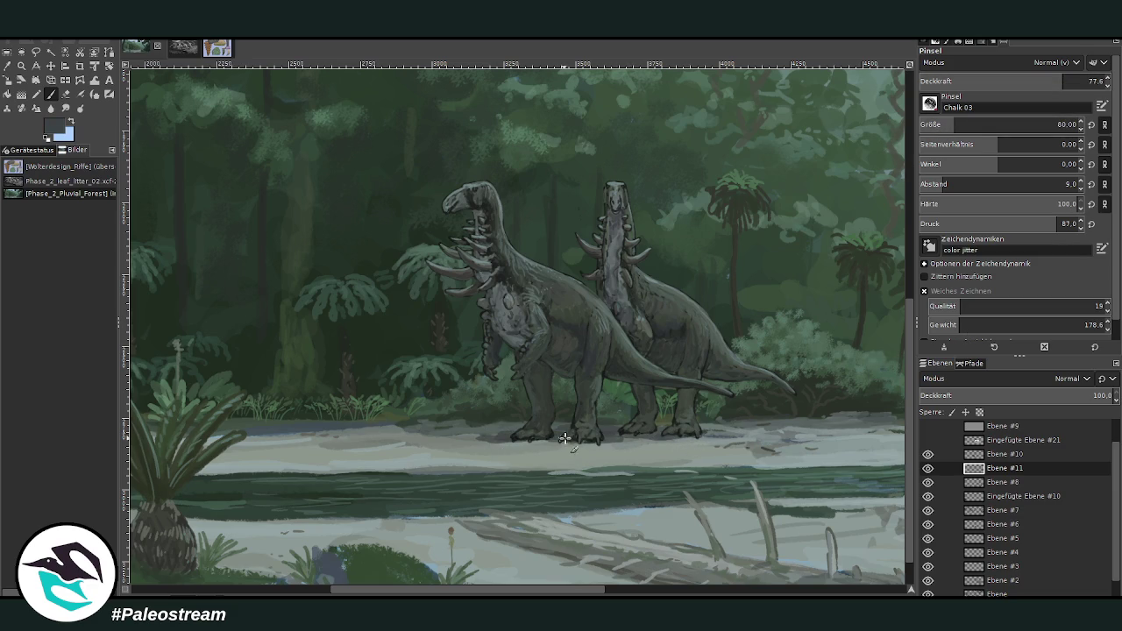
{"action": "left_click_drag", "start_coordinate": [1050, 81], "coordinate": [1036, 81]}
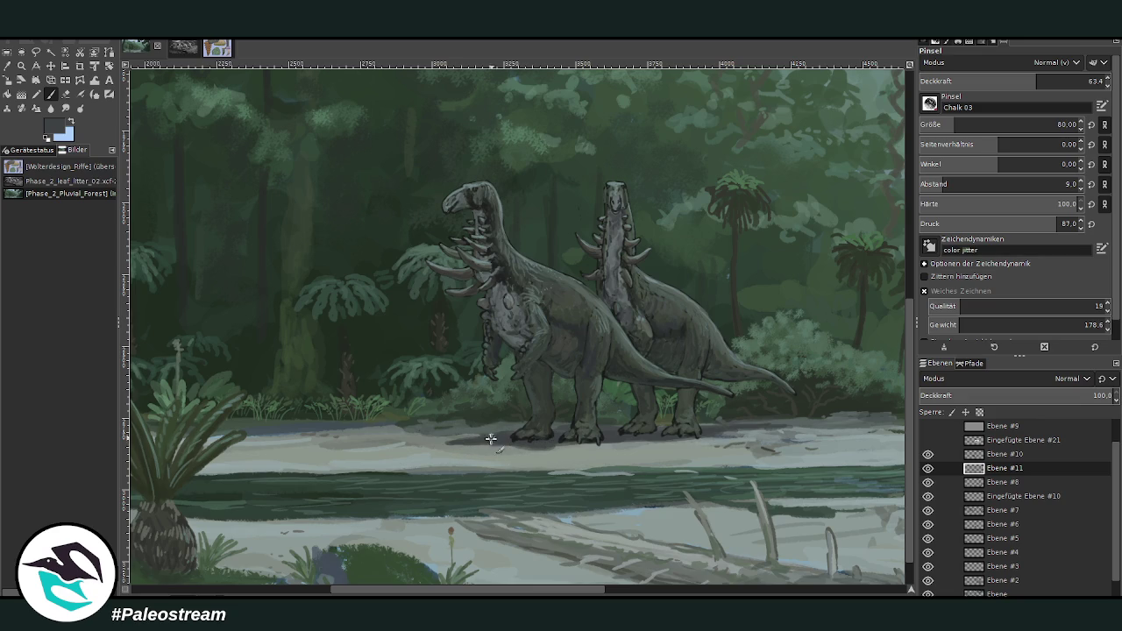
{"action": "left_click_drag", "start_coordinate": [680, 442], "coordinate": [634, 440]}
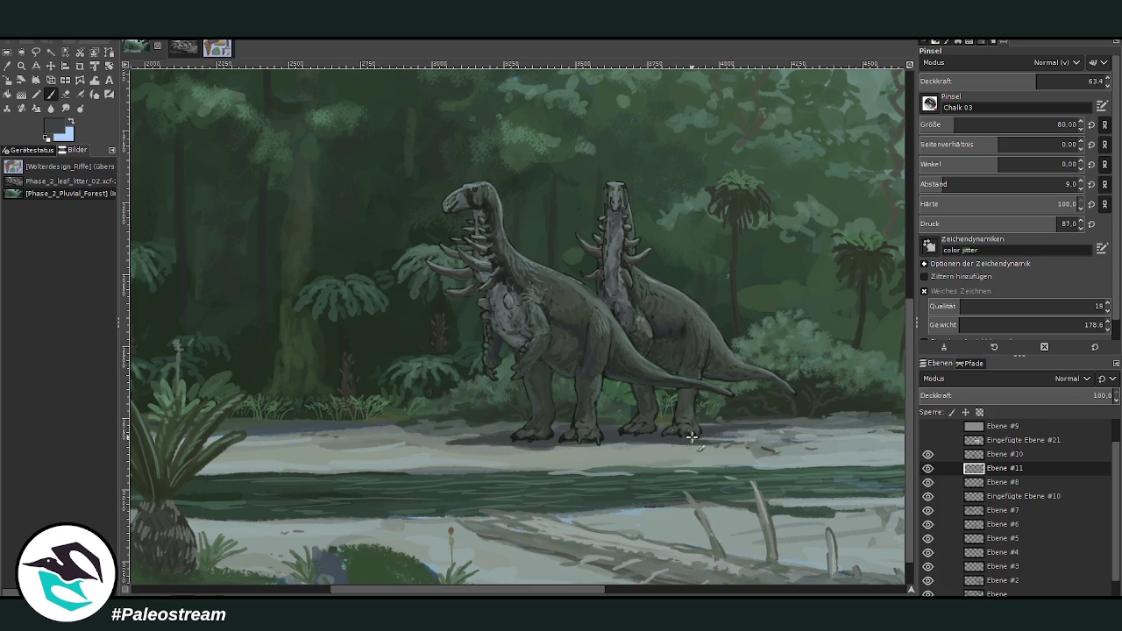
{"action": "left_click_drag", "start_coordinate": [666, 442], "coordinate": [547, 441]}
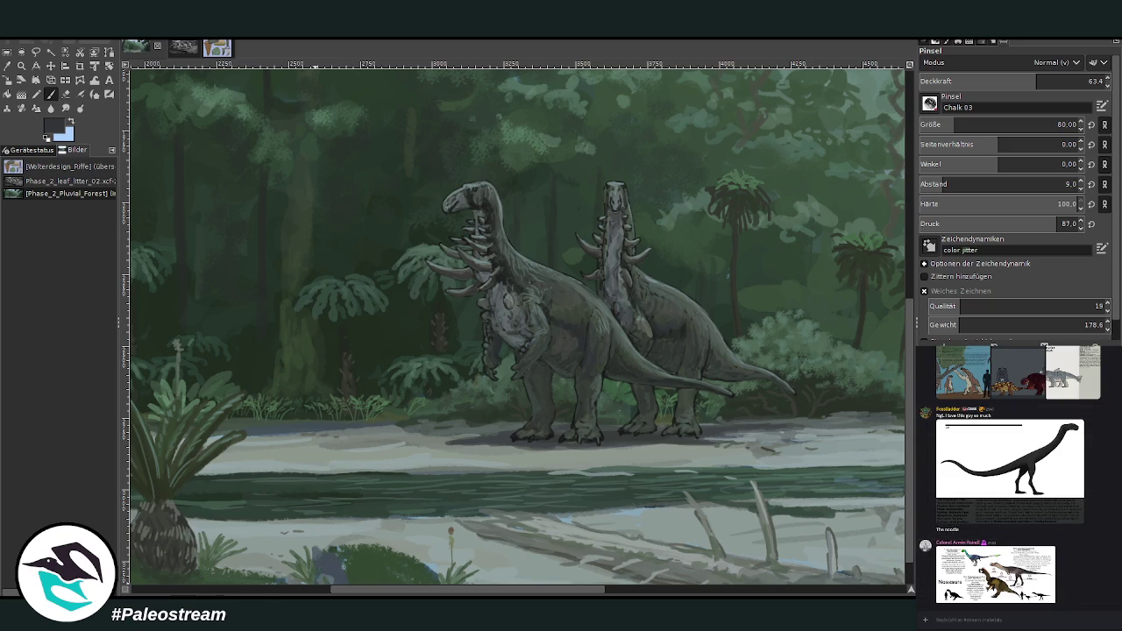
{"action": "left_click", "coordinate": [21, 65]}
- Zoom into the legs, sample a grey-green, and set the chalk brush to size 20 at 44.5 opacity
{"action": "mouse_move", "coordinate": [438, 246]}
{"action": "left_mouse_down"}
{"action": "mouse_move", "coordinate": [704, 498]}
{"action": "mouse_move", "coordinate": [708, 485]}
{"action": "left_mouse_up"}
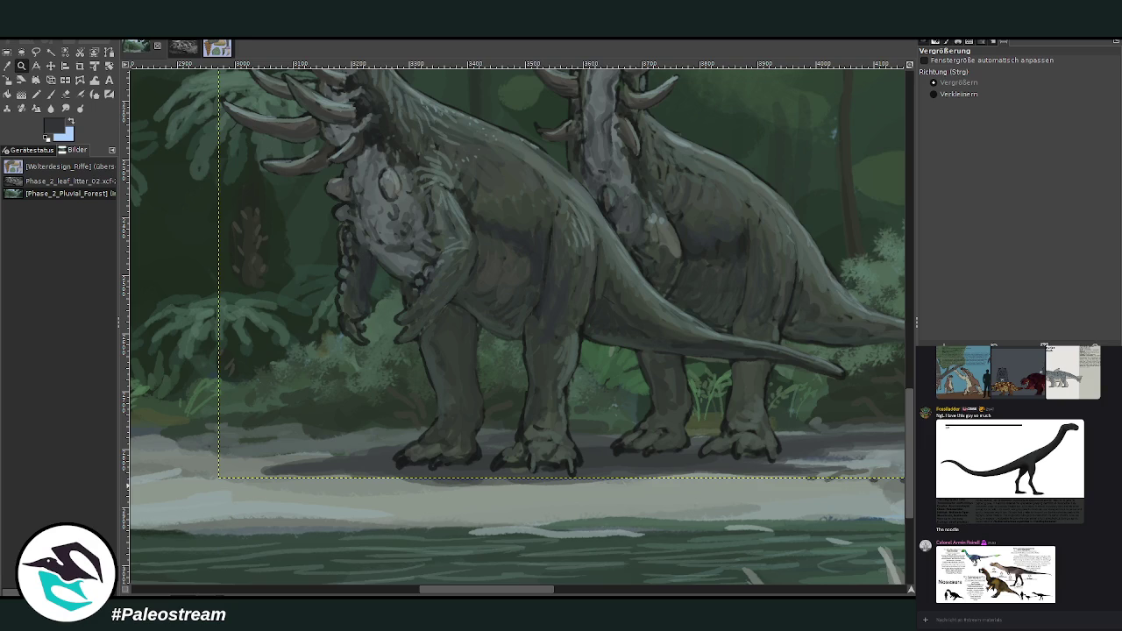
{"action": "left_click", "coordinate": [7, 65]}
{"action": "left_click", "coordinate": [546, 450]}
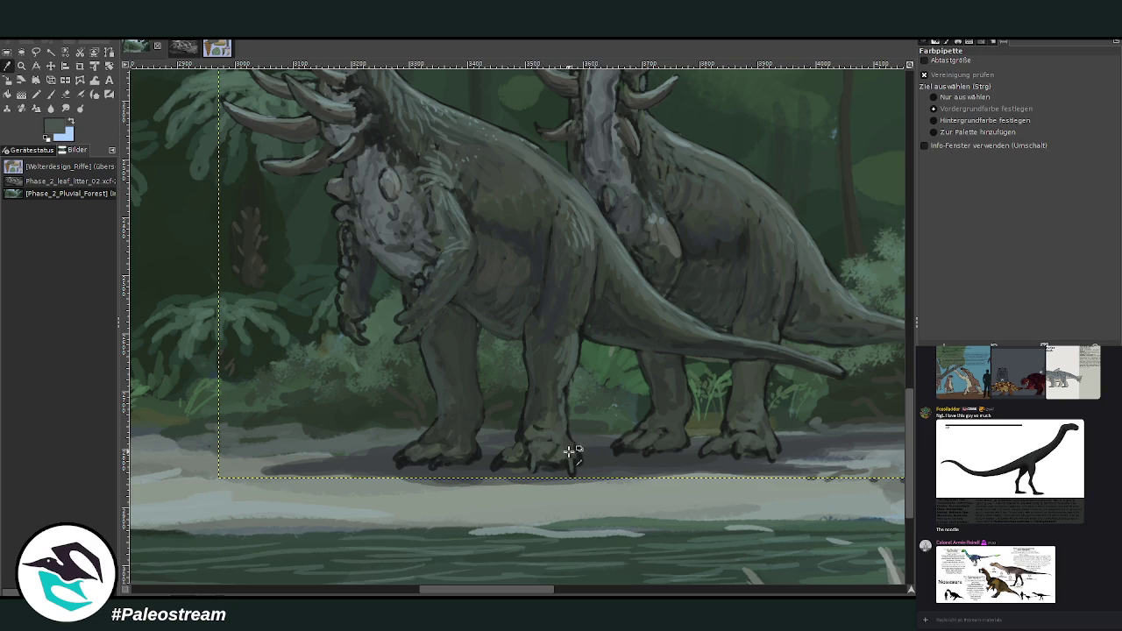
{"action": "key", "text": "p"}
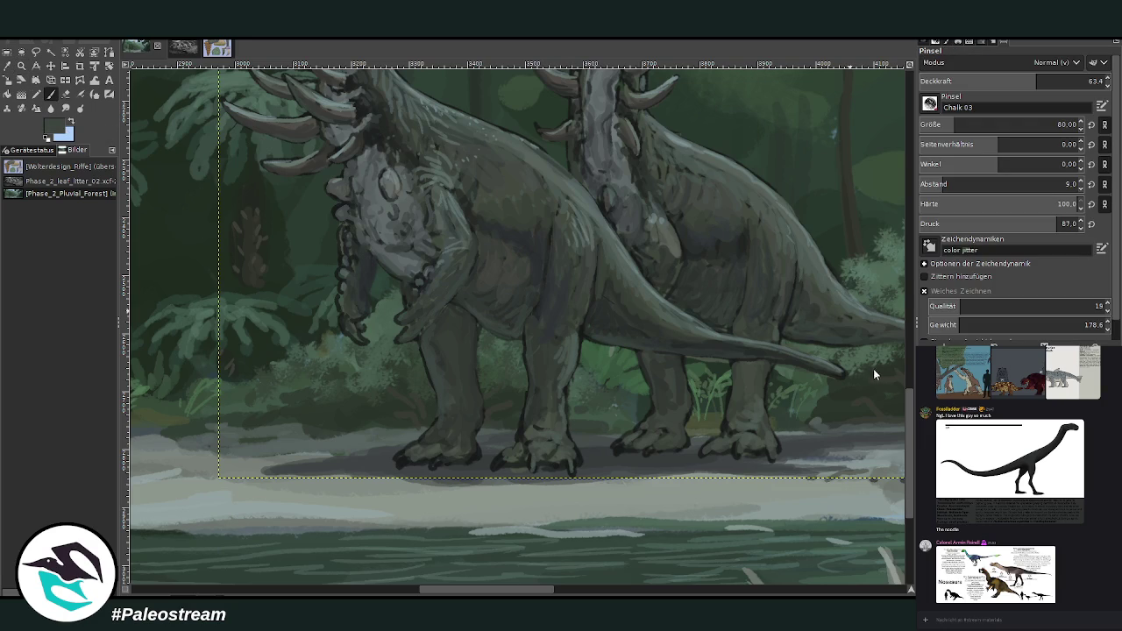
{"action": "left_click", "coordinate": [1068, 81]}
{"action": "left_click", "coordinate": [938, 124]}
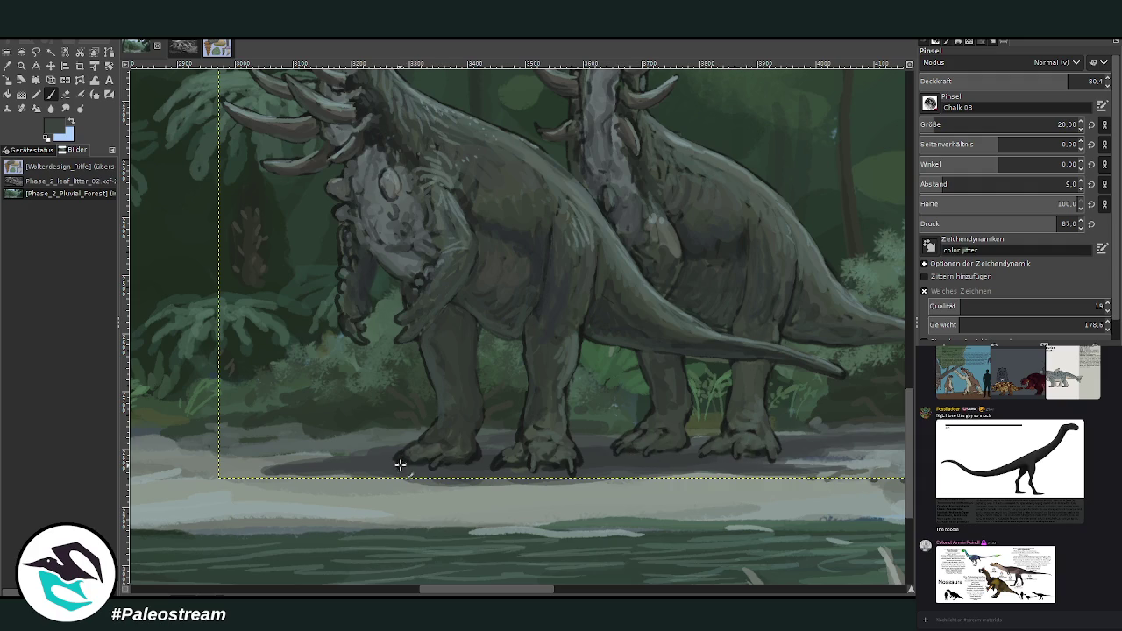
{"action": "left_click", "coordinate": [872, 359], "text": "ctrl"}
{"action": "left_click", "coordinate": [1001, 81]}
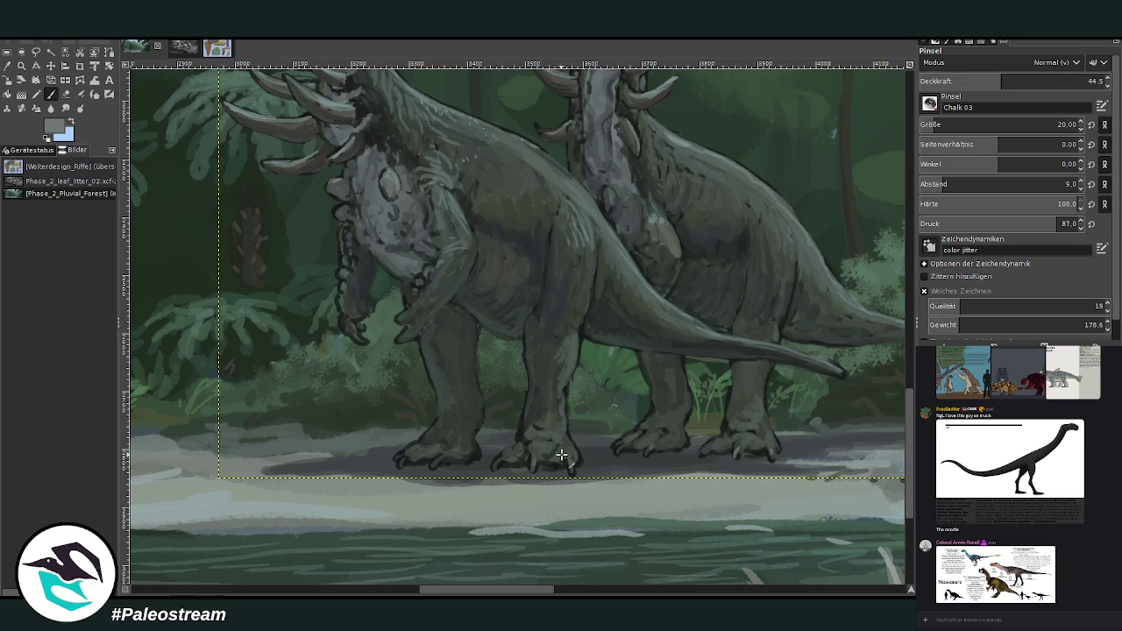
- Add light chalky strokes on the front dinosaur's foot and the rear dinosaur's front leg
{"action": "left_click_drag", "start_coordinate": [554, 450], "coordinate": [557, 408]}
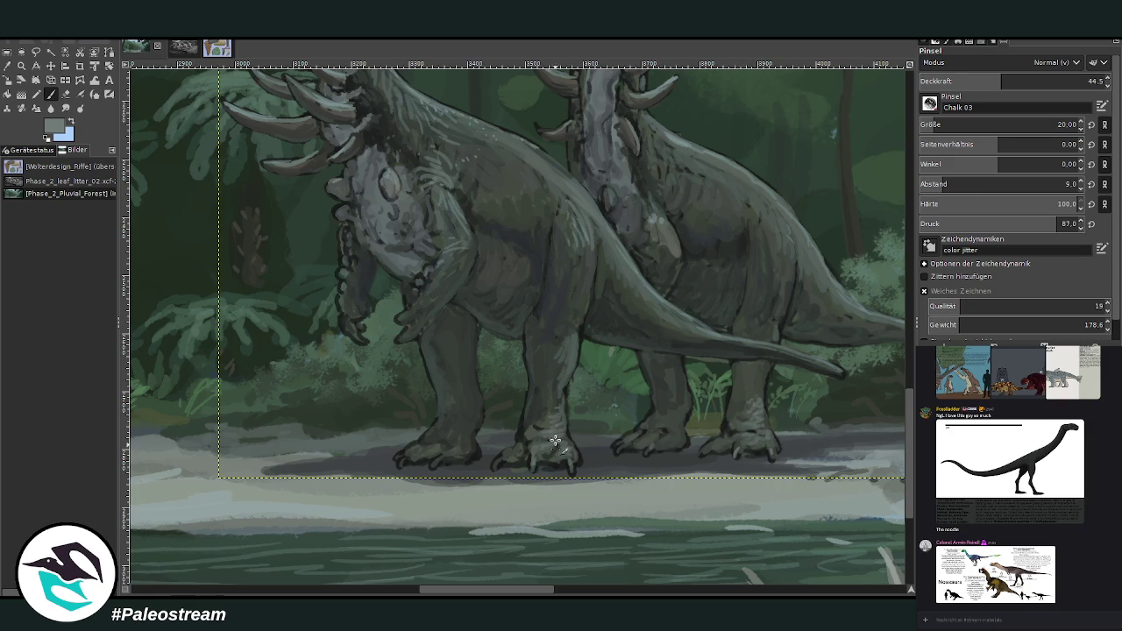
{"action": "left_click", "coordinate": [1083, 81]}
{"action": "mouse_move", "coordinate": [533, 431]}
{"action": "left_mouse_down"}
{"action": "mouse_move", "coordinate": [554, 381]}
{"action": "mouse_move", "coordinate": [547, 347]}
{"action": "left_mouse_up"}
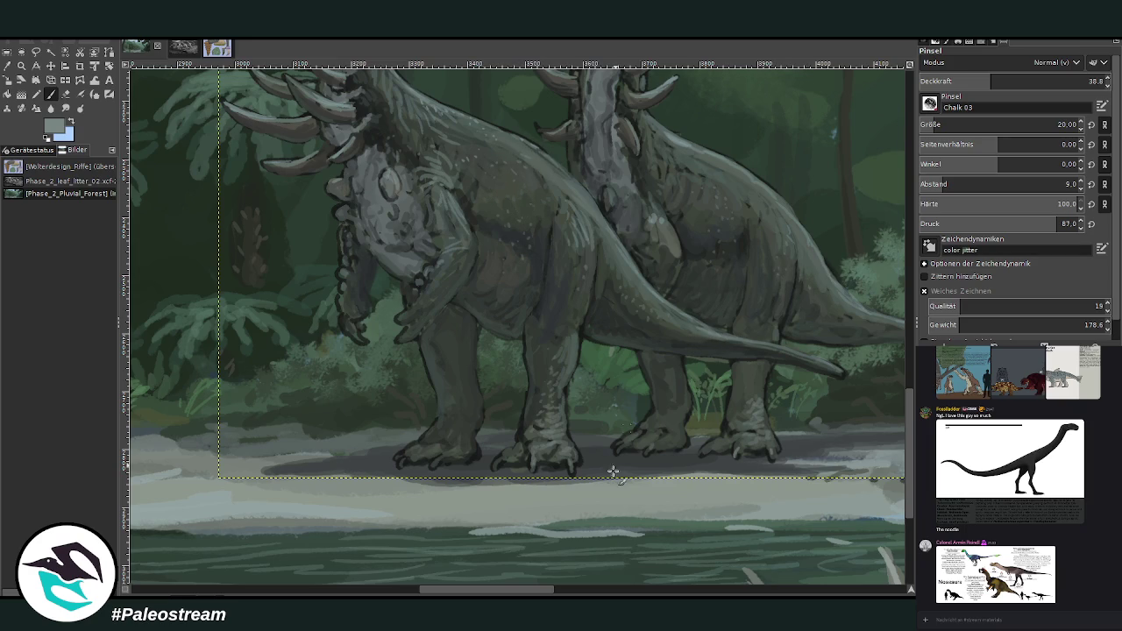
{"action": "left_click_drag", "start_coordinate": [495, 593], "coordinate": [526, 594]}
{"action": "key", "text": "shift+e"}
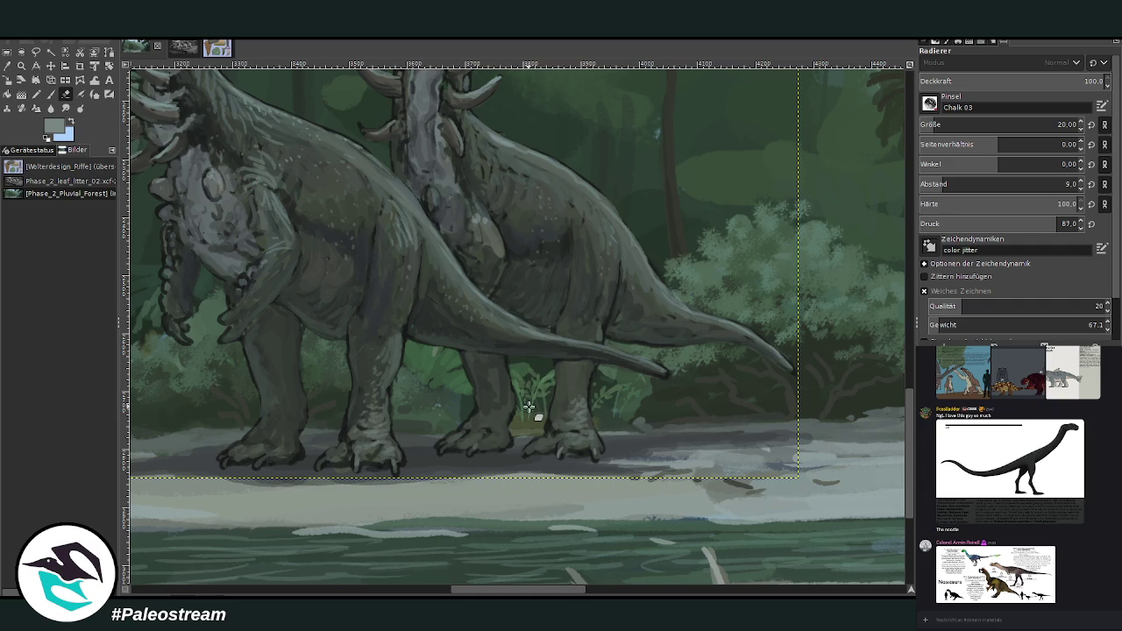
- Zoom out and pan to view the whole misty forest riverbank painting
{"action": "scroll", "coordinate": [530, 408], "scroll_direction": "down", "scroll_amount": 1}
{"action": "scroll", "coordinate": [527, 410], "scroll_direction": "down", "scroll_amount": 1}
{"action": "scroll", "coordinate": [528, 407], "scroll_direction": "down", "scroll_amount": 1}
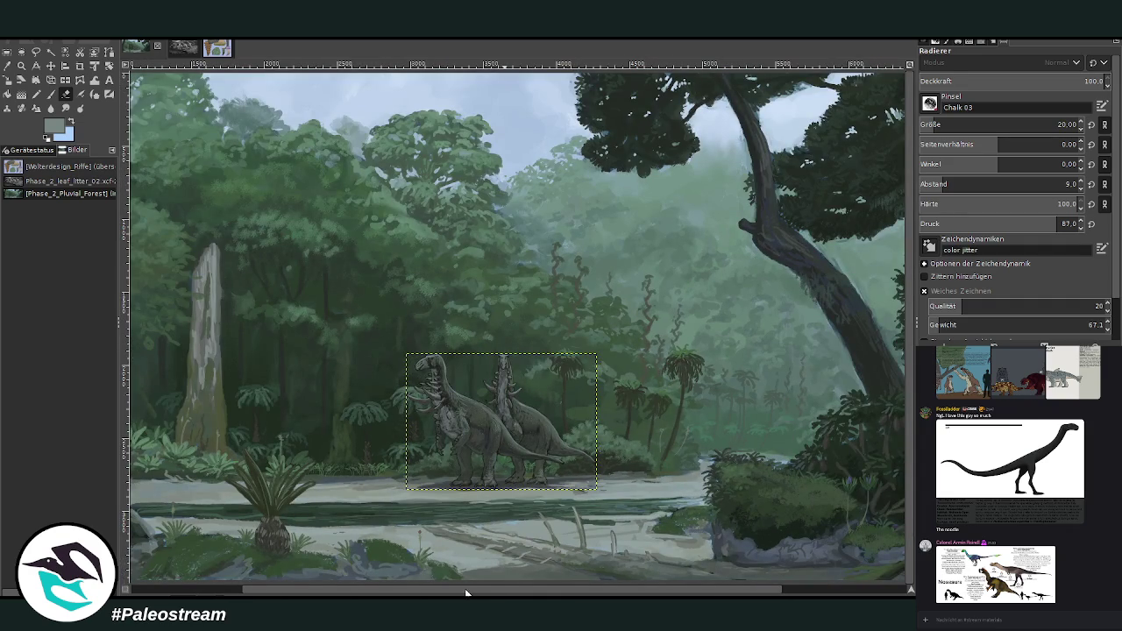
{"action": "left_click_drag", "start_coordinate": [467, 589], "coordinate": [396, 589]}
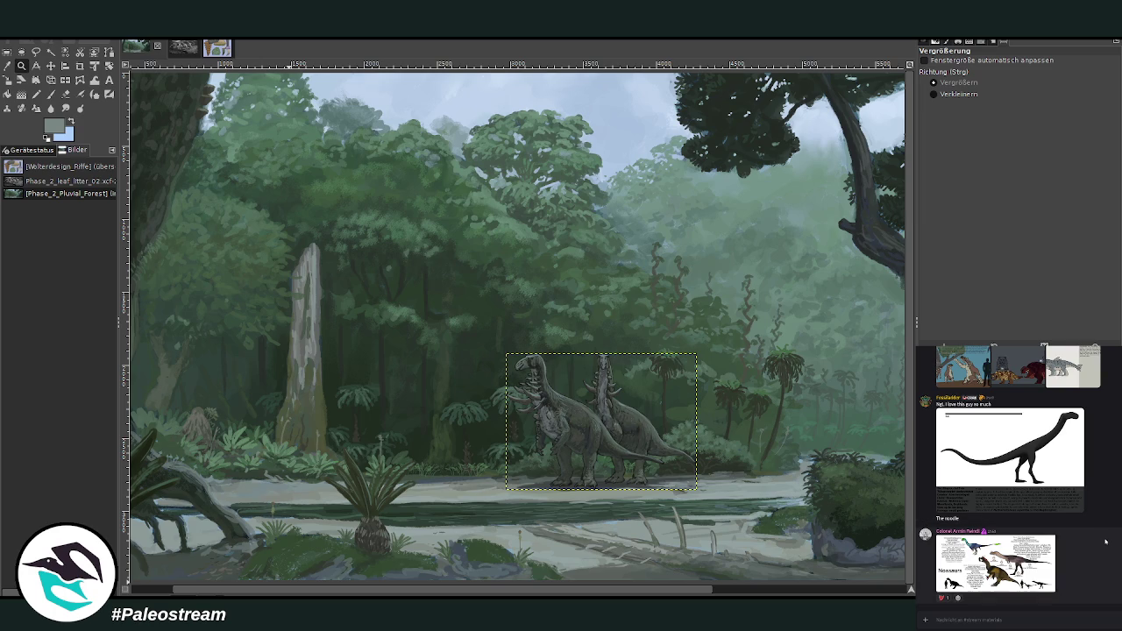
{"action": "scroll", "coordinate": [1117, 530], "scroll_direction": "up", "scroll_amount": 3}
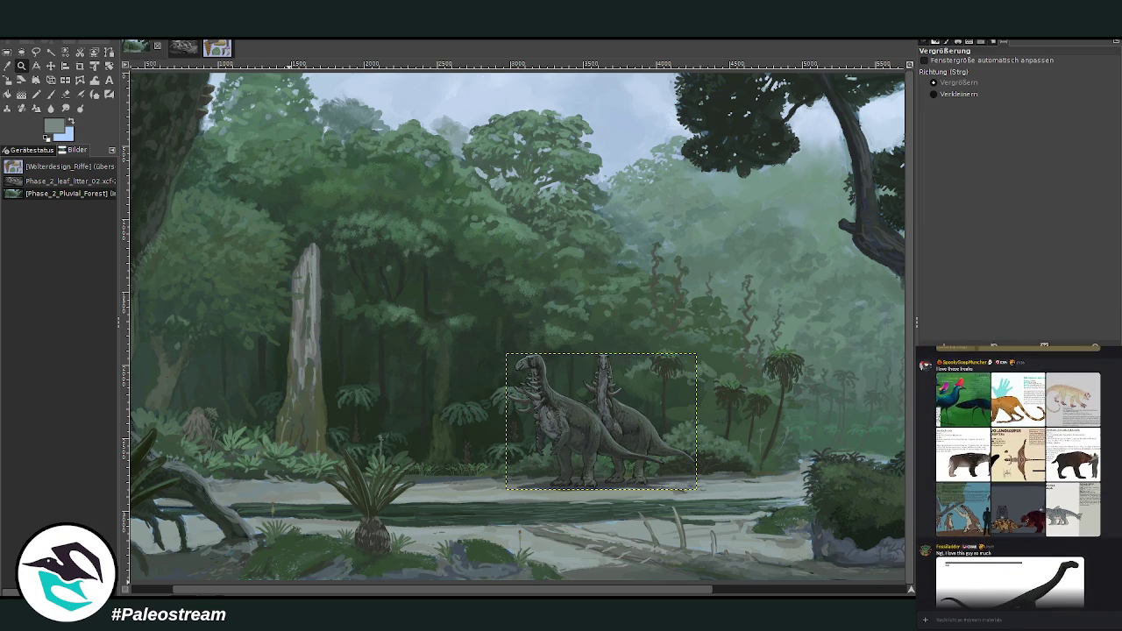
- Browse the chat's posts, previewing the crossed-out animal and Small Hyaenodon reference images
{"action": "scroll", "coordinate": [1017, 474], "scroll_direction": "down", "scroll_amount": 3}
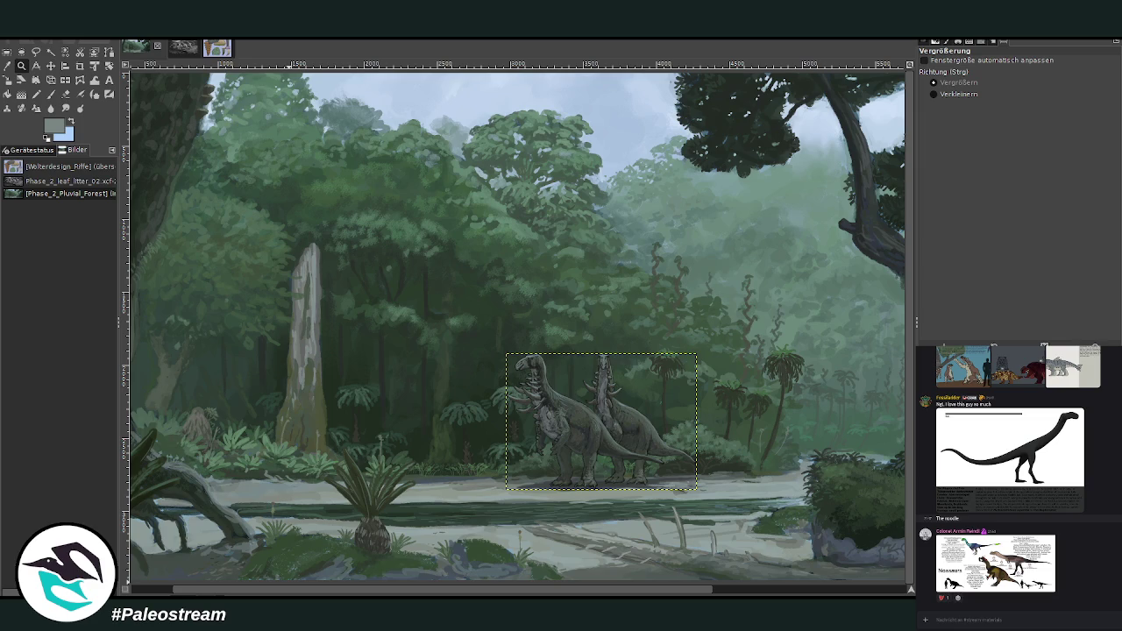
{"action": "scroll", "coordinate": [1017, 473], "scroll_direction": "up", "scroll_amount": 3}
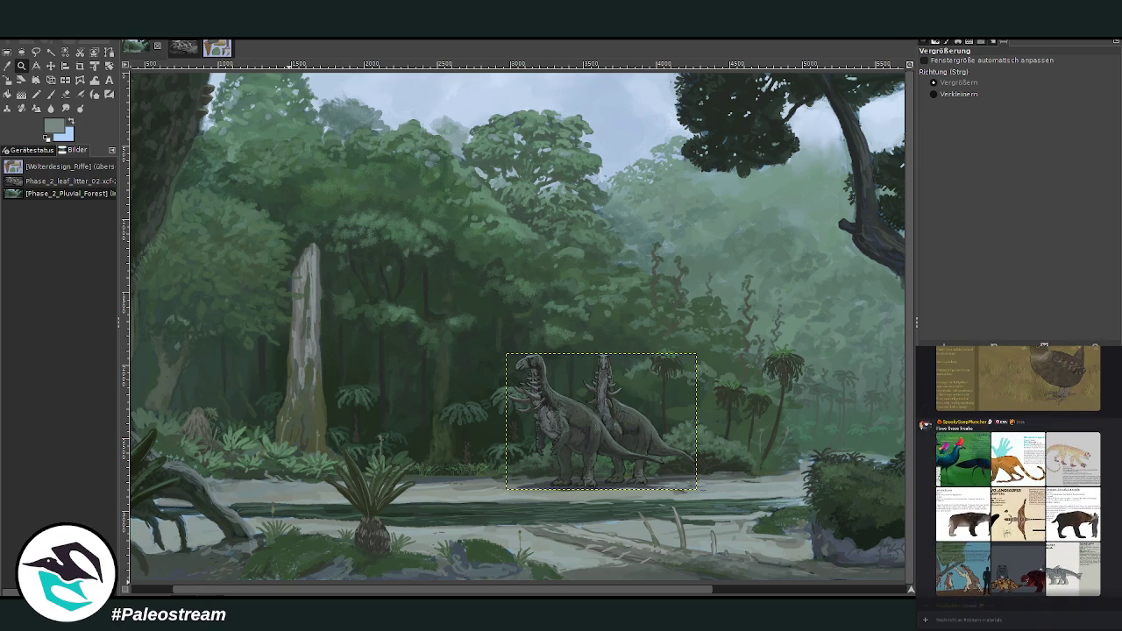
{"action": "scroll", "coordinate": [1017, 473], "scroll_direction": "up", "scroll_amount": 5}
{"action": "scroll", "coordinate": [1016, 473], "scroll_direction": "up", "scroll_amount": 3}
{"action": "scroll", "coordinate": [1017, 474], "scroll_direction": "up", "scroll_amount": 1}
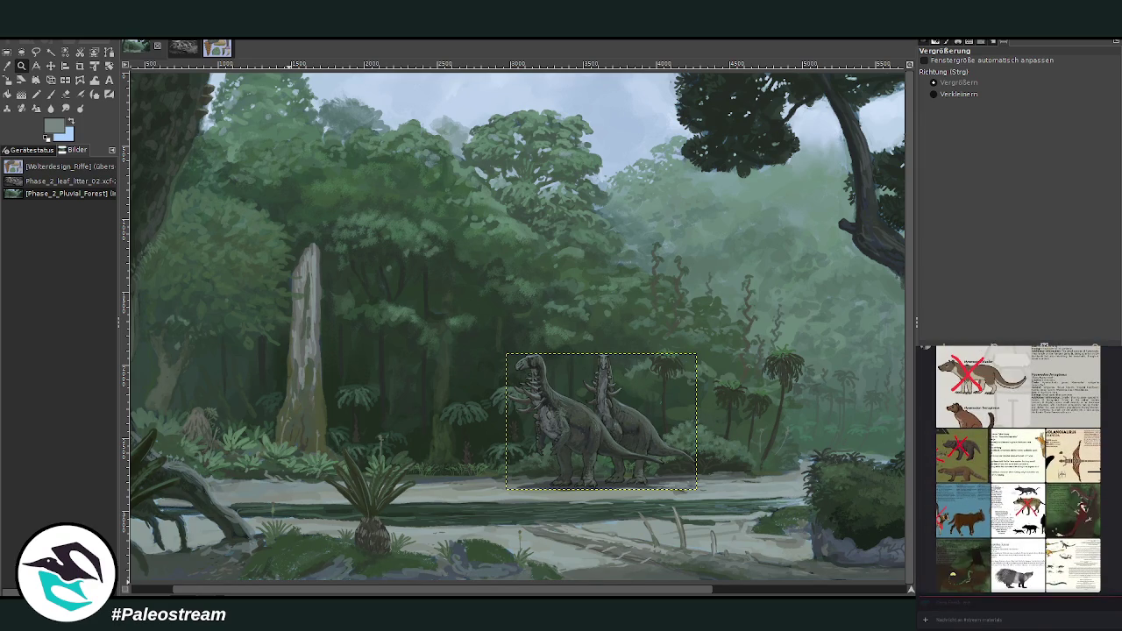
{"action": "left_click", "coordinate": [977, 521]}
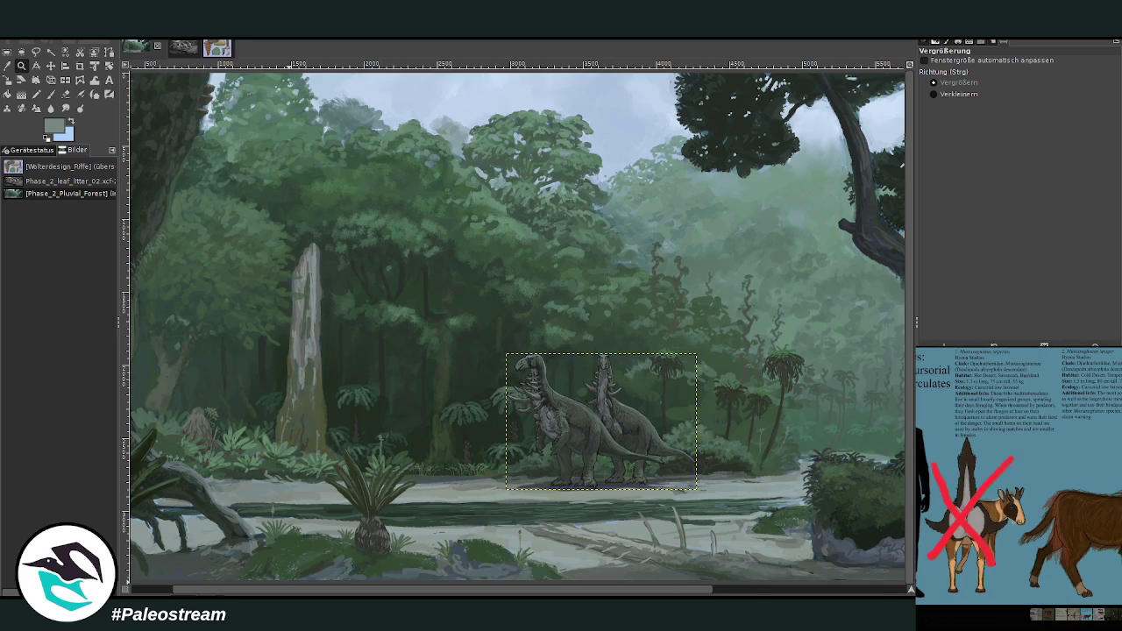
{"action": "key", "text": "Escape"}
{"action": "scroll", "coordinate": [1017, 473], "scroll_direction": "up", "scroll_amount": 1}
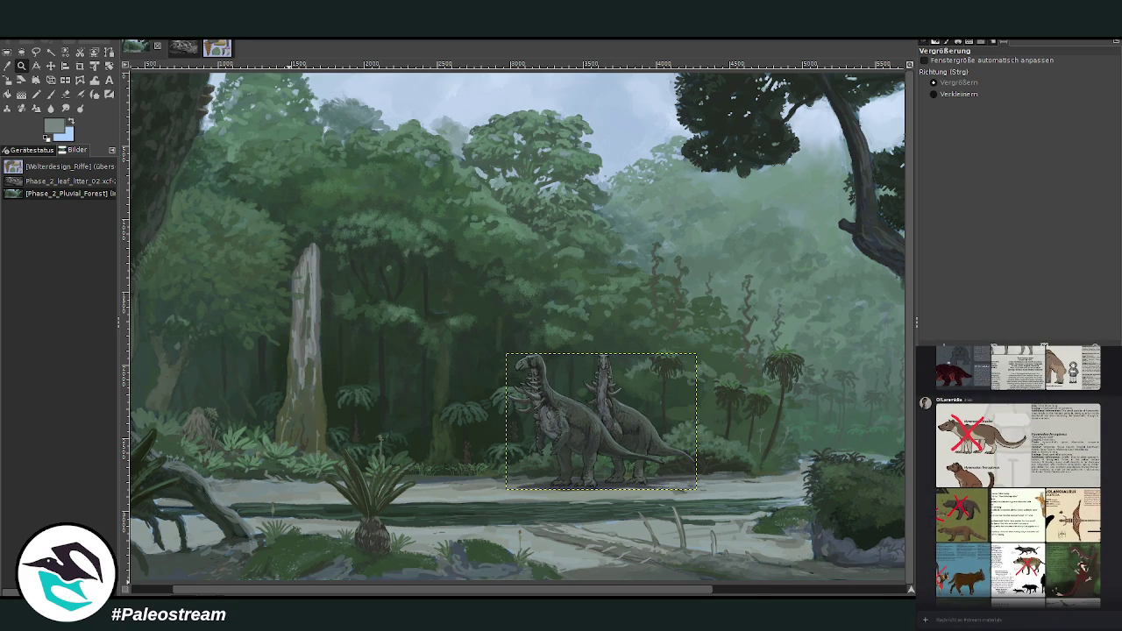
{"action": "left_click", "coordinate": [1002, 443]}
{"action": "key", "text": "Escape"}
- Preview the Brachiogiraffa and Bomburreryx cards, then paste the copied reference card into the scene
{"action": "scroll", "coordinate": [1017, 477], "scroll_direction": "up", "scroll_amount": 1}
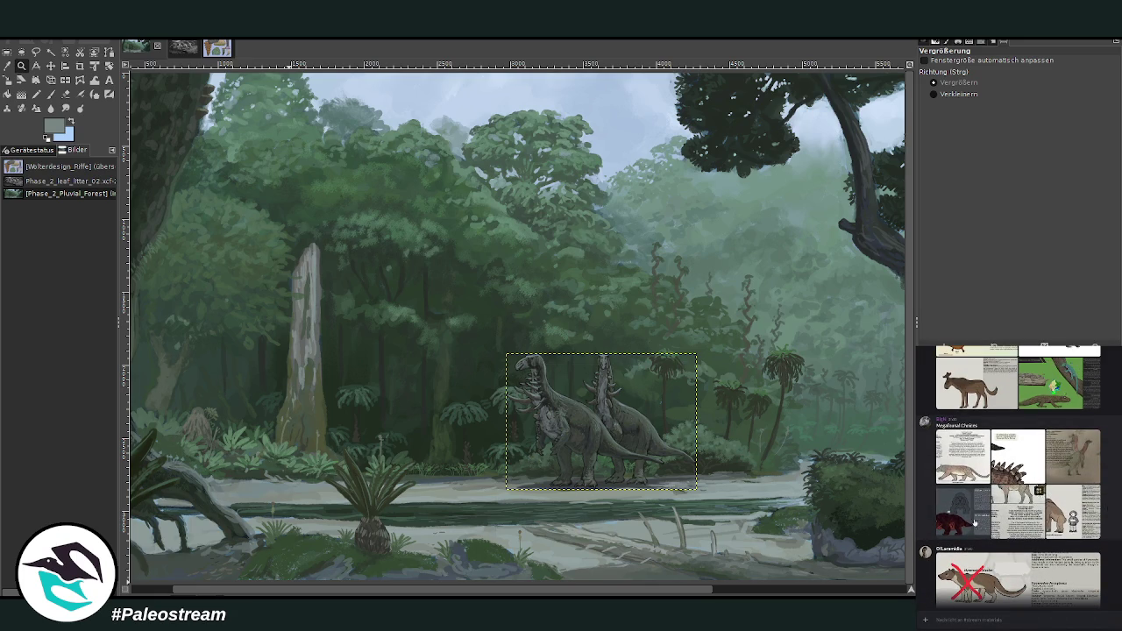
{"action": "left_click", "coordinate": [1073, 512]}
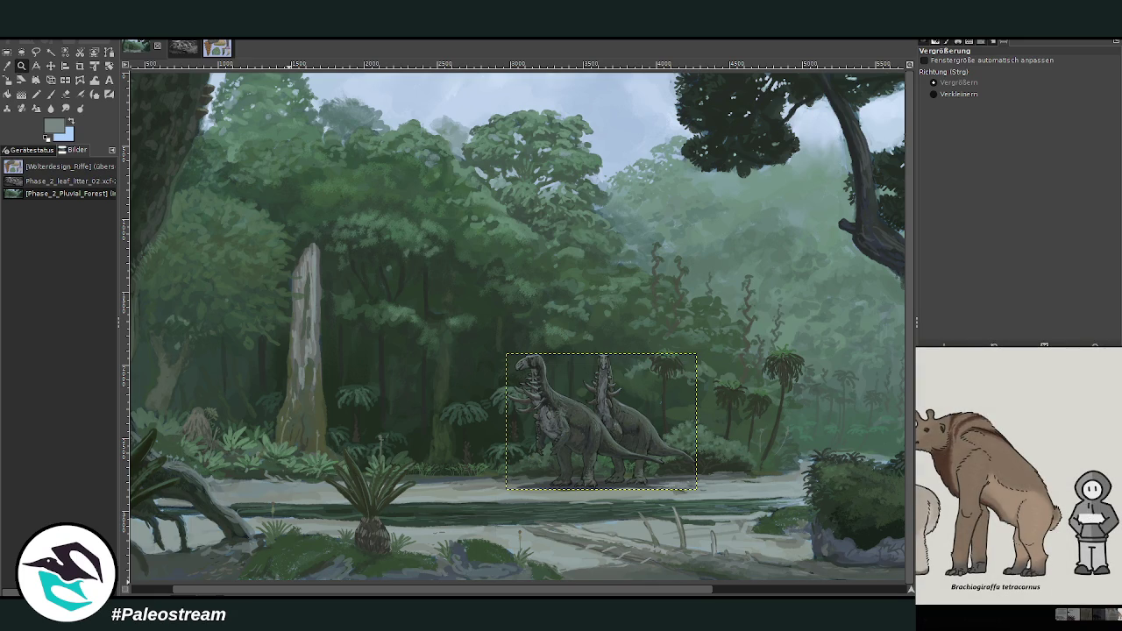
{"action": "key", "text": "Escape"}
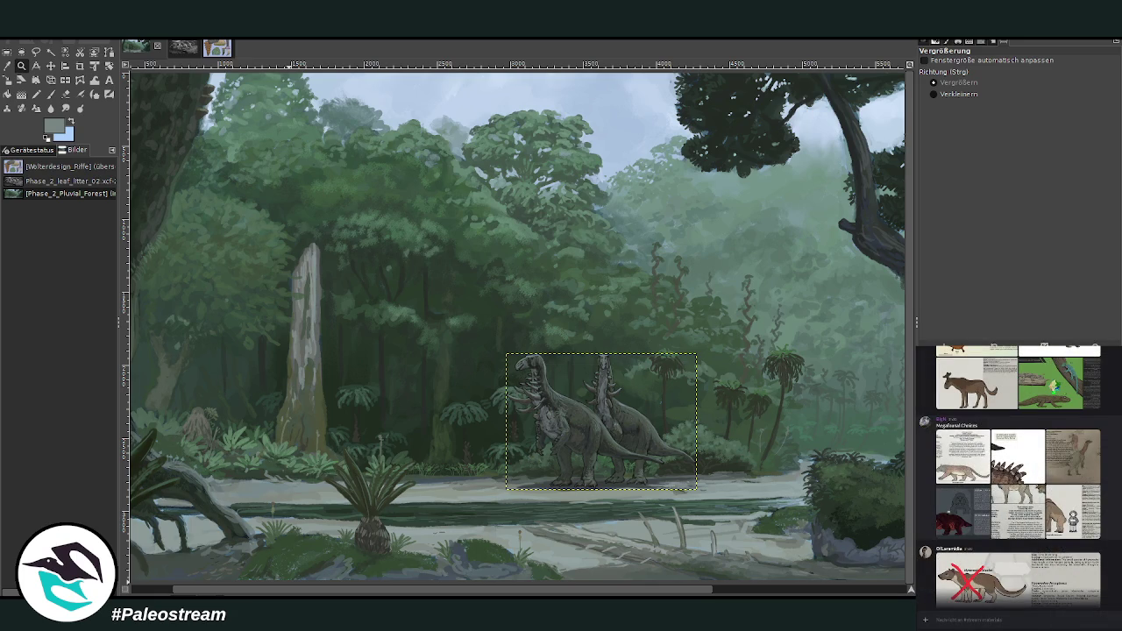
{"action": "left_click", "coordinate": [999, 505]}
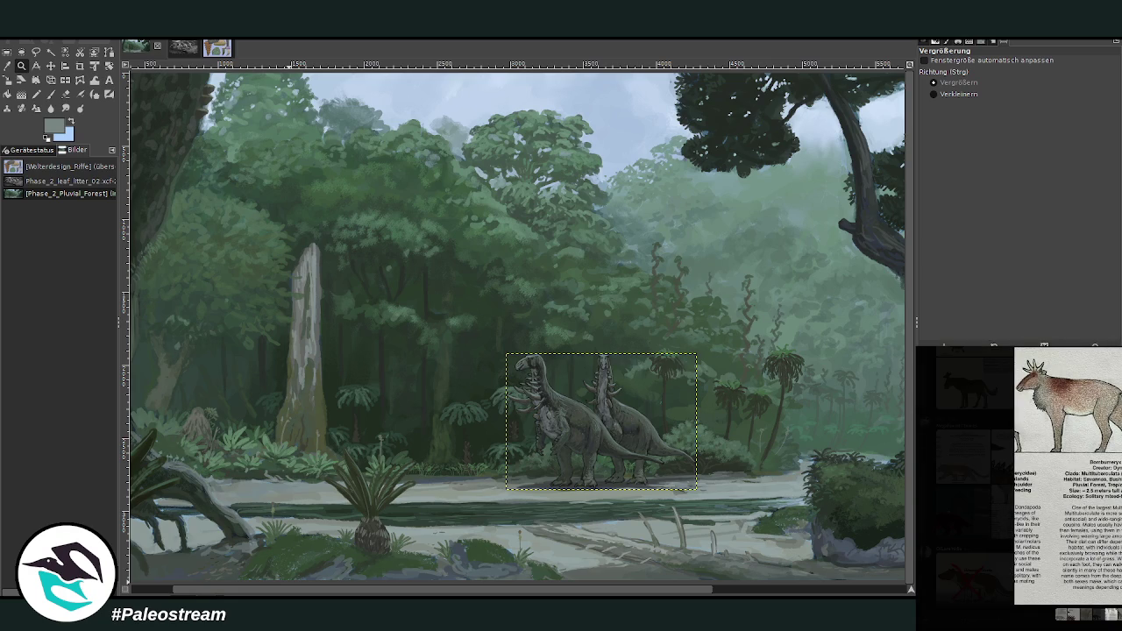
{"action": "key", "text": "Escape"}
{"action": "scroll", "coordinate": [1017, 473], "scroll_direction": "up", "scroll_amount": 1}
{"action": "scroll", "coordinate": [1017, 473], "scroll_direction": "up", "scroll_amount": 1}
{"action": "scroll", "coordinate": [1016, 473], "scroll_direction": "up", "scroll_amount": 1}
{"action": "scroll", "coordinate": [1017, 473], "scroll_direction": "up", "scroll_amount": 1}
{"action": "scroll", "coordinate": [1016, 473], "scroll_direction": "up", "scroll_amount": 1}
{"action": "scroll", "coordinate": [1017, 473], "scroll_direction": "up", "scroll_amount": 1}
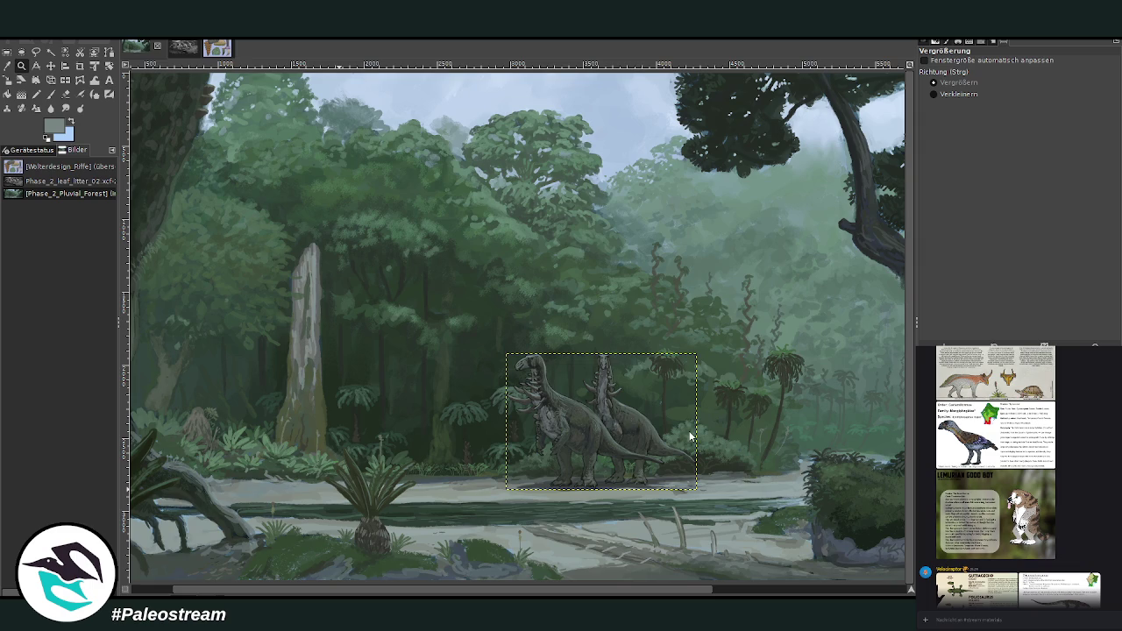
{"action": "key", "text": "ctrl+v"}
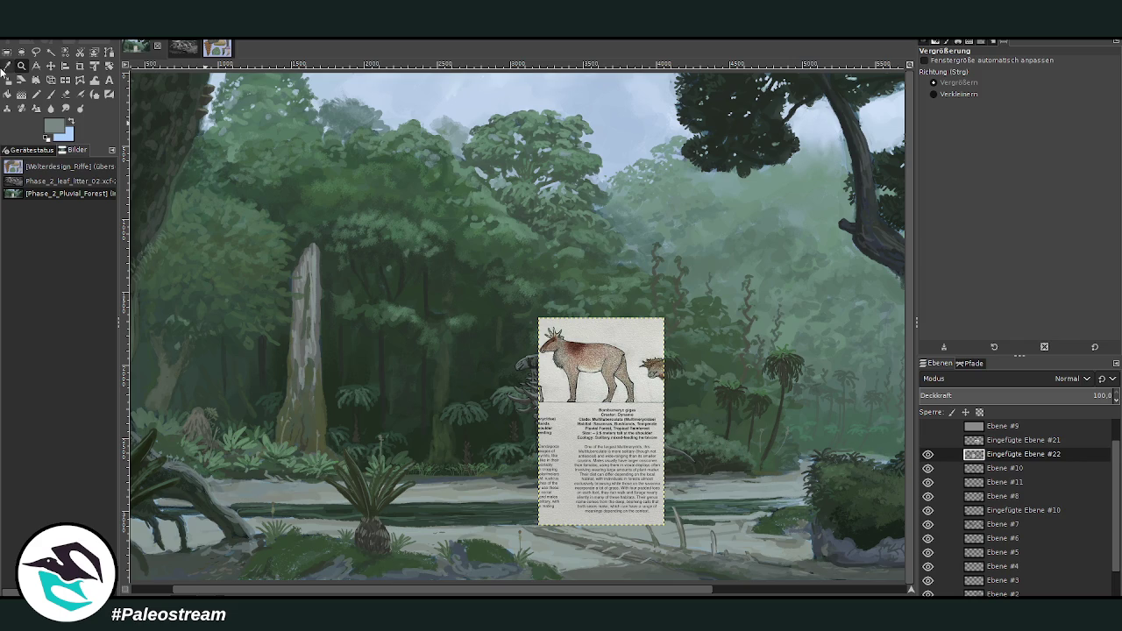
- Zoom in on the pasted Bombumeryx gigas reference card
{"action": "left_click_drag", "start_coordinate": [487, 301], "coordinate": [786, 517]}
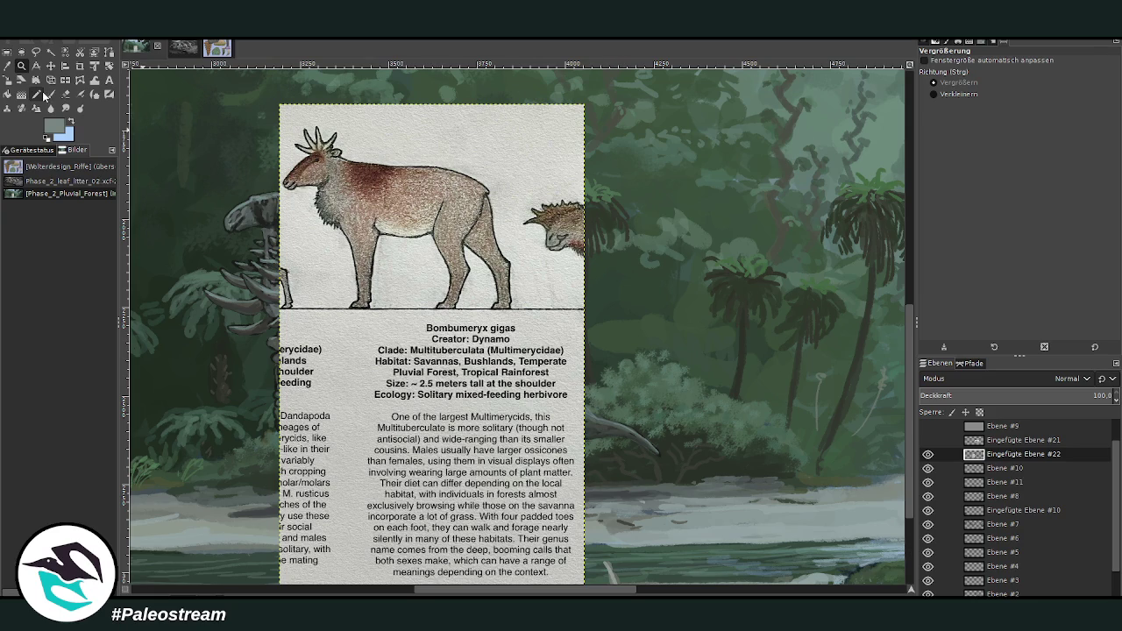
- Crop the card to the Bombumeryx drawing and its info block, then move it down and right
{"action": "left_click", "coordinate": [79, 68]}
{"action": "left_click_drag", "start_coordinate": [279, 103], "coordinate": [583, 405]}
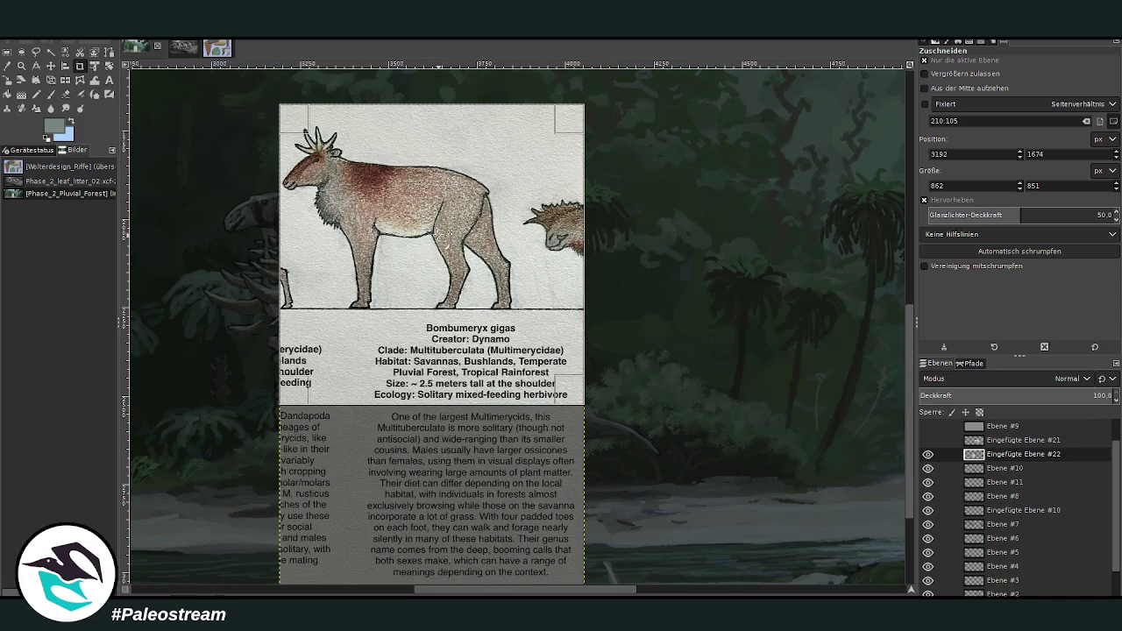
{"action": "left_click", "coordinate": [421, 234]}
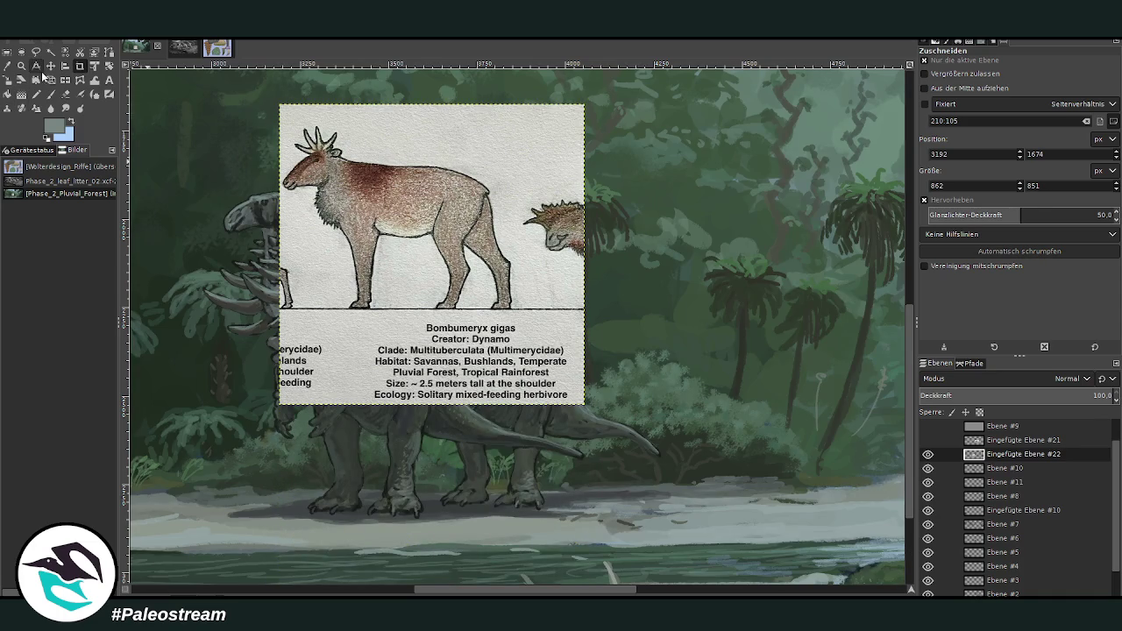
{"action": "left_click", "coordinate": [50, 65]}
{"action": "left_click_drag", "start_coordinate": [457, 228], "coordinate": [591, 370]}
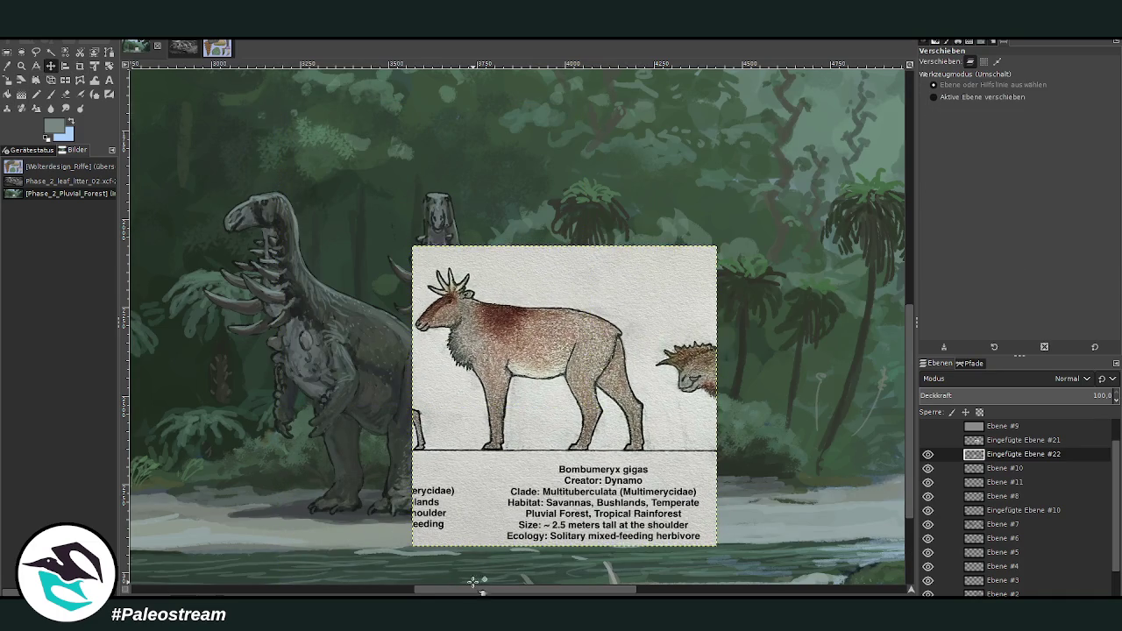
{"action": "scroll", "coordinate": [477, 575], "scroll_direction": "left", "scroll_amount": 2}
{"action": "scroll", "coordinate": [486, 529], "scroll_direction": "left", "scroll_amount": 2}
{"action": "scroll", "coordinate": [487, 528], "scroll_direction": "down", "scroll_amount": 3}
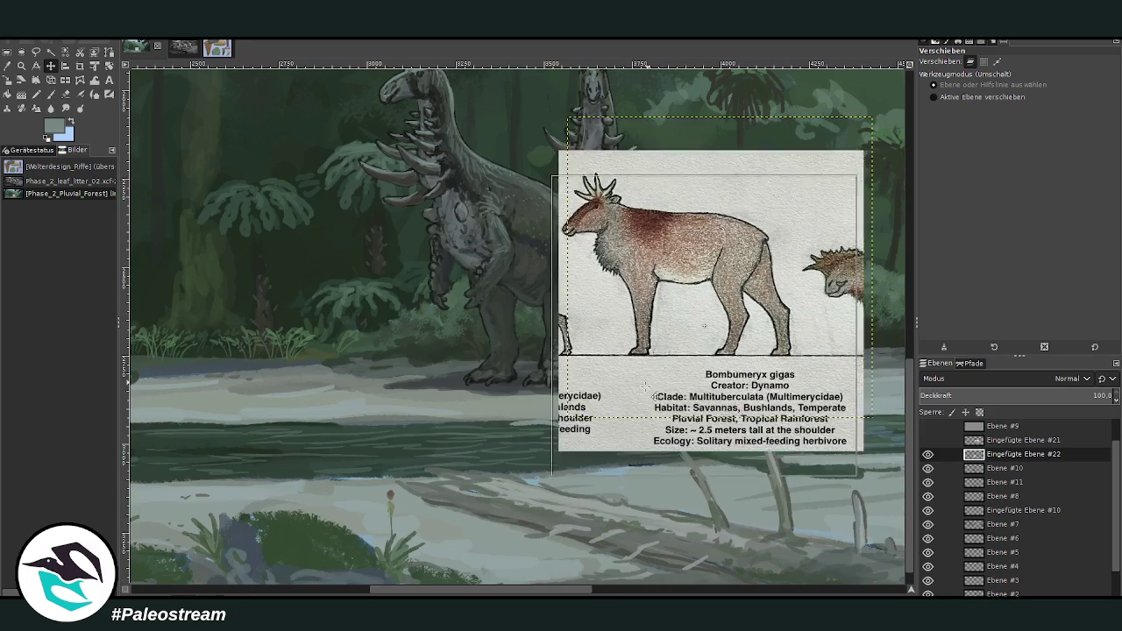
{"action": "left_click_drag", "start_coordinate": [572, 427], "coordinate": [552, 494]}
- Fine-tune the reference card's position so it sits right of the dinosaurs
{"action": "scroll", "coordinate": [568, 412], "scroll_direction": "up", "scroll_amount": 3}
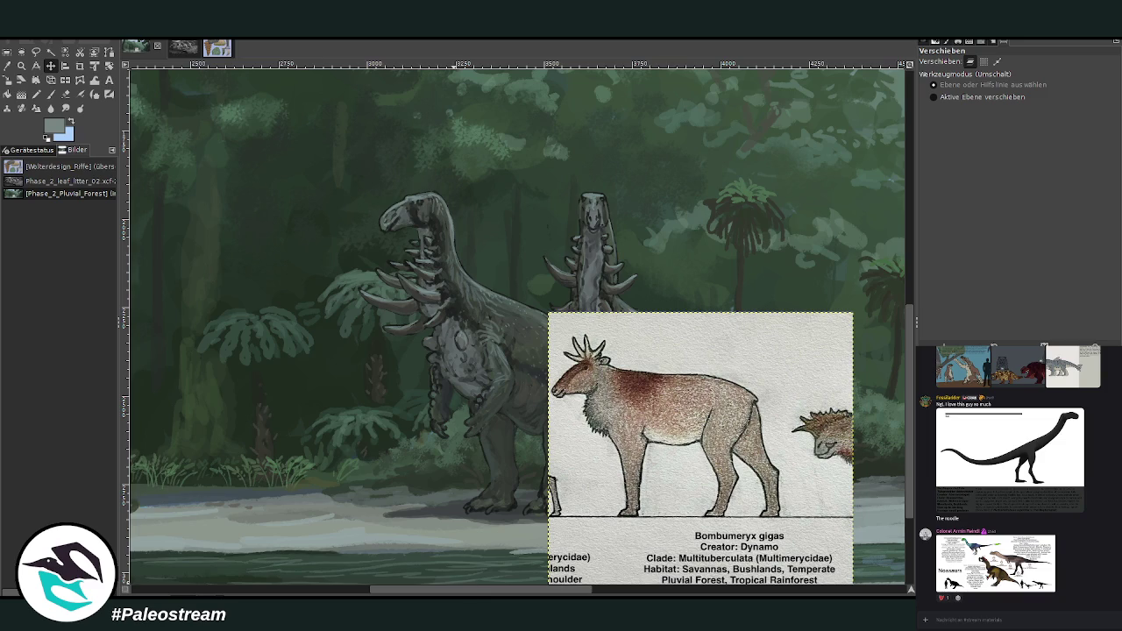
{"action": "scroll", "coordinate": [482, 593], "scroll_direction": "right", "scroll_amount": 3}
{"action": "scroll", "coordinate": [482, 593], "scroll_direction": "right", "scroll_amount": 2}
{"action": "scroll", "coordinate": [521, 537], "scroll_direction": "down", "scroll_amount": 3}
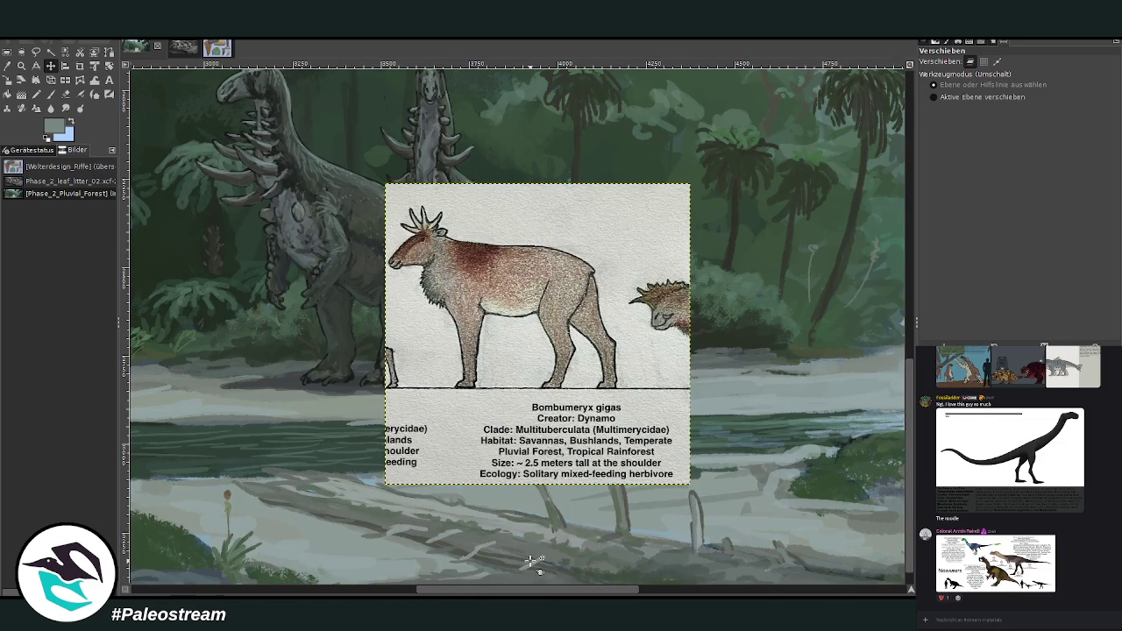
{"action": "key", "text": "shift+e"}
{"action": "scroll", "coordinate": [400, 583], "scroll_direction": "left", "scroll_amount": 3}
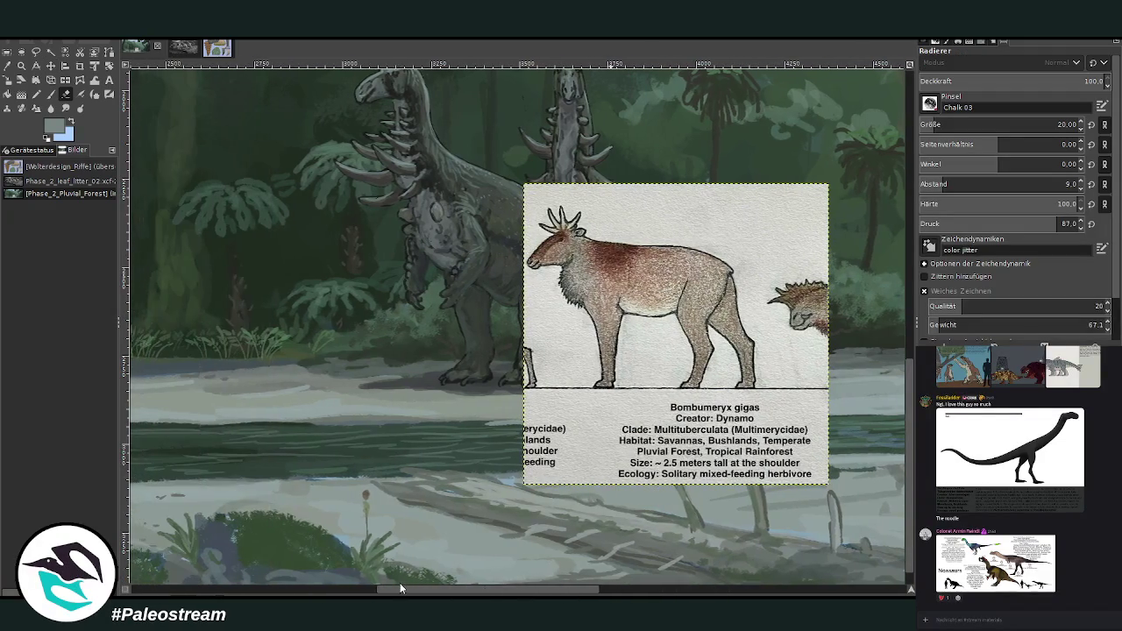
{"action": "left_click", "coordinate": [50, 66]}
{"action": "left_click_drag", "start_coordinate": [614, 330], "coordinate": [666, 392]}
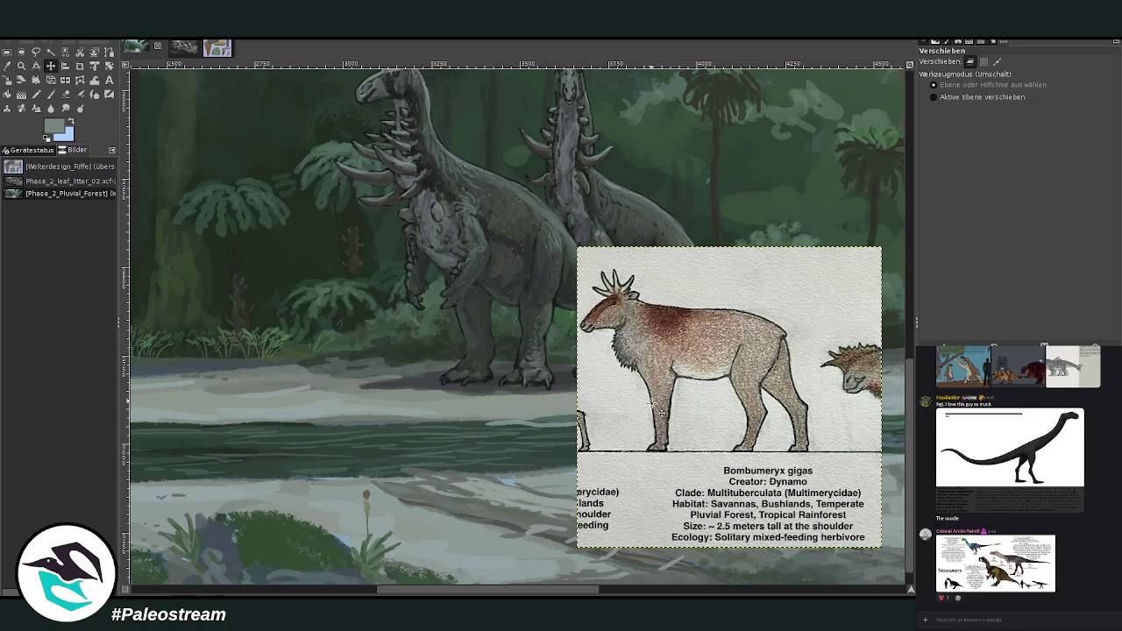
{"action": "left_click", "coordinate": [669, 374]}
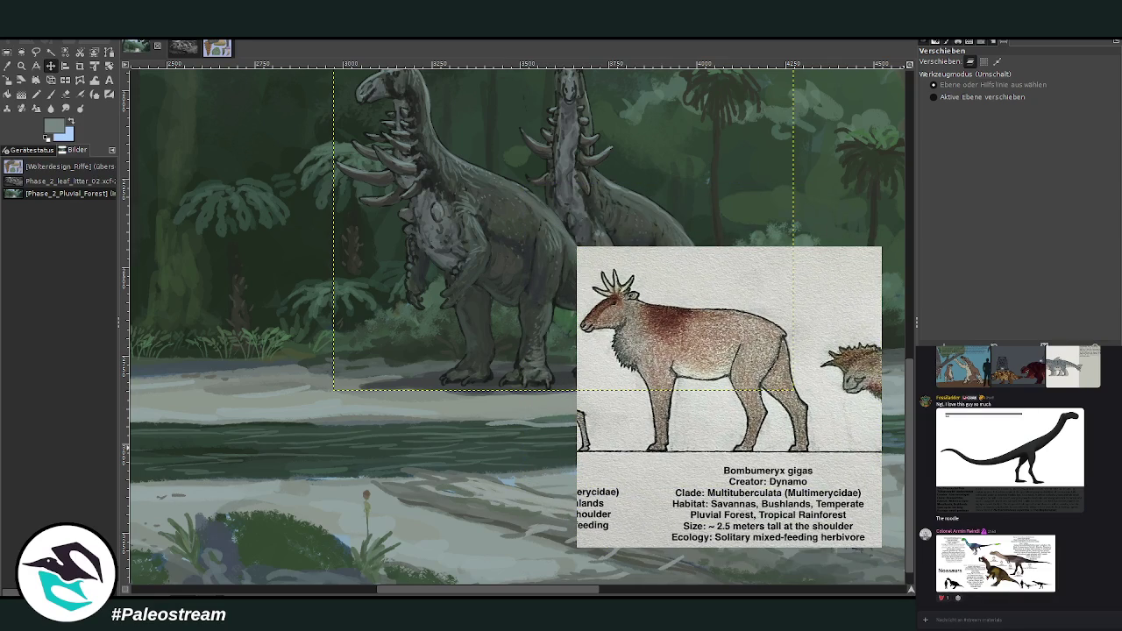
{"action": "key", "text": "p"}
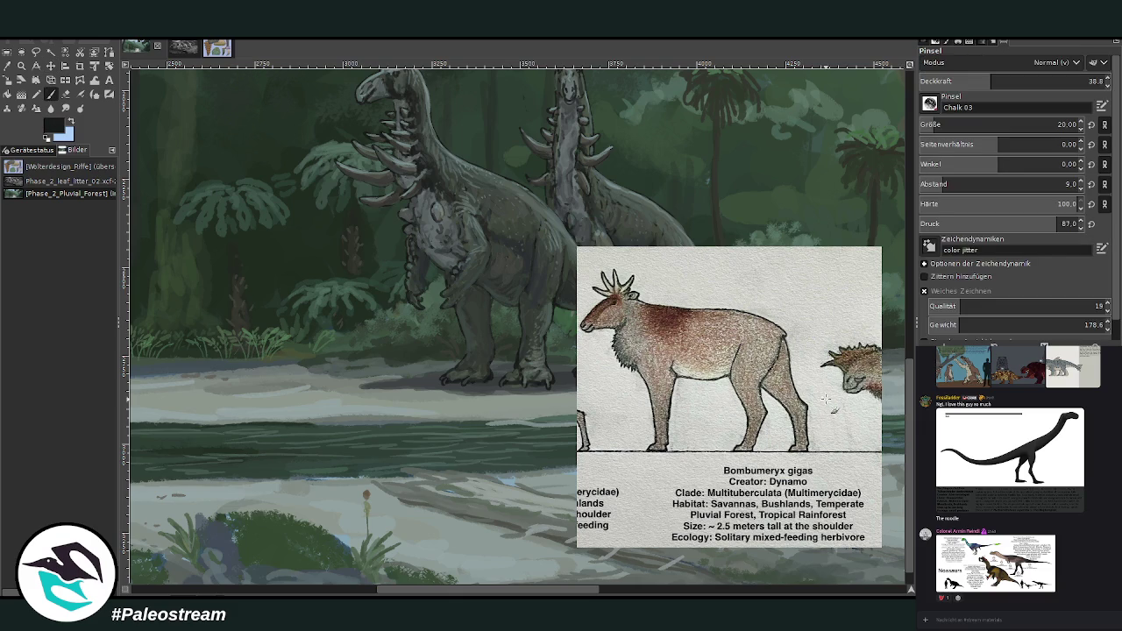
{"action": "left_click_drag", "start_coordinate": [556, 587], "coordinate": [568, 587]}
{"action": "key", "text": "m"}
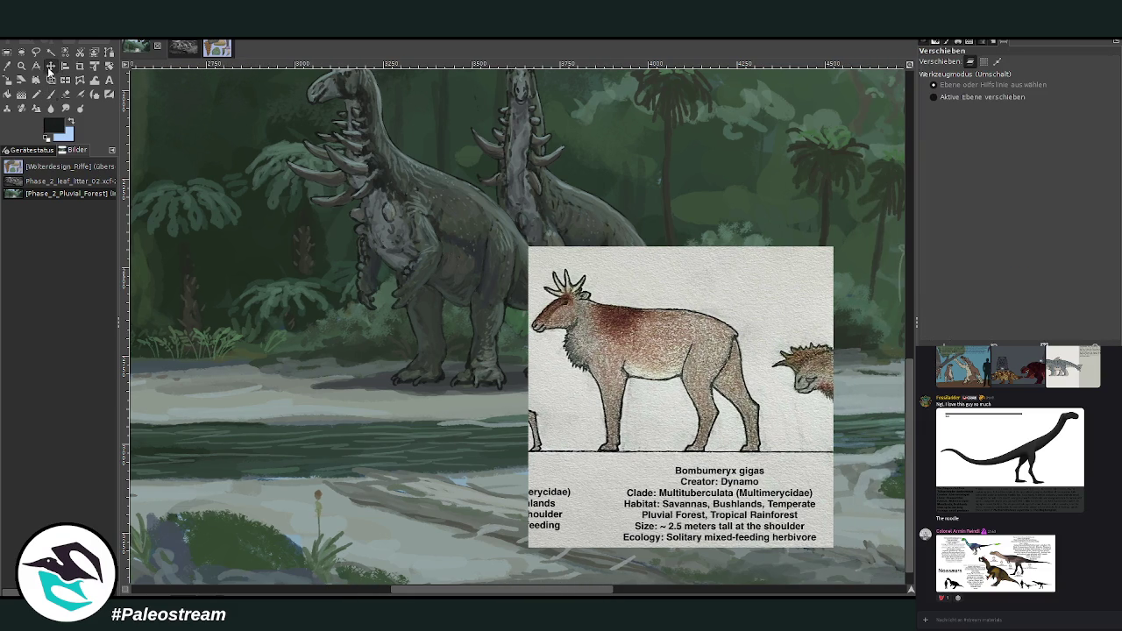
{"action": "left_click_drag", "start_coordinate": [565, 317], "coordinate": [618, 207]}
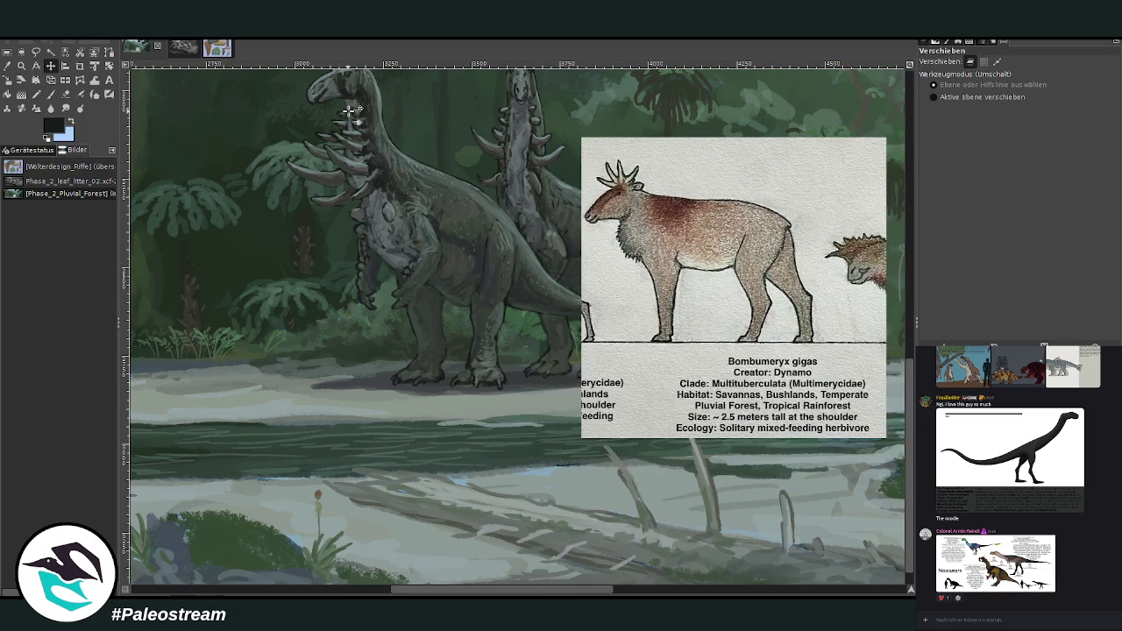
- Set the Paintbrush to 75.1 opacity and size 35
{"action": "key", "text": "p"}
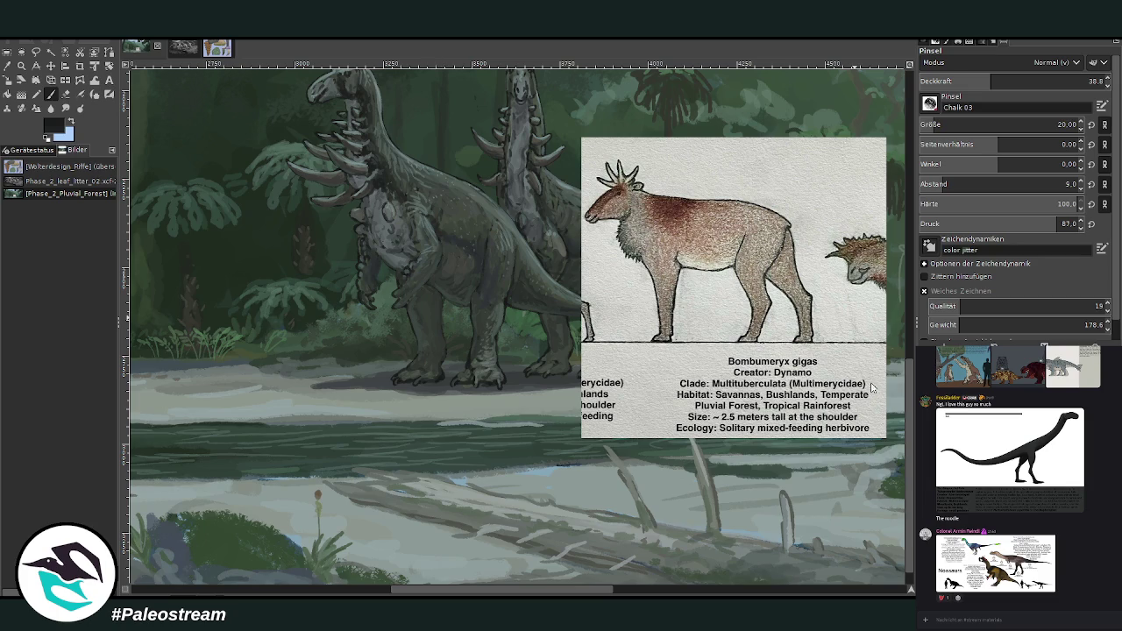
{"action": "left_click_drag", "start_coordinate": [1015, 82], "coordinate": [1059, 82]}
{"action": "left_click", "coordinate": [964, 125]}
{"action": "scroll", "coordinate": [406, 559], "scroll_direction": "left", "scroll_amount": 3}
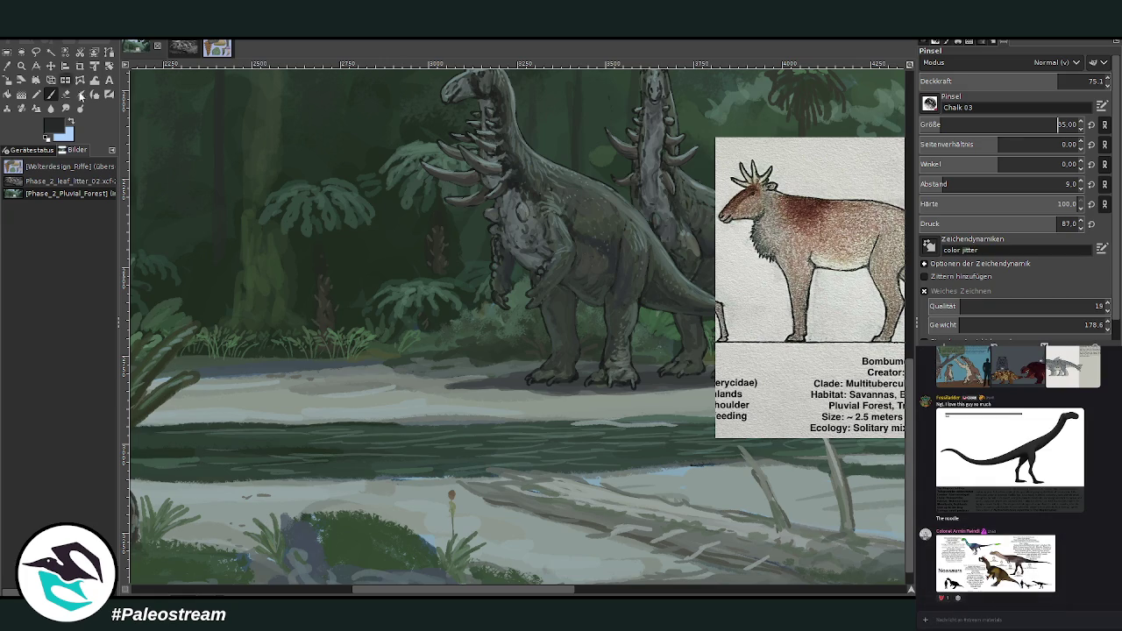
- Sketch the mammal's back and four leg lines in black, undoing and redrawing the rear leg
{"action": "left_click_drag", "start_coordinate": [401, 588], "coordinate": [419, 587]}
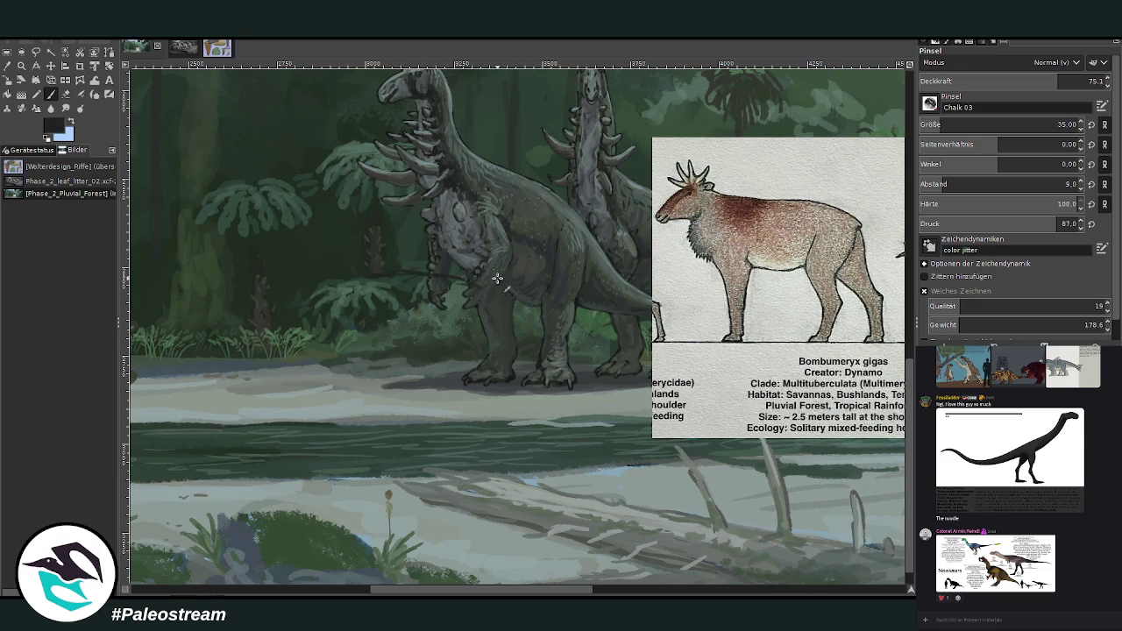
{"action": "mouse_move", "coordinate": [422, 319]}
{"action": "left_mouse_down"}
{"action": "mouse_move", "coordinate": [369, 323]}
{"action": "mouse_move", "coordinate": [361, 298]}
{"action": "left_mouse_up"}
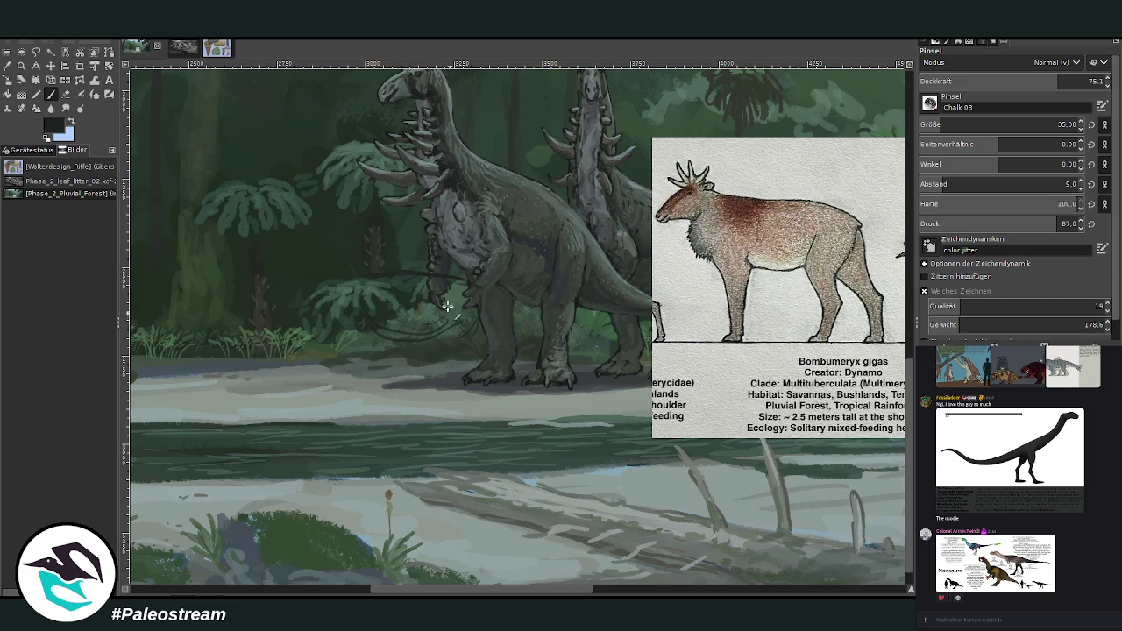
{"action": "left_click_drag", "start_coordinate": [443, 321], "coordinate": [451, 375]}
{"action": "left_click_drag", "start_coordinate": [462, 346], "coordinate": [438, 403]}
{"action": "left_click_drag", "start_coordinate": [429, 338], "coordinate": [436, 396]}
{"action": "mouse_move", "coordinate": [431, 331]}
{"action": "left_mouse_down"}
{"action": "mouse_move", "coordinate": [372, 327]}
{"action": "mouse_move", "coordinate": [386, 298]}
{"action": "mouse_move", "coordinate": [381, 396]}
{"action": "left_mouse_up"}
{"action": "left_click_drag", "start_coordinate": [359, 344], "coordinate": [372, 398]}
{"action": "key", "text": "ctrl+z"}
{"action": "key", "text": "ctrl+z"}
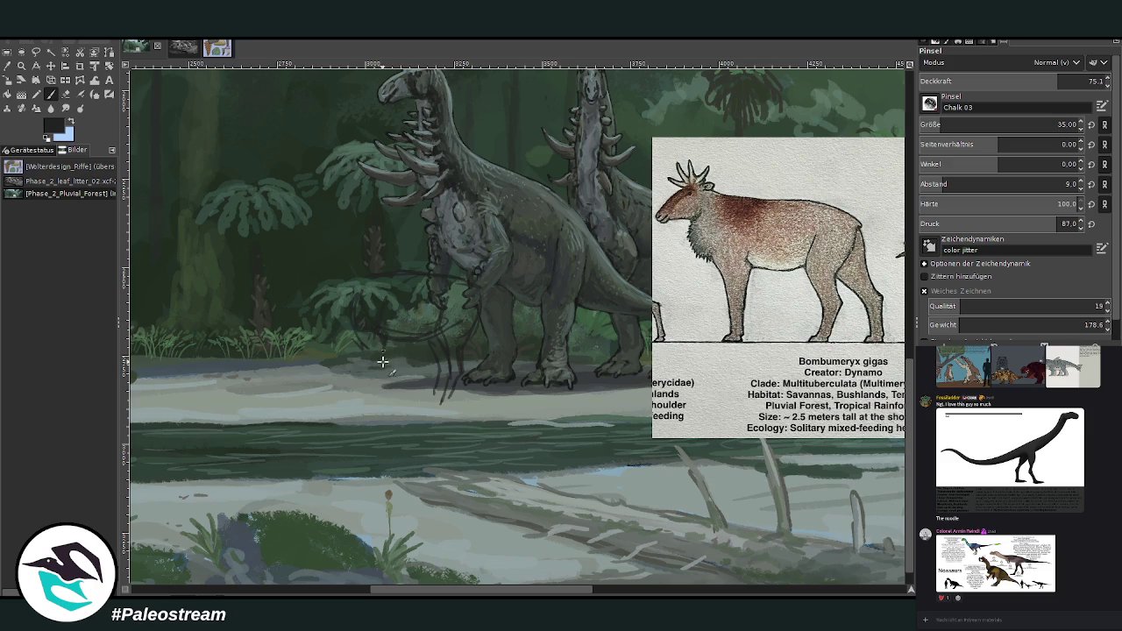
{"action": "left_click_drag", "start_coordinate": [375, 347], "coordinate": [375, 405]}
{"action": "scroll", "coordinate": [483, 550], "scroll_direction": "left", "scroll_amount": 2}
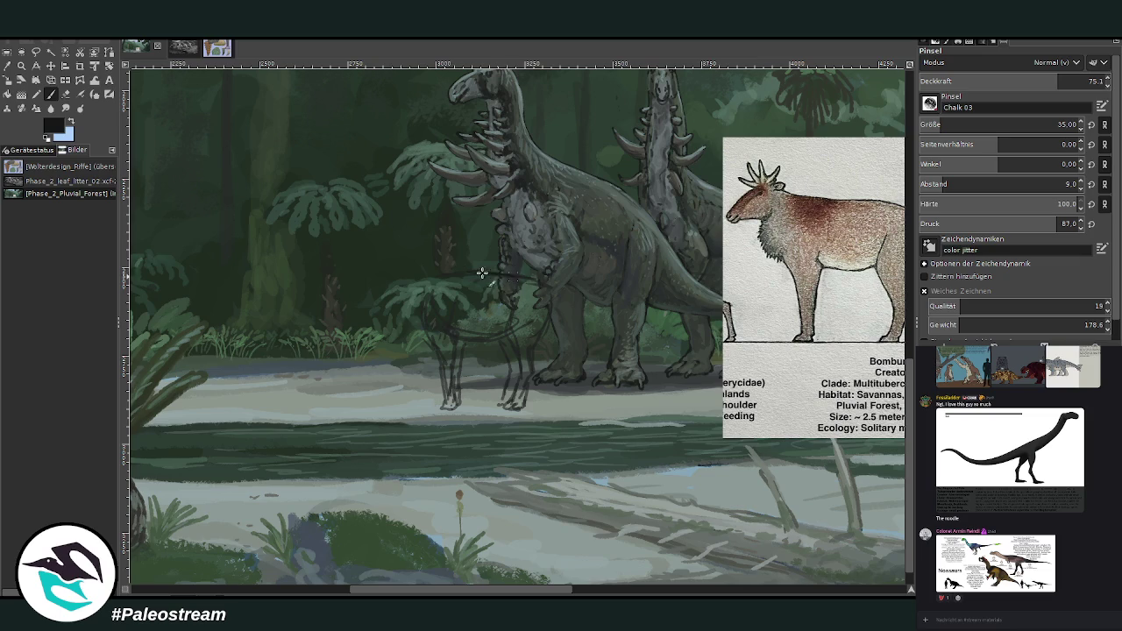
{"action": "left_click_drag", "start_coordinate": [534, 279], "coordinate": [556, 304]}
- Draw the mammal's head outline, an ear mark and an upright antler
{"action": "left_click_drag", "start_coordinate": [399, 269], "coordinate": [369, 302]}
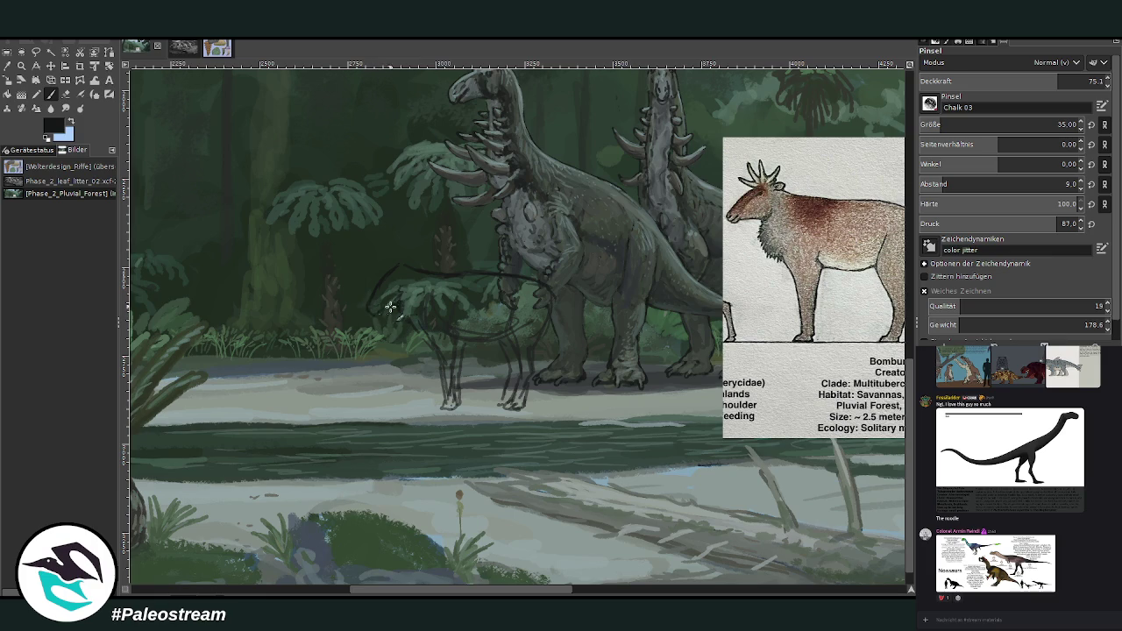
{"action": "left_click_drag", "start_coordinate": [404, 280], "coordinate": [406, 295]}
{"action": "left_click_drag", "start_coordinate": [386, 262], "coordinate": [400, 271]}
{"action": "left_click_drag", "start_coordinate": [408, 239], "coordinate": [403, 265]}
{"action": "scroll", "coordinate": [1008, 482], "scroll_direction": "up", "scroll_amount": 5}
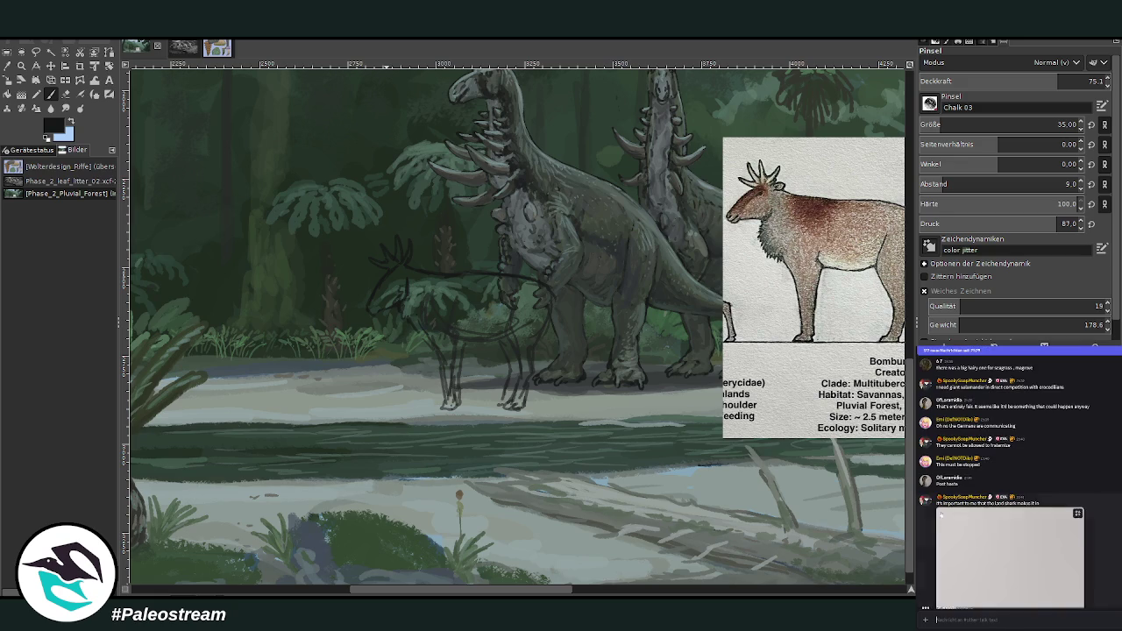
{"action": "scroll", "coordinate": [1007, 482], "scroll_direction": "up", "scroll_amount": 5}
{"action": "scroll", "coordinate": [1008, 482], "scroll_direction": "up", "scroll_amount": 5}
{"action": "scroll", "coordinate": [1017, 482], "scroll_direction": "down", "scroll_amount": 5}
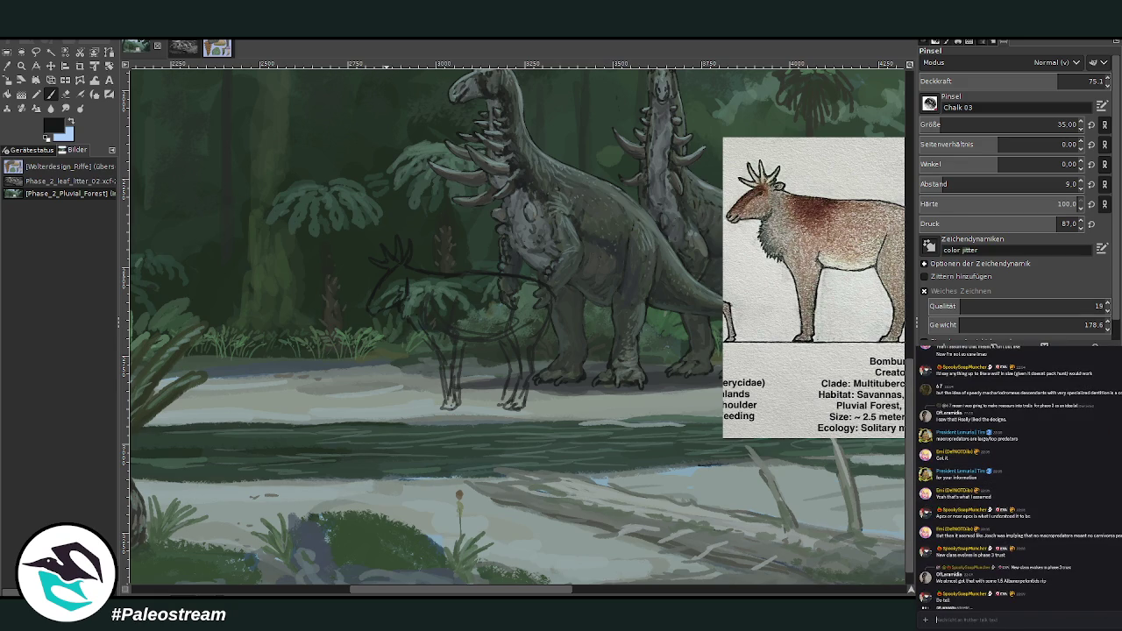
{"action": "key", "text": "alt+Up"}
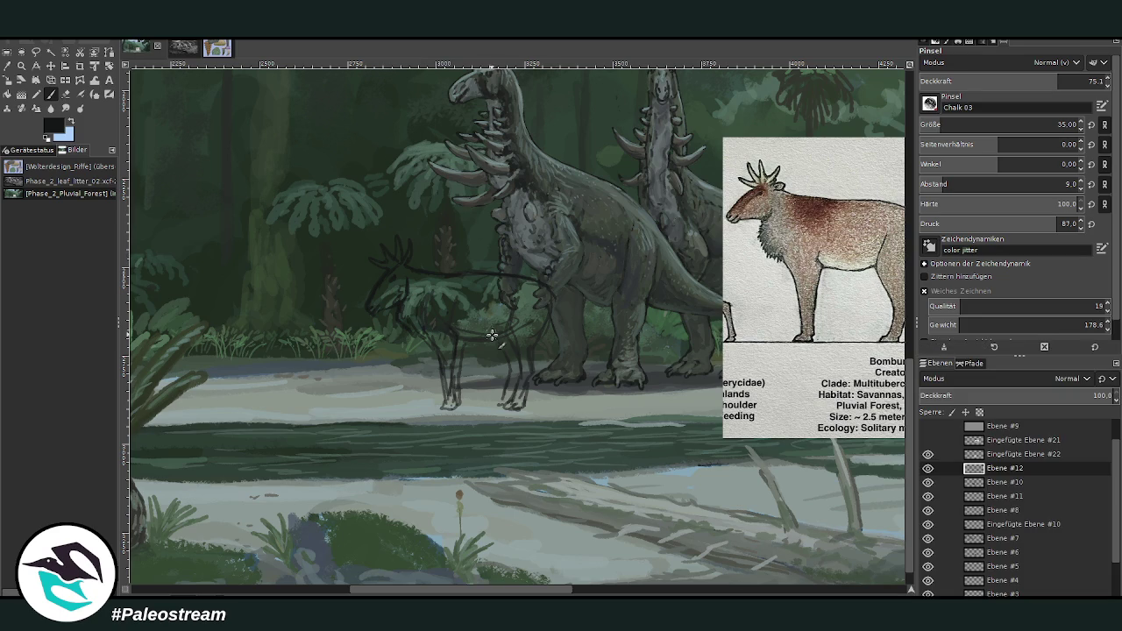
- Extend and strengthen the belly line toward the chest and refine the front hoof
{"action": "mouse_move", "coordinate": [508, 333]}
{"action": "left_mouse_down"}
{"action": "mouse_move", "coordinate": [515, 291]}
{"action": "mouse_move", "coordinate": [521, 403]}
{"action": "left_mouse_up"}
{"action": "left_click_drag", "start_coordinate": [521, 403], "coordinate": [496, 403]}
{"action": "left_click_drag", "start_coordinate": [503, 337], "coordinate": [454, 325]}
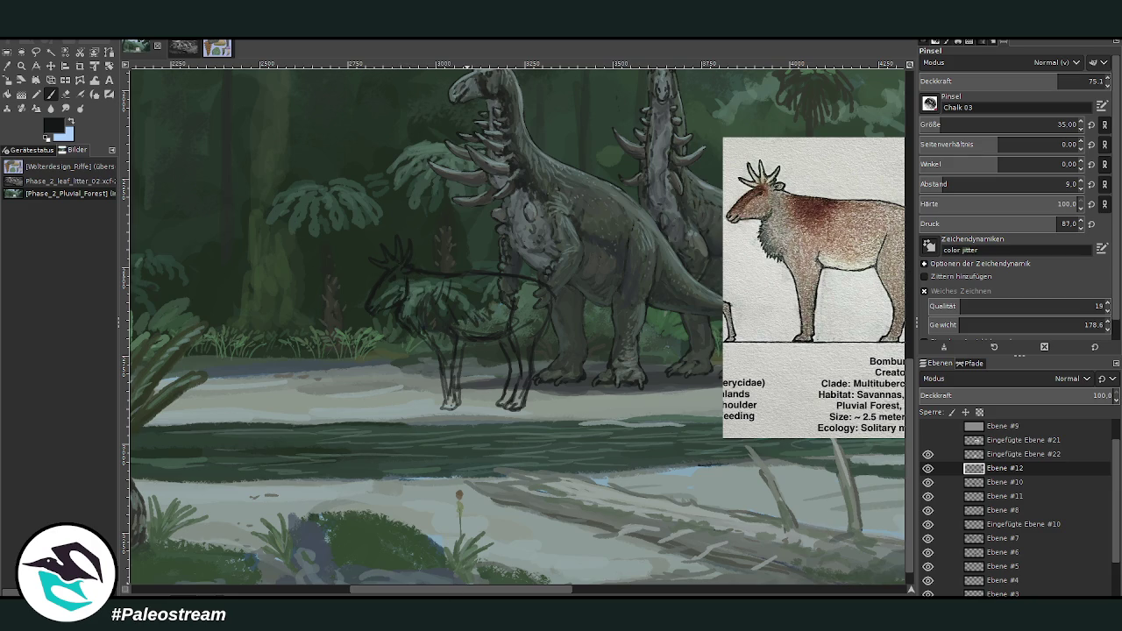
{"action": "left_click_drag", "start_coordinate": [445, 591], "coordinate": [423, 591]}
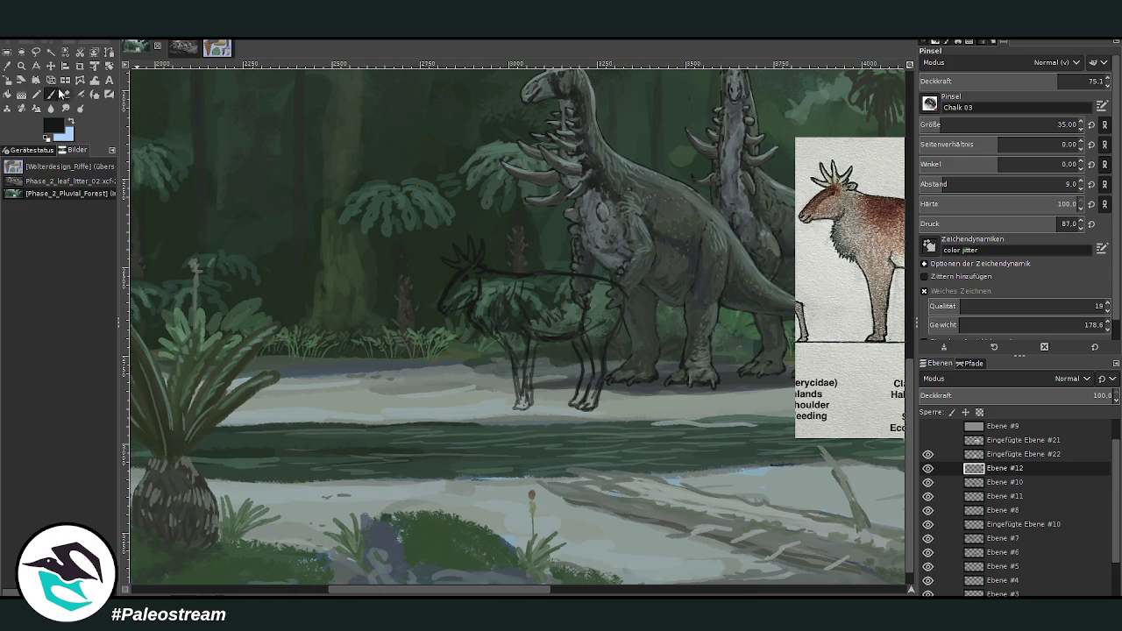
{"action": "key", "text": "minus"}
{"action": "key", "text": "minus"}
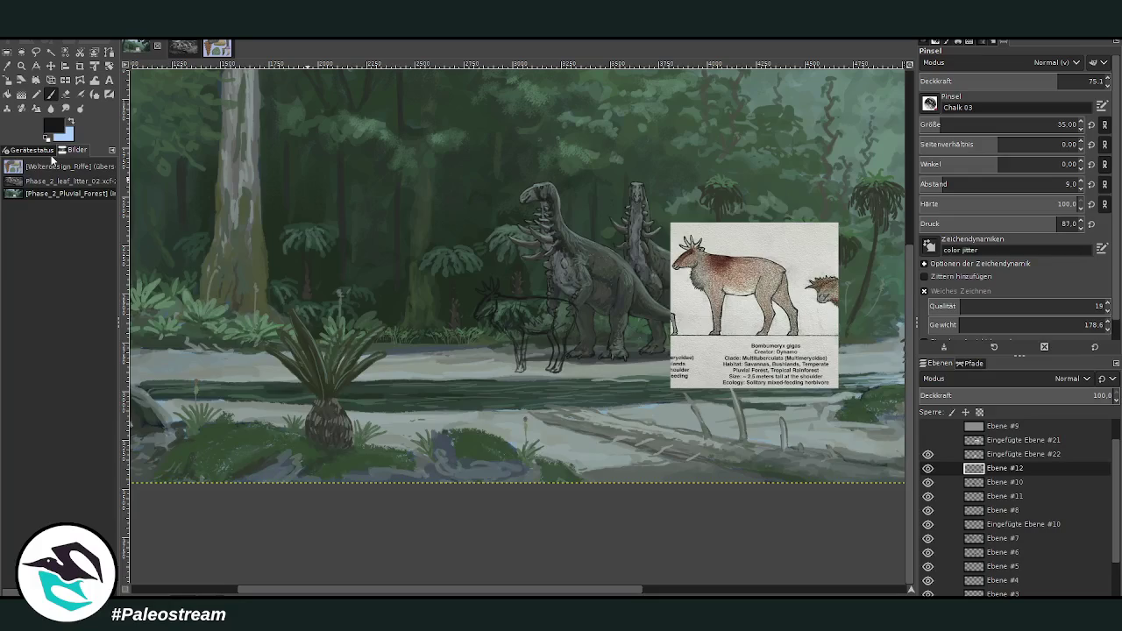
- Zoom in on the mammal sketch and drag the reference card layer close beside it
{"action": "left_click", "coordinate": [22, 66]}
{"action": "left_click_drag", "start_coordinate": [403, 203], "coordinate": [706, 462]}
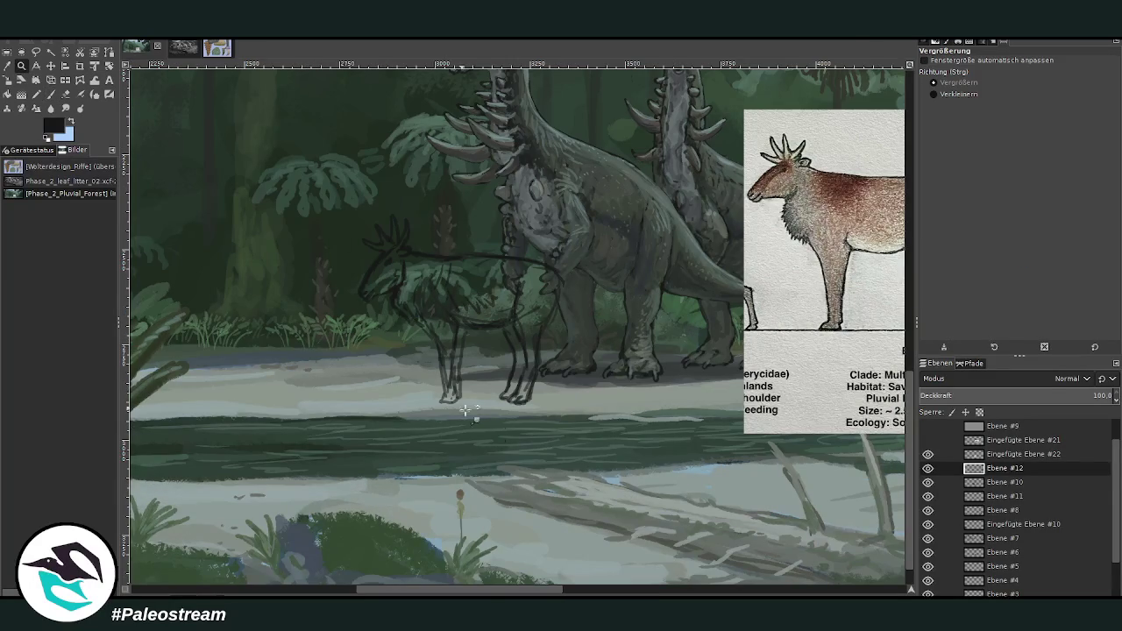
{"action": "left_click_drag", "start_coordinate": [455, 594], "coordinate": [460, 593]}
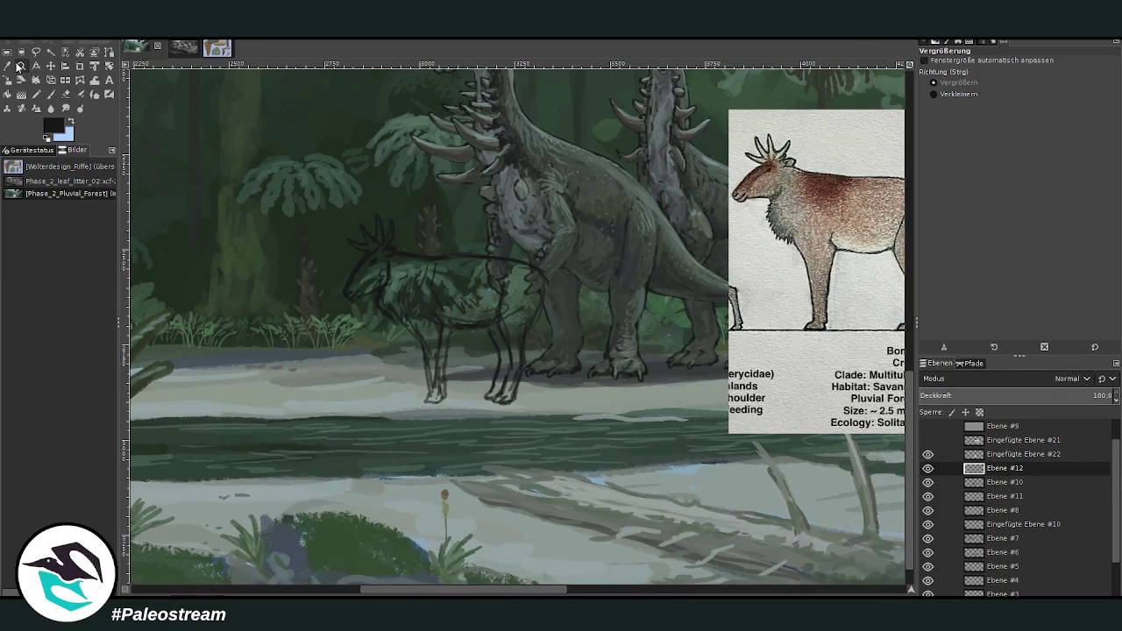
{"action": "left_click", "coordinate": [50, 65]}
{"action": "left_click", "coordinate": [700, 348]}
{"action": "left_click_drag", "start_coordinate": [700, 348], "coordinate": [594, 365]}
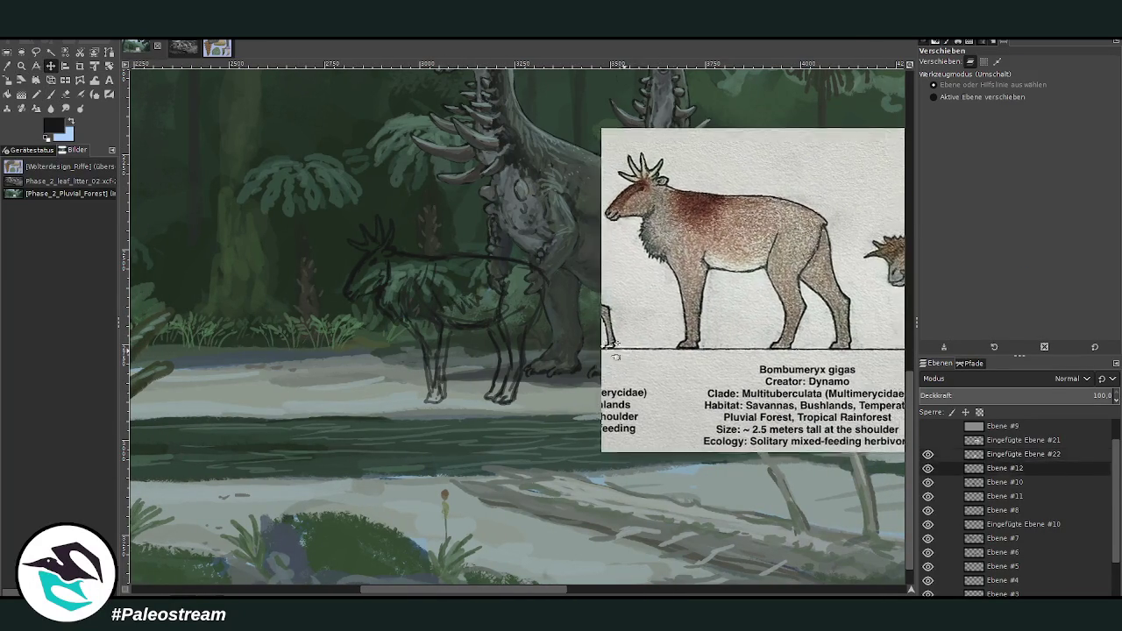
- Zoom into the sketch and reference area and sample a grey from the painting
{"action": "left_click", "coordinate": [22, 66]}
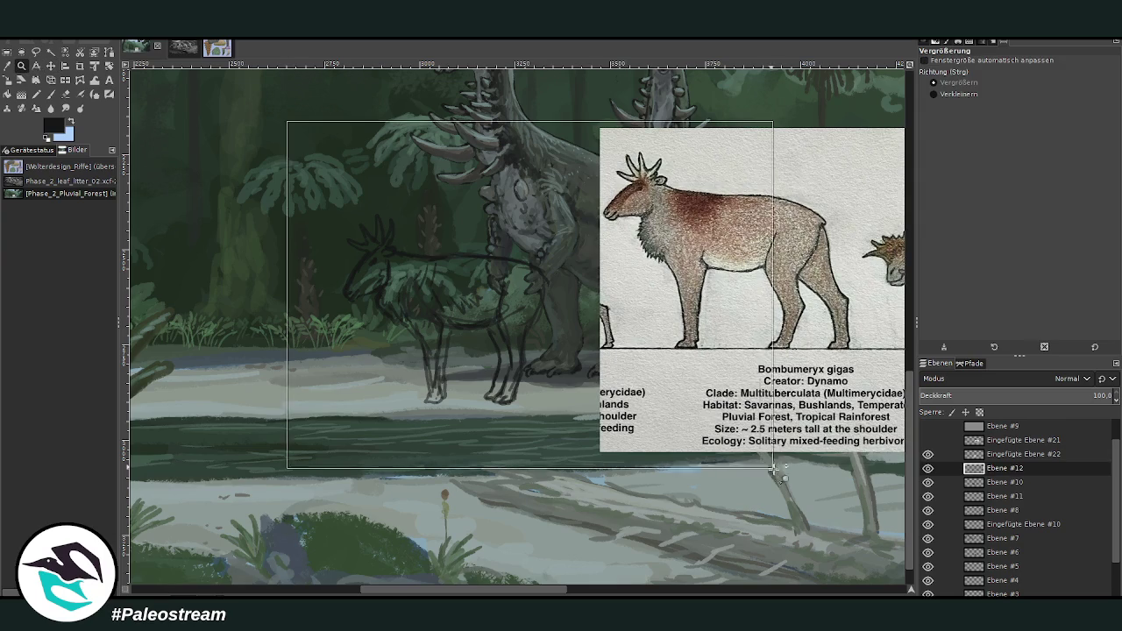
{"action": "left_click_drag", "start_coordinate": [286, 120], "coordinate": [775, 474]}
{"action": "key", "text": "o"}
{"action": "left_click", "coordinate": [708, 230]}
{"action": "scroll", "coordinate": [631, 253], "scroll_direction": "down", "scroll_amount": 2}
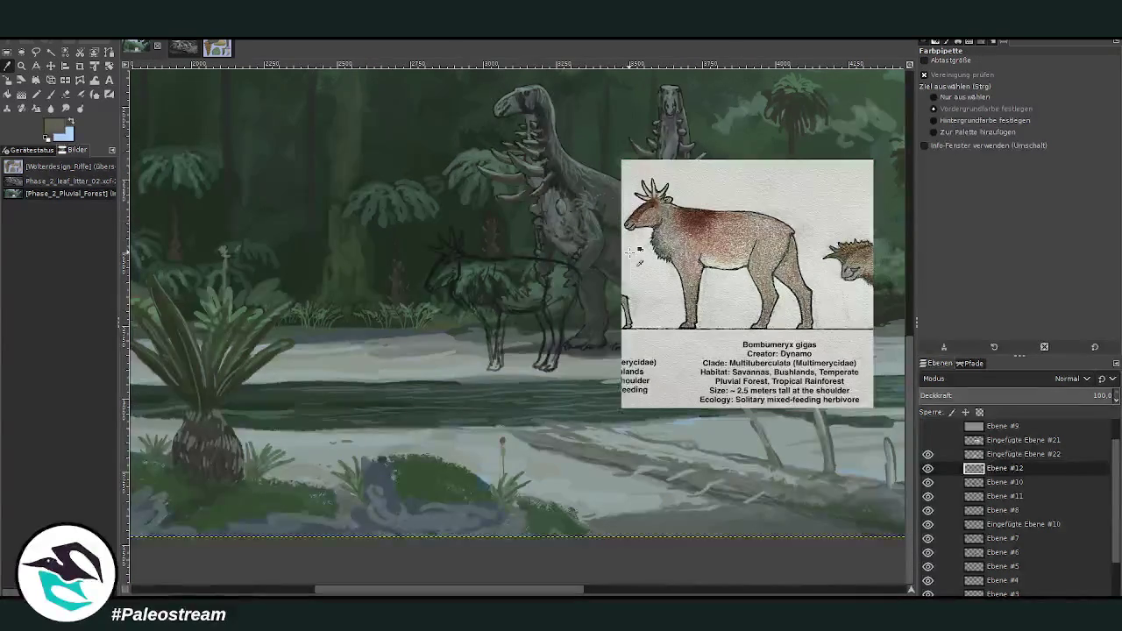
{"action": "left_click_drag", "start_coordinate": [456, 589], "coordinate": [470, 594]}
- Zoom around the reference card and brush darker strokes onto the antler tines
{"action": "key", "text": "z"}
{"action": "left_click_drag", "start_coordinate": [523, 135], "coordinate": [675, 429]}
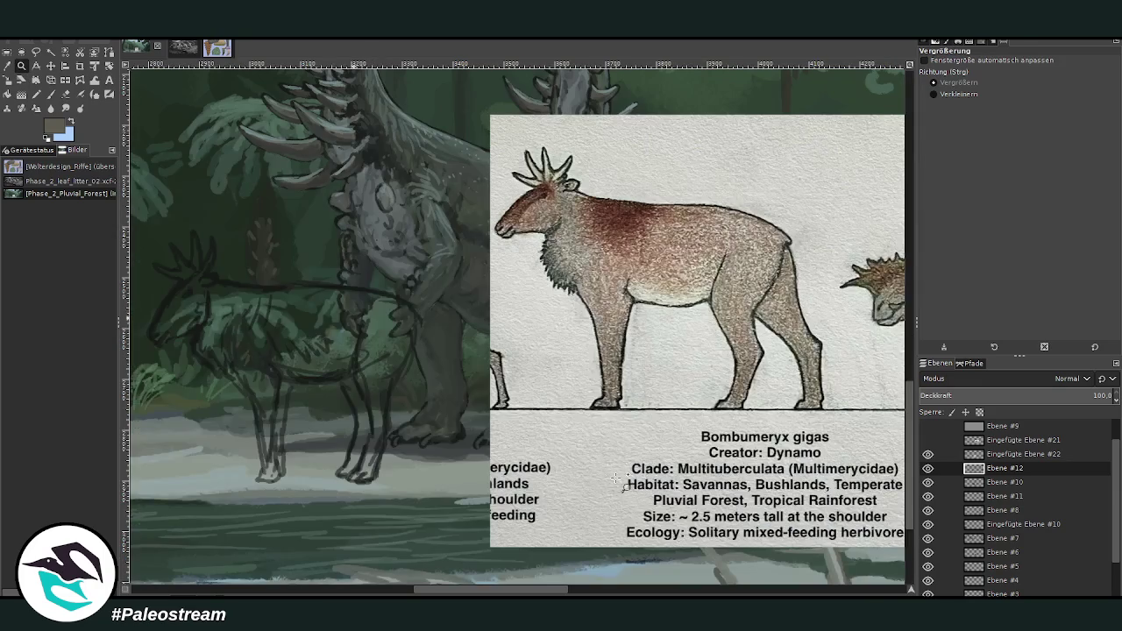
{"action": "left_click_drag", "start_coordinate": [434, 593], "coordinate": [394, 594]}
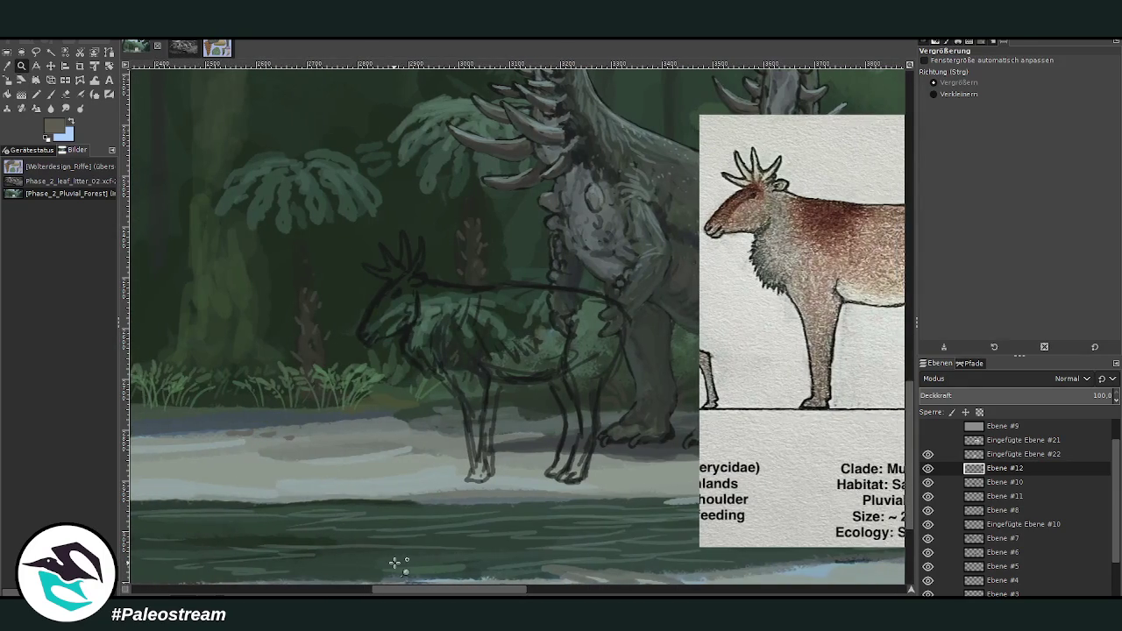
{"action": "left_click", "coordinate": [50, 95]}
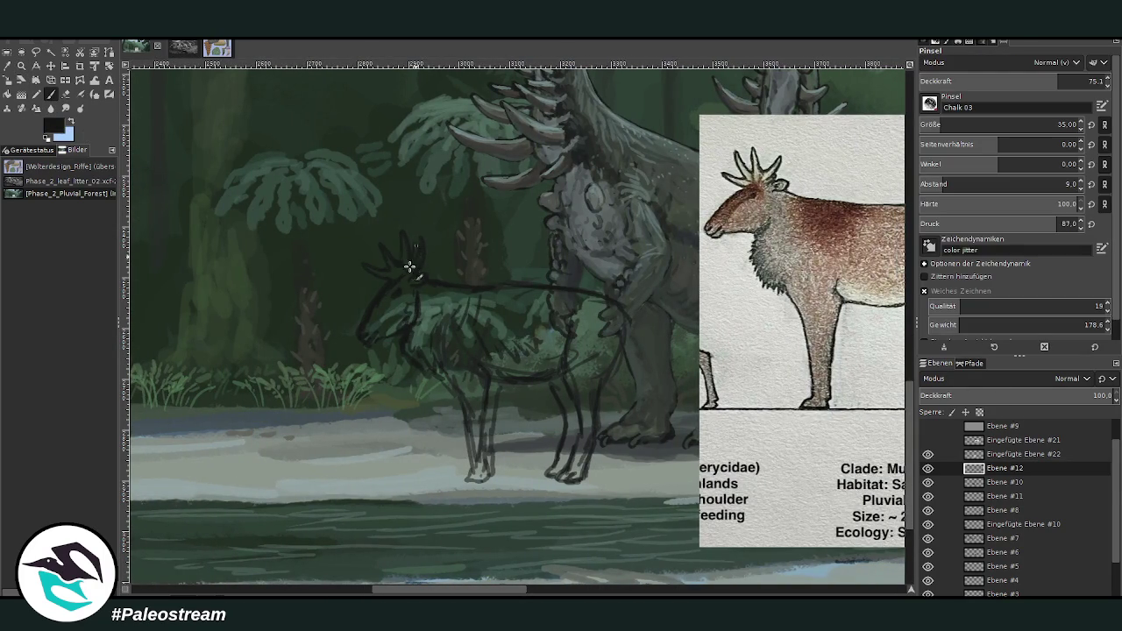
{"action": "mouse_move", "coordinate": [395, 239]}
{"action": "left_mouse_down"}
{"action": "mouse_move", "coordinate": [382, 256]}
{"action": "mouse_move", "coordinate": [385, 247]}
{"action": "left_mouse_up"}
{"action": "left_click_drag", "start_coordinate": [461, 593], "coordinate": [475, 589]}
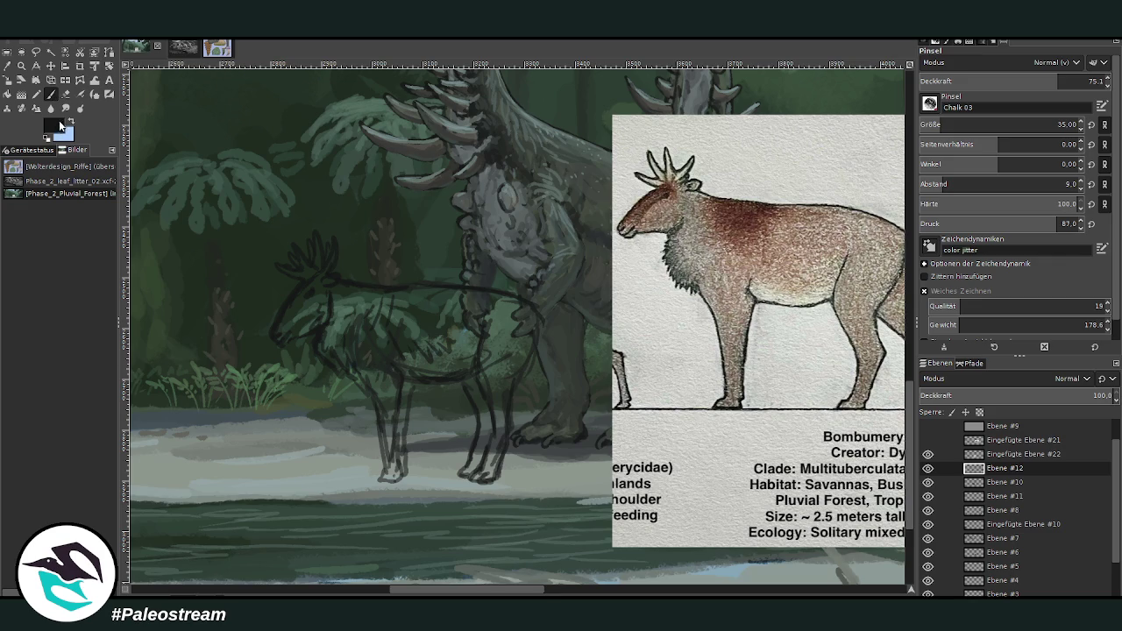
{"action": "left_click", "coordinate": [15, 68]}
- Sample beige and greyish brown from the reference and paint tan across the body with a size-99 brush
{"action": "left_click", "coordinate": [701, 254]}
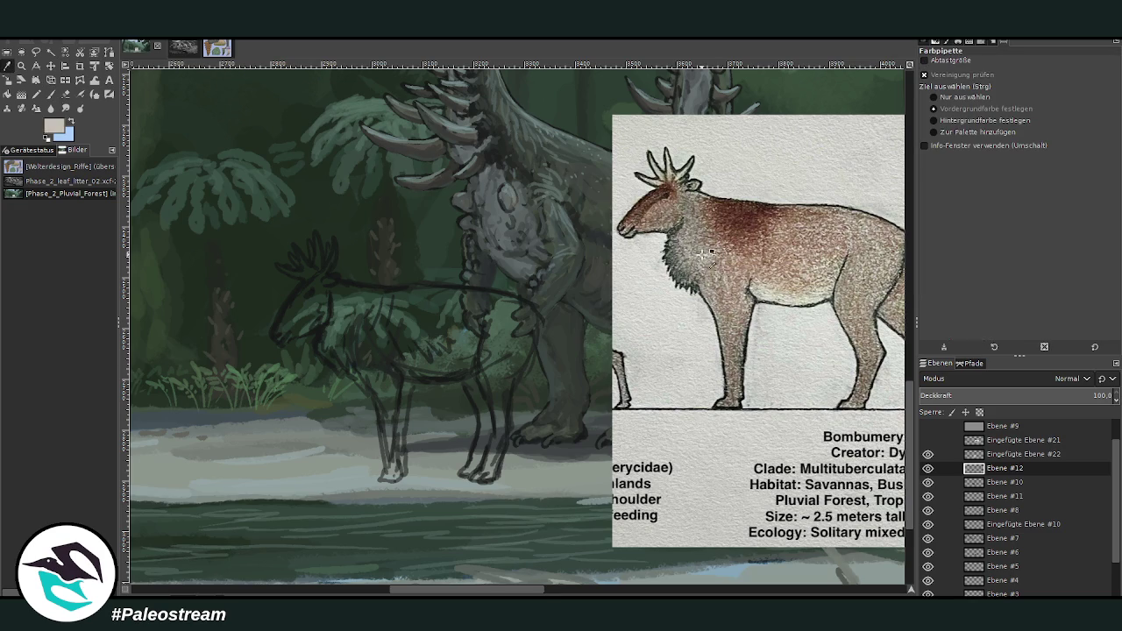
{"action": "key", "text": "p"}
{"action": "left_click", "coordinate": [875, 348], "text": "ctrl"}
{"action": "left_click", "coordinate": [958, 125]}
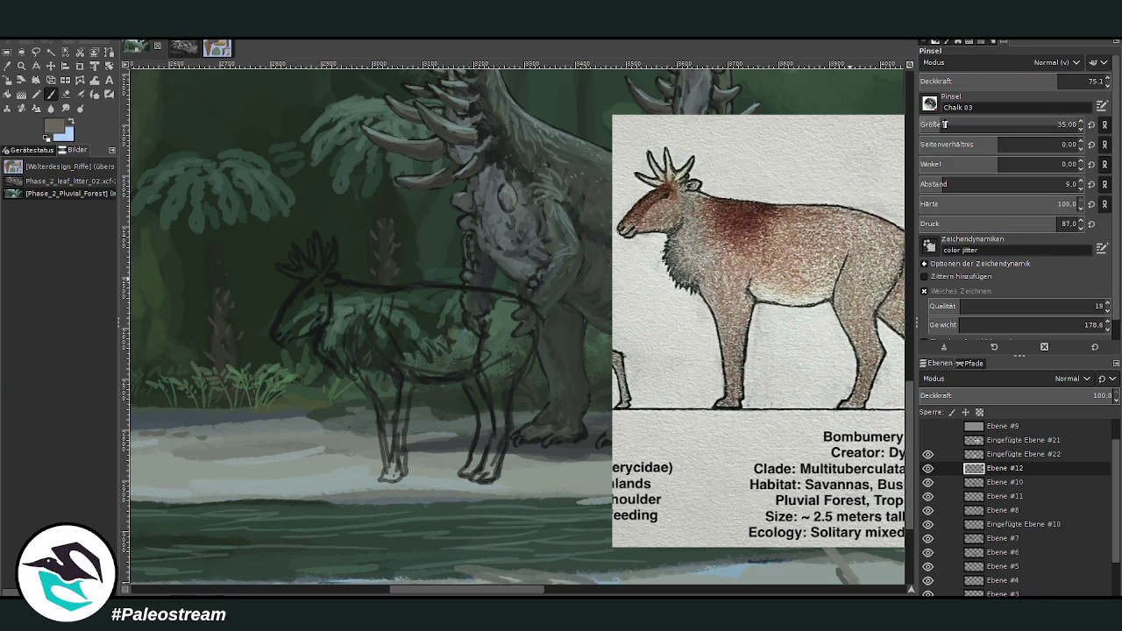
{"action": "left_click_drag", "start_coordinate": [443, 341], "coordinate": [394, 328]}
{"action": "key", "text": "o"}
{"action": "key", "text": "p"}
{"action": "mouse_move", "coordinate": [384, 338]}
{"action": "left_mouse_down"}
{"action": "mouse_move", "coordinate": [450, 351]}
{"action": "mouse_move", "coordinate": [506, 310]}
{"action": "mouse_move", "coordinate": [531, 338]}
{"action": "mouse_move", "coordinate": [520, 325]}
{"action": "mouse_move", "coordinate": [512, 351]}
{"action": "left_mouse_up"}
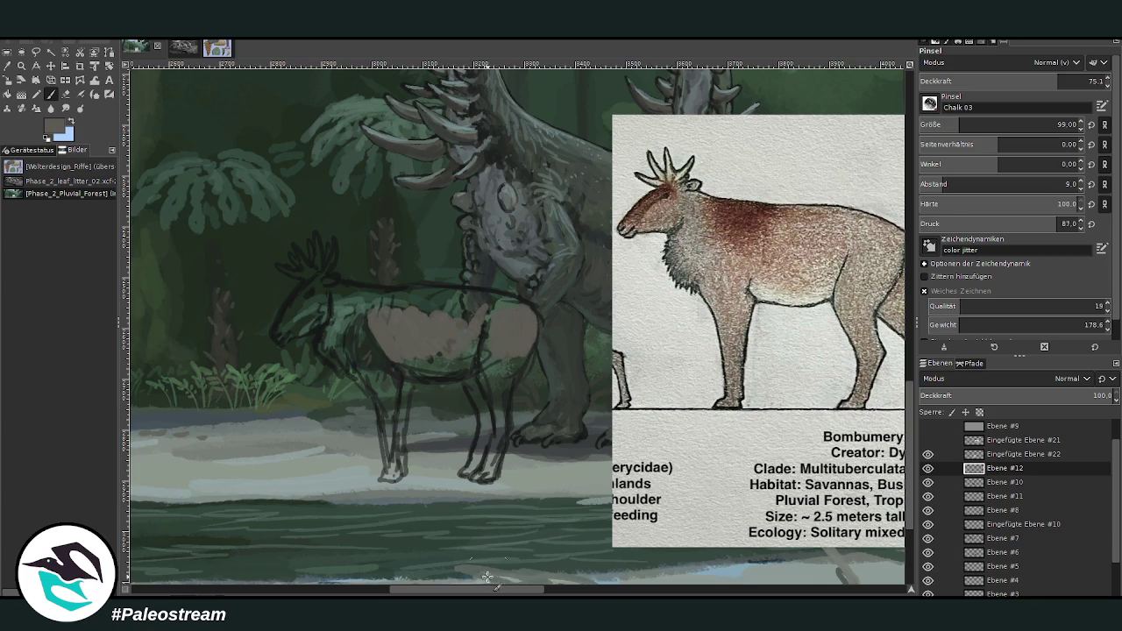
- Fill the rump, front leg, hind leg, chest and neck with tan
{"action": "scroll", "coordinate": [477, 326], "scroll_direction": "right", "scroll_amount": 5}
{"action": "mouse_move", "coordinate": [447, 313]}
{"action": "left_mouse_down"}
{"action": "mouse_move", "coordinate": [426, 371]}
{"action": "mouse_move", "coordinate": [401, 371]}
{"action": "mouse_move", "coordinate": [419, 384]}
{"action": "mouse_move", "coordinate": [396, 307]}
{"action": "mouse_move", "coordinate": [434, 313]}
{"action": "mouse_move", "coordinate": [372, 294]}
{"action": "mouse_move", "coordinate": [268, 301]}
{"action": "mouse_move", "coordinate": [333, 325]}
{"action": "mouse_move", "coordinate": [346, 308]}
{"action": "mouse_move", "coordinate": [393, 316]}
{"action": "mouse_move", "coordinate": [371, 293]}
{"action": "left_mouse_up"}
{"action": "scroll", "coordinate": [415, 592], "scroll_direction": "left", "scroll_amount": 2}
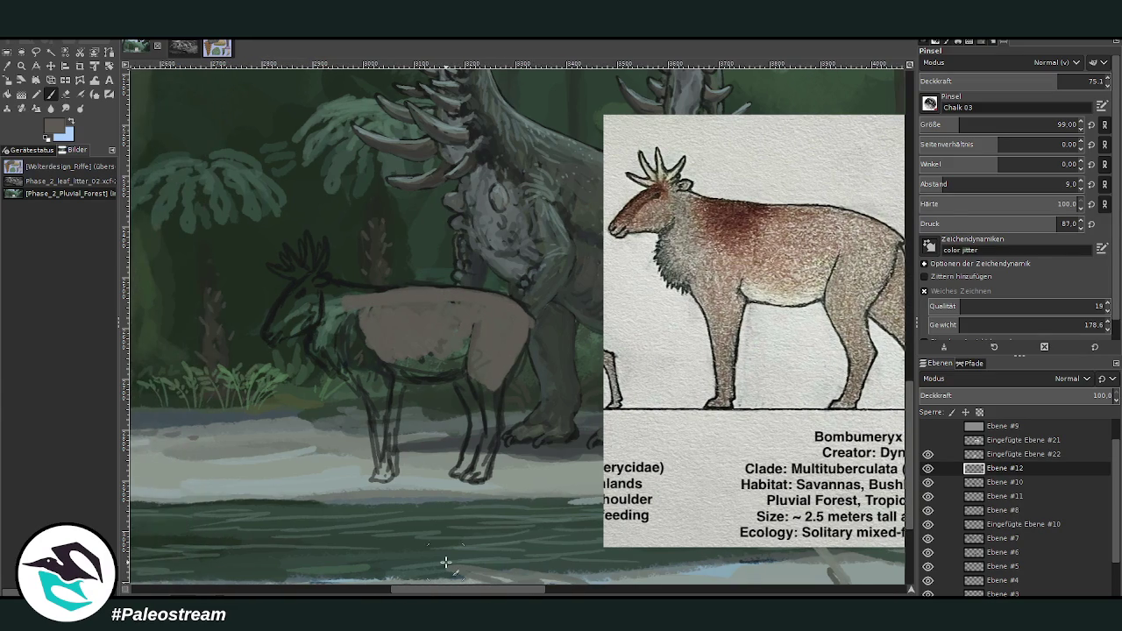
{"action": "mouse_move", "coordinate": [479, 386]}
{"action": "left_mouse_down"}
{"action": "mouse_move", "coordinate": [494, 421]}
{"action": "mouse_move", "coordinate": [496, 408]}
{"action": "mouse_move", "coordinate": [484, 428]}
{"action": "left_mouse_up"}
{"action": "mouse_move", "coordinate": [376, 420]}
{"action": "left_mouse_down"}
{"action": "mouse_move", "coordinate": [380, 431]}
{"action": "mouse_move", "coordinate": [383, 399]}
{"action": "mouse_move", "coordinate": [362, 353]}
{"action": "mouse_move", "coordinate": [350, 371]}
{"action": "mouse_move", "coordinate": [364, 380]}
{"action": "mouse_move", "coordinate": [372, 363]}
{"action": "mouse_move", "coordinate": [347, 329]}
{"action": "mouse_move", "coordinate": [334, 332]}
{"action": "left_mouse_up"}
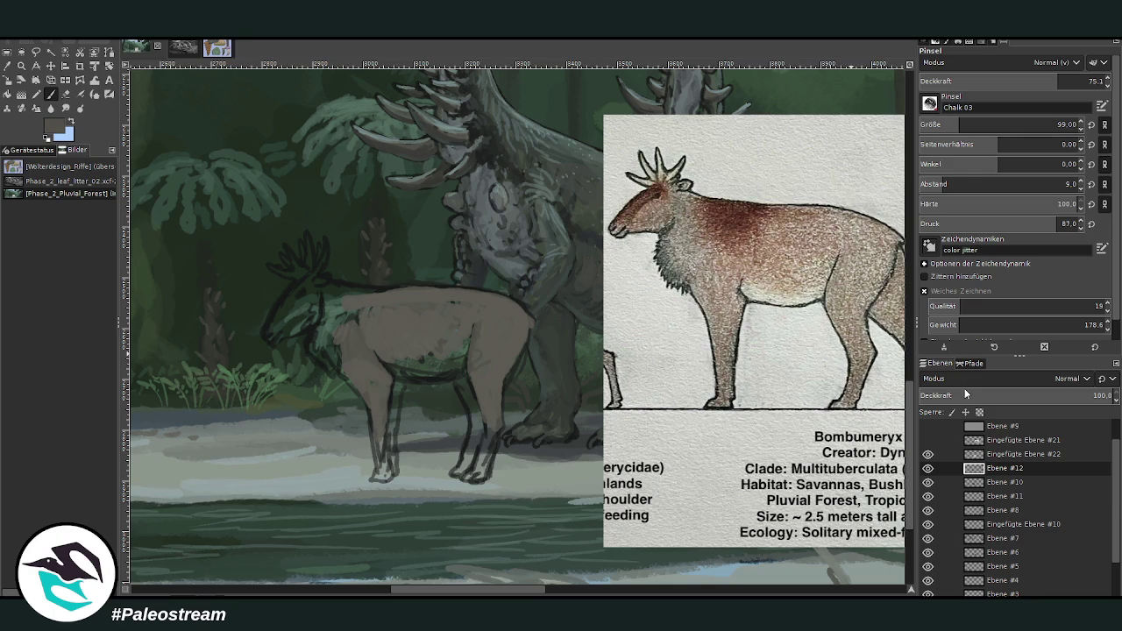
{"action": "mouse_move", "coordinate": [337, 357]}
{"action": "left_mouse_down"}
{"action": "mouse_move", "coordinate": [317, 333]}
{"action": "mouse_move", "coordinate": [383, 292]}
{"action": "mouse_move", "coordinate": [343, 296]}
{"action": "mouse_move", "coordinate": [374, 315]}
{"action": "mouse_move", "coordinate": [359, 296]}
{"action": "mouse_move", "coordinate": [388, 295]}
{"action": "mouse_move", "coordinate": [363, 306]}
{"action": "mouse_move", "coordinate": [388, 300]}
{"action": "mouse_move", "coordinate": [348, 297]}
{"action": "mouse_move", "coordinate": [395, 290]}
{"action": "mouse_move", "coordinate": [356, 310]}
{"action": "mouse_move", "coordinate": [365, 325]}
{"action": "mouse_move", "coordinate": [380, 315]}
{"action": "left_mouse_up"}
- Paint darker brown over neck and shoulder at 46.4 opacity, then lighter grey-brown at 63.7, size 61
{"action": "left_click", "coordinate": [875, 371], "text": "ctrl"}
{"action": "left_click_drag", "start_coordinate": [1056, 85], "coordinate": [1006, 85]}
{"action": "left_click_drag", "start_coordinate": [373, 324], "coordinate": [343, 296]}
{"action": "left_click", "coordinate": [874, 365], "text": "ctrl"}
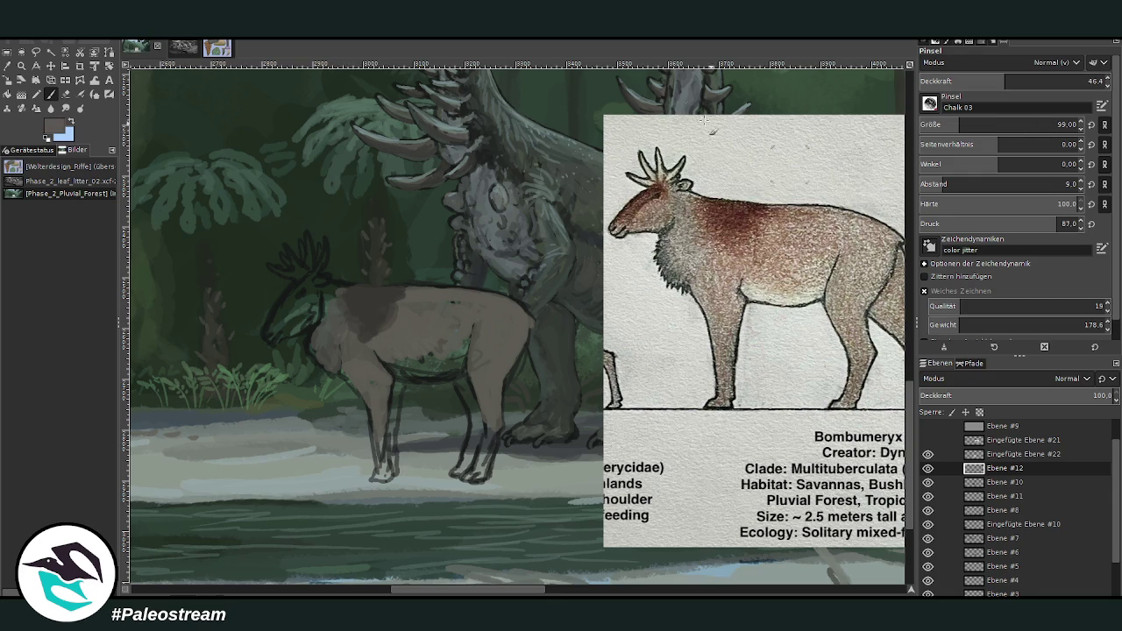
{"action": "left_click_drag", "start_coordinate": [1005, 80], "coordinate": [1037, 81]}
{"action": "left_click_drag", "start_coordinate": [1078, 125], "coordinate": [1057, 125]}
{"action": "mouse_move", "coordinate": [321, 326]}
{"action": "left_mouse_down"}
{"action": "mouse_move", "coordinate": [337, 317]}
{"action": "mouse_move", "coordinate": [387, 383]}
{"action": "left_mouse_up"}
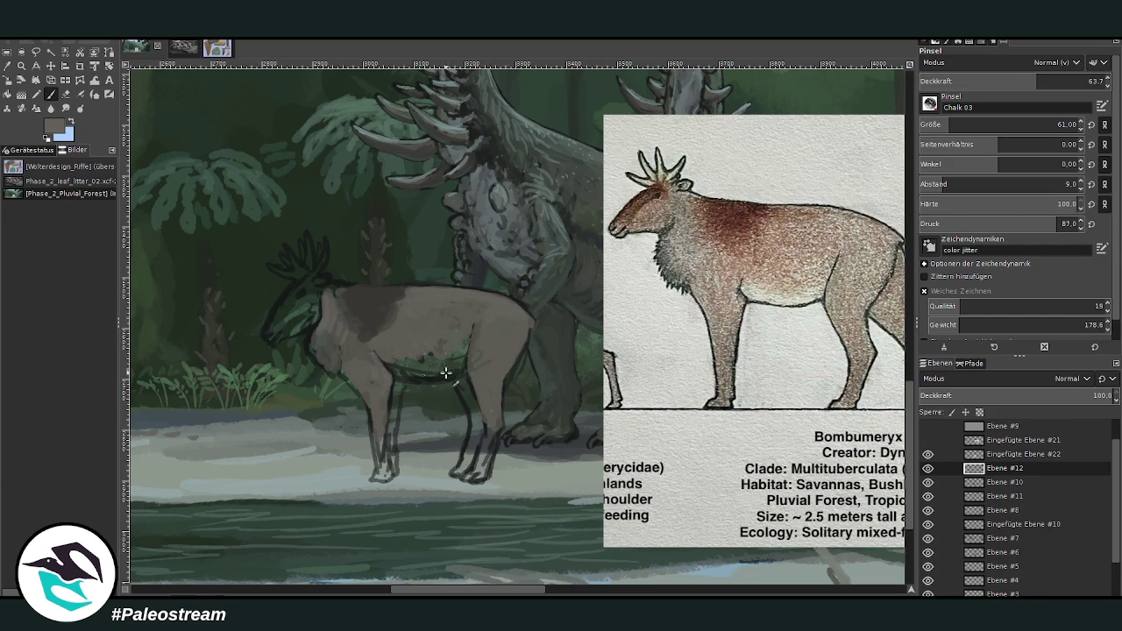
{"action": "left_click_drag", "start_coordinate": [483, 592], "coordinate": [465, 546]}
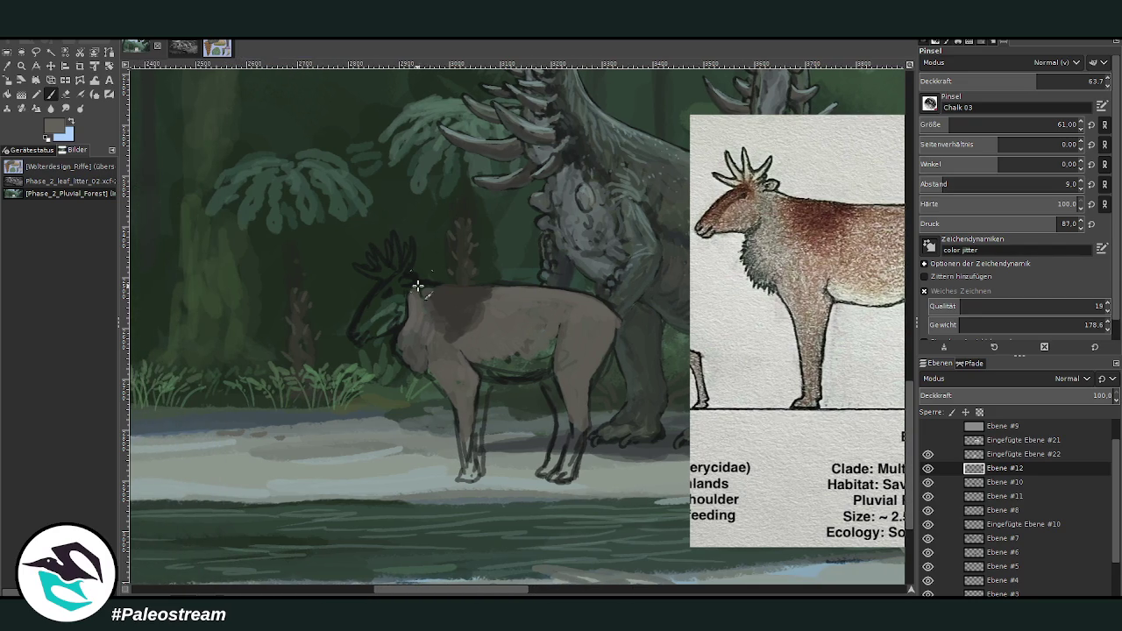
- Lighten the top of the back with a size-38 brush at 77.6 opacity, then lower opacity to 45.7
{"action": "left_click", "coordinate": [1068, 81]}
{"action": "left_click", "coordinate": [1058, 124]}
{"action": "key", "text": "Return"}
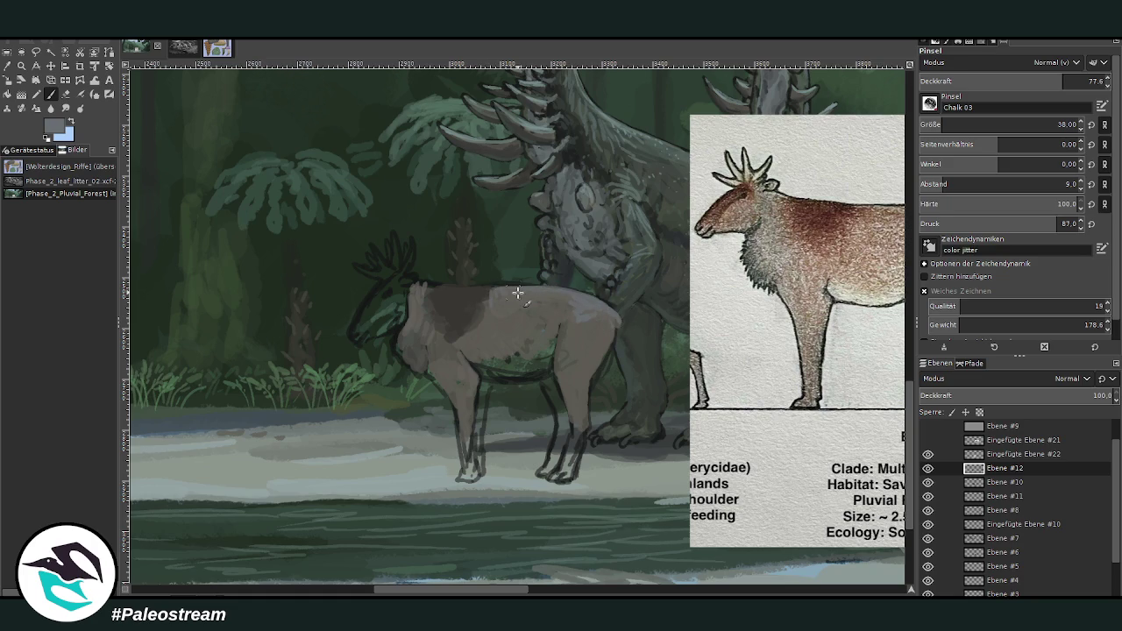
{"action": "left_click_drag", "start_coordinate": [492, 293], "coordinate": [561, 292]}
{"action": "left_click", "coordinate": [996, 81]}
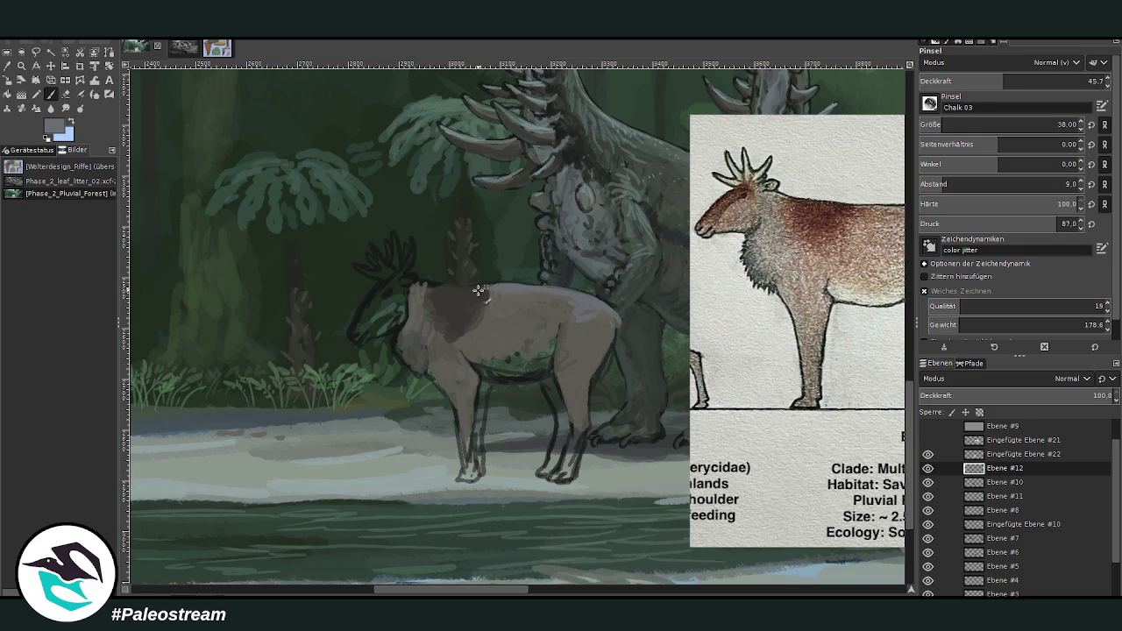
{"action": "left_click", "coordinate": [66, 95]}
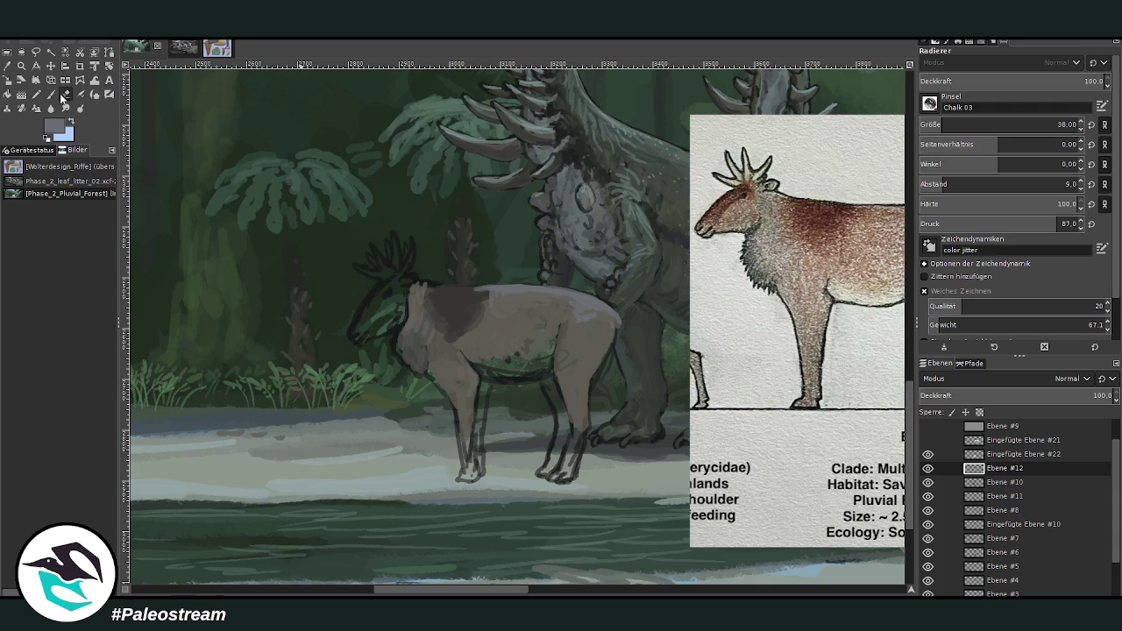
{"action": "left_click", "coordinate": [50, 94]}
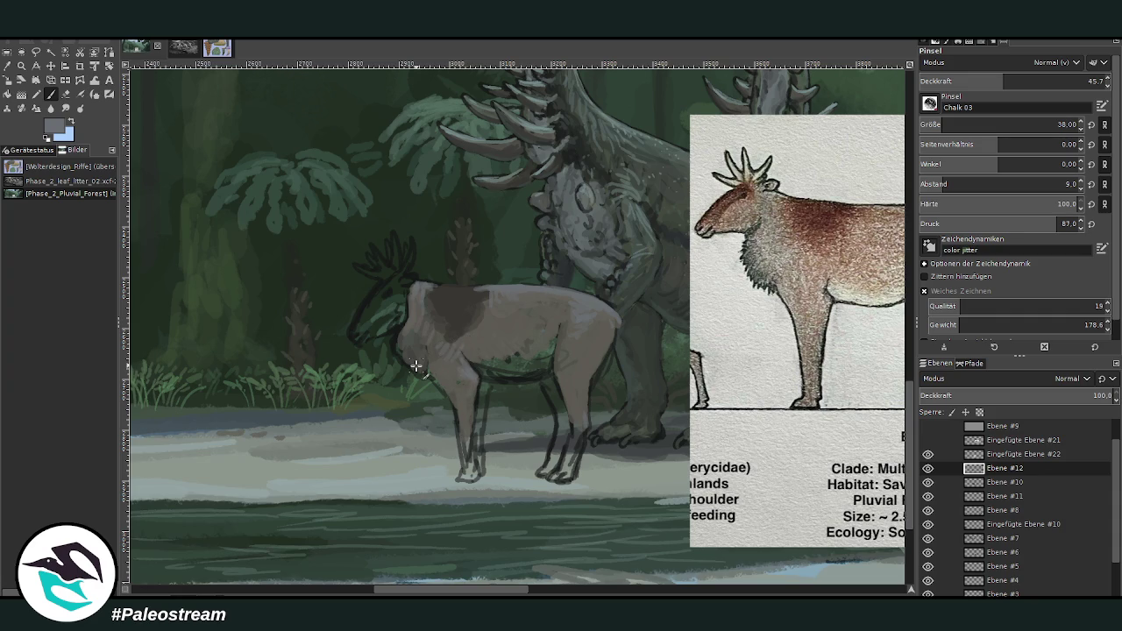
- Paint the head, neck and face dark brownish grey at 66.2 brush opacity
{"action": "key", "text": "o"}
{"action": "left_click", "coordinate": [430, 355]}
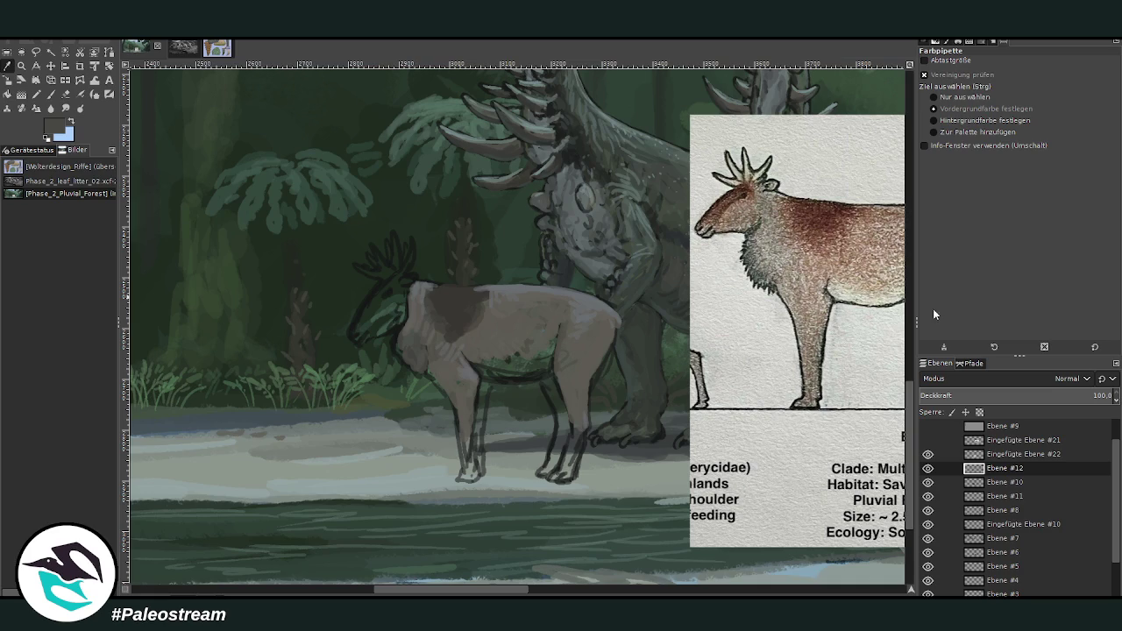
{"action": "key", "text": "p"}
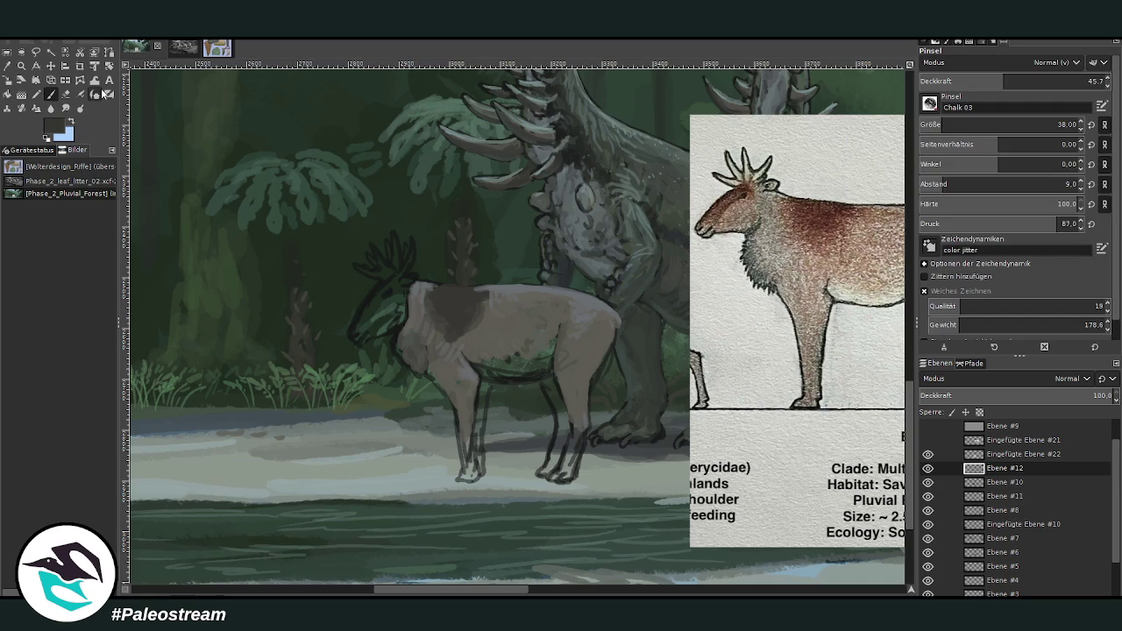
{"action": "left_click_drag", "start_coordinate": [1027, 81], "coordinate": [1043, 81]}
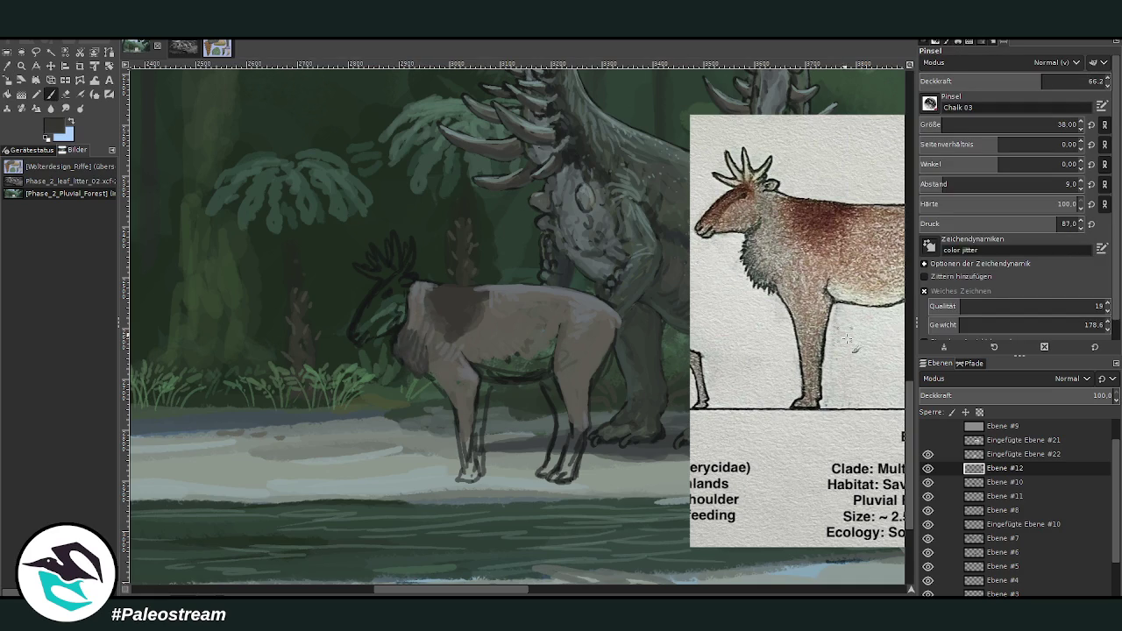
{"action": "mouse_move", "coordinate": [376, 312]}
{"action": "left_mouse_down"}
{"action": "mouse_move", "coordinate": [361, 319]}
{"action": "mouse_move", "coordinate": [379, 297]}
{"action": "left_mouse_up"}
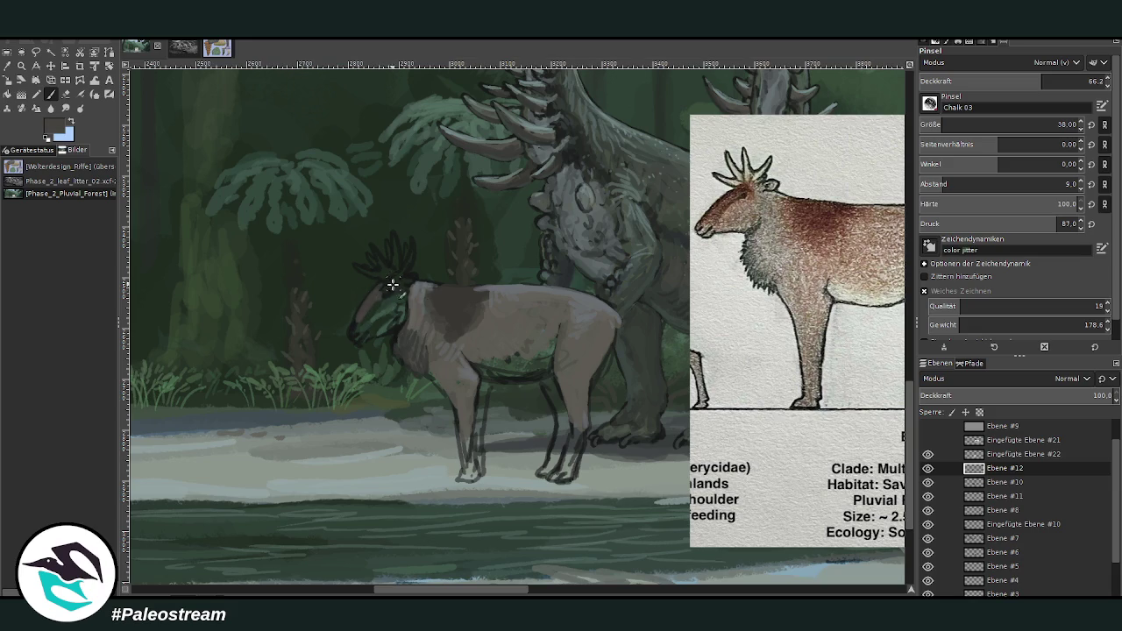
{"action": "left_click", "coordinate": [873, 374], "text": "ctrl"}
{"action": "mouse_move", "coordinate": [353, 329]}
{"action": "left_mouse_down"}
{"action": "mouse_move", "coordinate": [389, 293]}
{"action": "mouse_move", "coordinate": [379, 301]}
{"action": "left_mouse_up"}
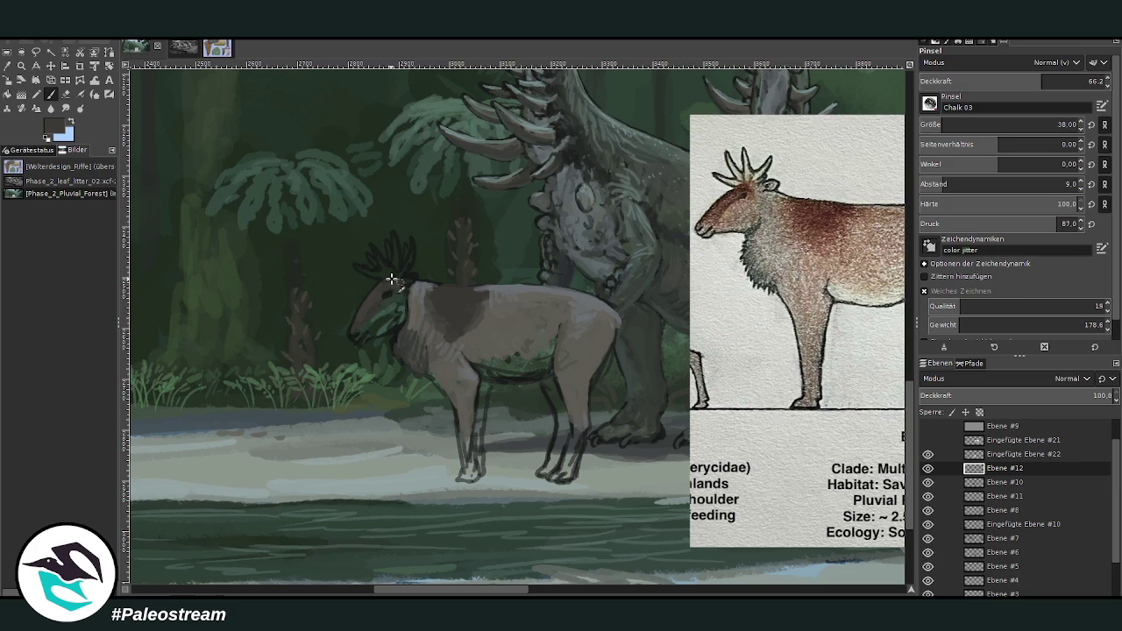
{"action": "left_click_drag", "start_coordinate": [368, 313], "coordinate": [379, 309]}
{"action": "mouse_move", "coordinate": [385, 307]}
{"action": "left_mouse_down"}
{"action": "mouse_move", "coordinate": [375, 322]}
{"action": "mouse_move", "coordinate": [401, 297]}
{"action": "left_mouse_up"}
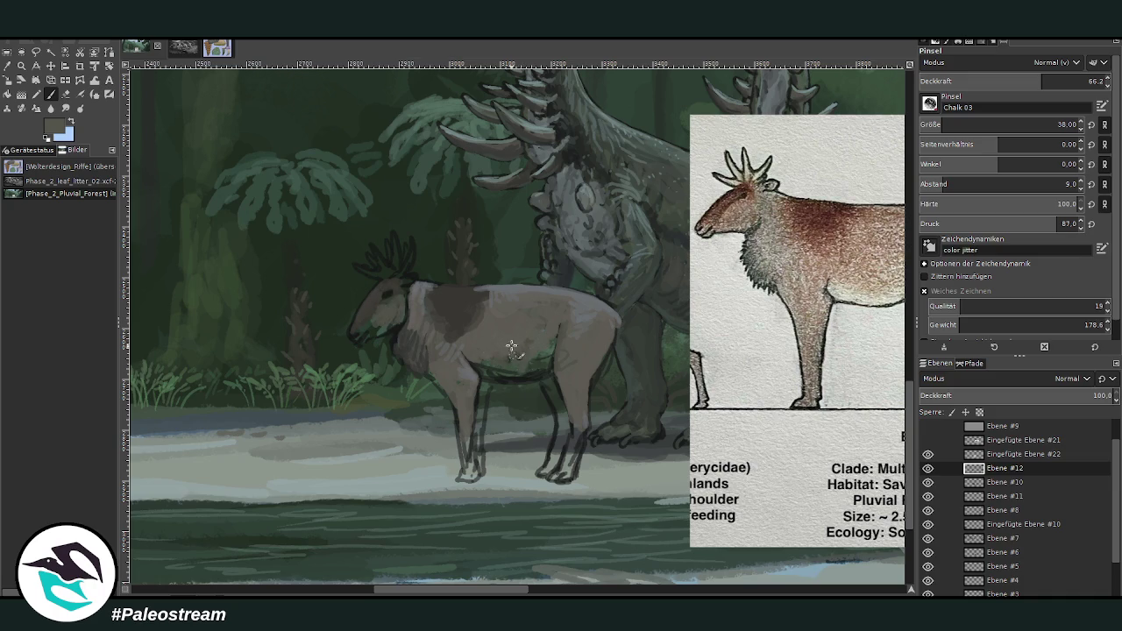
- Cover the belly's green tint and shade the belly and hind leg slightly darker
{"action": "mouse_move", "coordinate": [545, 366]}
{"action": "left_mouse_down"}
{"action": "mouse_move", "coordinate": [543, 355]}
{"action": "mouse_move", "coordinate": [495, 377]}
{"action": "mouse_move", "coordinate": [489, 364]}
{"action": "left_mouse_up"}
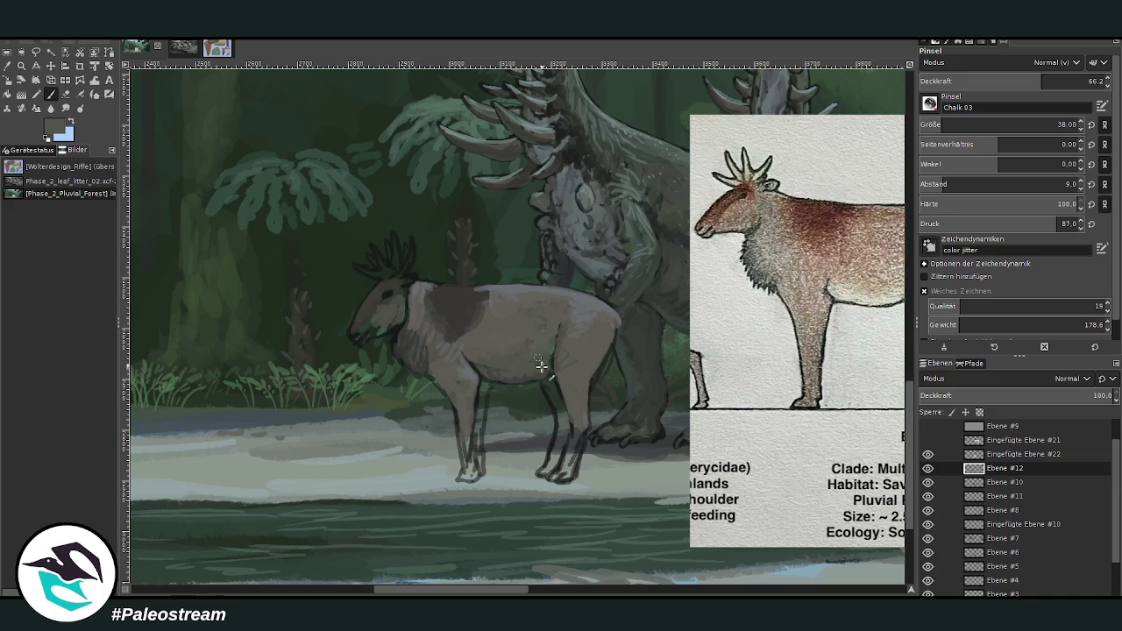
{"action": "left_click", "coordinate": [875, 371], "text": "ctrl"}
{"action": "mouse_move", "coordinate": [517, 359]}
{"action": "left_mouse_down"}
{"action": "mouse_move", "coordinate": [533, 370]}
{"action": "mouse_move", "coordinate": [489, 368]}
{"action": "left_mouse_up"}
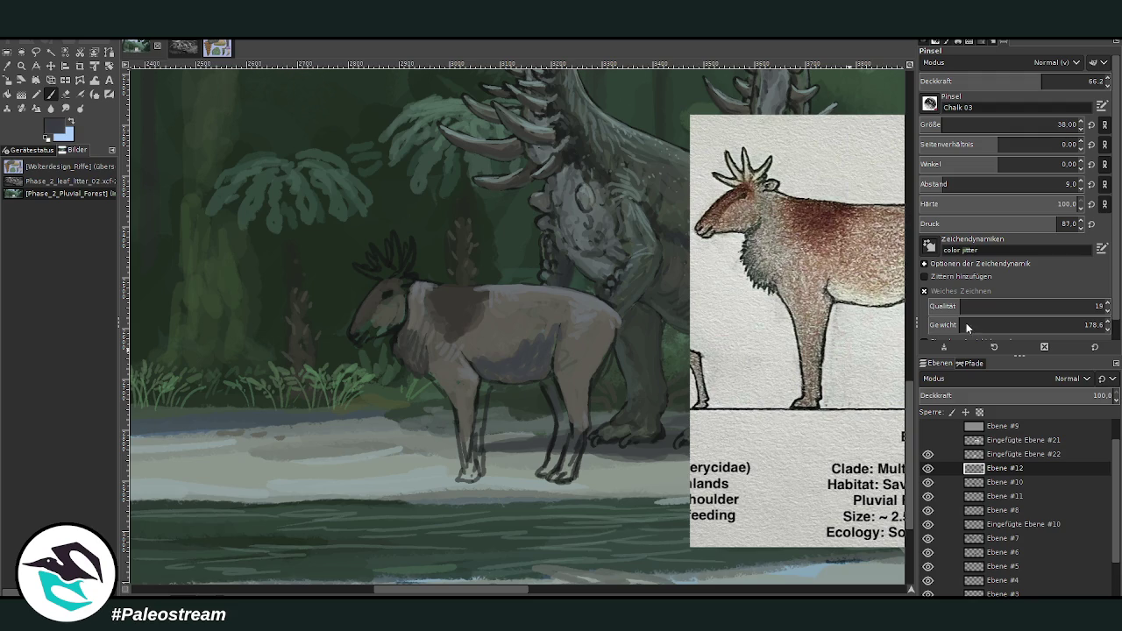
{"action": "left_click_drag", "start_coordinate": [549, 392], "coordinate": [555, 462]}
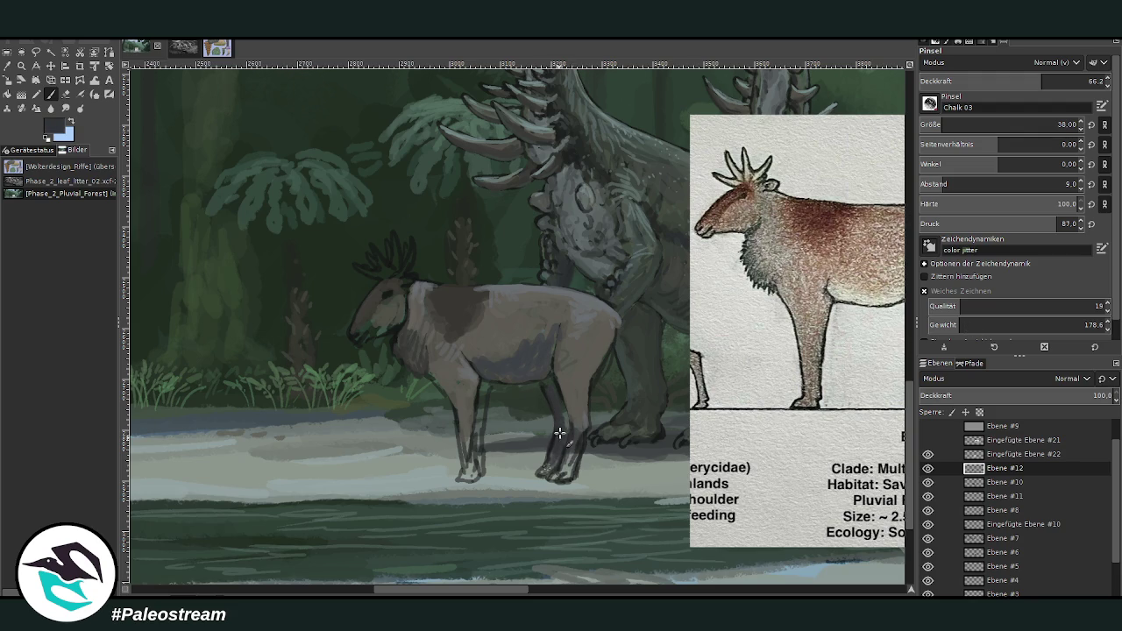
- Darken the front leg and add a broad soft darker stroke across the belly
{"action": "left_click_drag", "start_coordinate": [485, 387], "coordinate": [462, 429]}
{"action": "key", "text": "bracketright"}
{"action": "key", "text": "bracketright"}
{"action": "key", "text": "bracketright"}
{"action": "key", "text": "less"}
{"action": "key", "text": "less"}
{"action": "key", "text": "less"}
{"action": "mouse_move", "coordinate": [536, 335]}
{"action": "left_mouse_down"}
{"action": "mouse_move", "coordinate": [498, 360]}
{"action": "mouse_move", "coordinate": [541, 323]}
{"action": "mouse_move", "coordinate": [508, 363]}
{"action": "mouse_move", "coordinate": [540, 342]}
{"action": "left_mouse_up"}
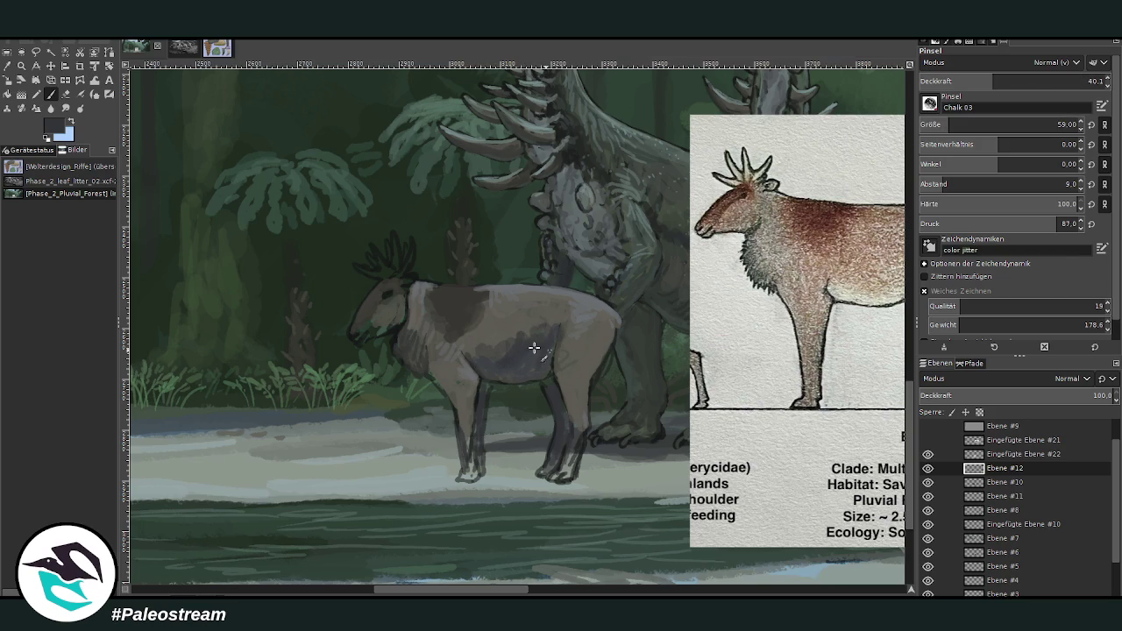
- Lightly shade the hind leg and thigh, then highlight the antler tines at about 67 opacity
{"action": "key", "text": "less"}
{"action": "key", "text": "less"}
{"action": "key", "text": "less"}
{"action": "mouse_move", "coordinate": [577, 383]}
{"action": "left_mouse_down"}
{"action": "mouse_move", "coordinate": [578, 427]}
{"action": "mouse_move", "coordinate": [578, 386]}
{"action": "mouse_move", "coordinate": [602, 341]}
{"action": "mouse_move", "coordinate": [568, 358]}
{"action": "mouse_move", "coordinate": [513, 328]}
{"action": "mouse_move", "coordinate": [474, 354]}
{"action": "mouse_move", "coordinate": [526, 350]}
{"action": "mouse_move", "coordinate": [544, 312]}
{"action": "mouse_move", "coordinate": [496, 350]}
{"action": "mouse_move", "coordinate": [543, 321]}
{"action": "mouse_move", "coordinate": [459, 331]}
{"action": "mouse_move", "coordinate": [443, 317]}
{"action": "mouse_move", "coordinate": [433, 337]}
{"action": "mouse_move", "coordinate": [408, 326]}
{"action": "left_mouse_up"}
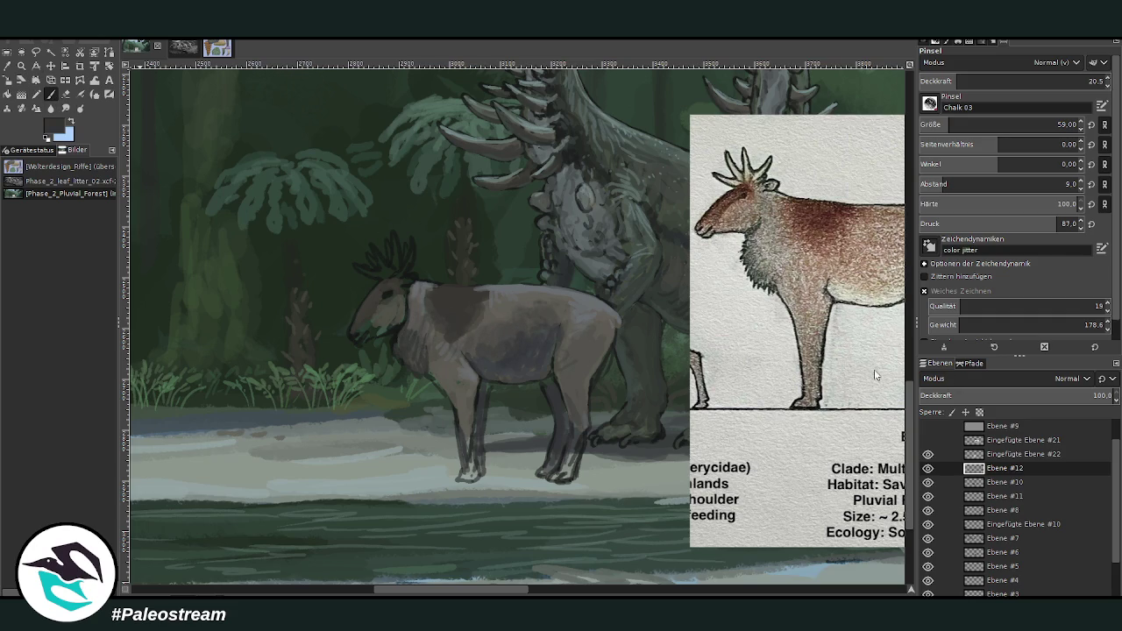
{"action": "left_click_drag", "start_coordinate": [955, 83], "coordinate": [973, 98]}
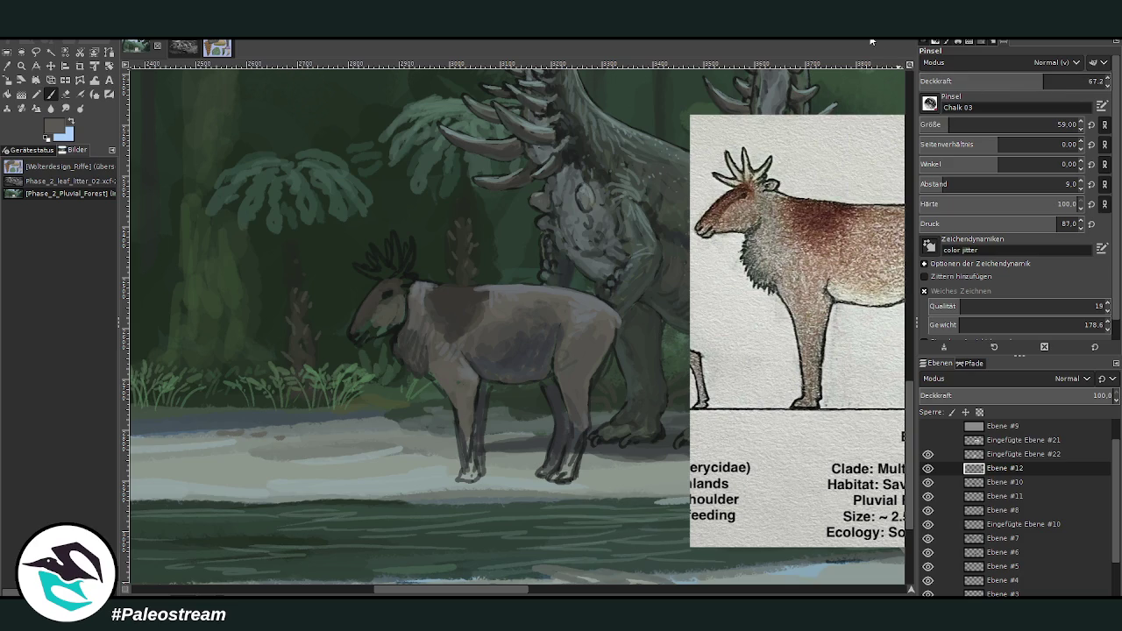
{"action": "mouse_move", "coordinate": [397, 253]}
{"action": "left_mouse_down"}
{"action": "mouse_move", "coordinate": [411, 244]}
{"action": "mouse_move", "coordinate": [386, 258]}
{"action": "mouse_move", "coordinate": [373, 245]}
{"action": "mouse_move", "coordinate": [393, 277]}
{"action": "mouse_move", "coordinate": [360, 261]}
{"action": "mouse_move", "coordinate": [390, 272]}
{"action": "left_mouse_up"}
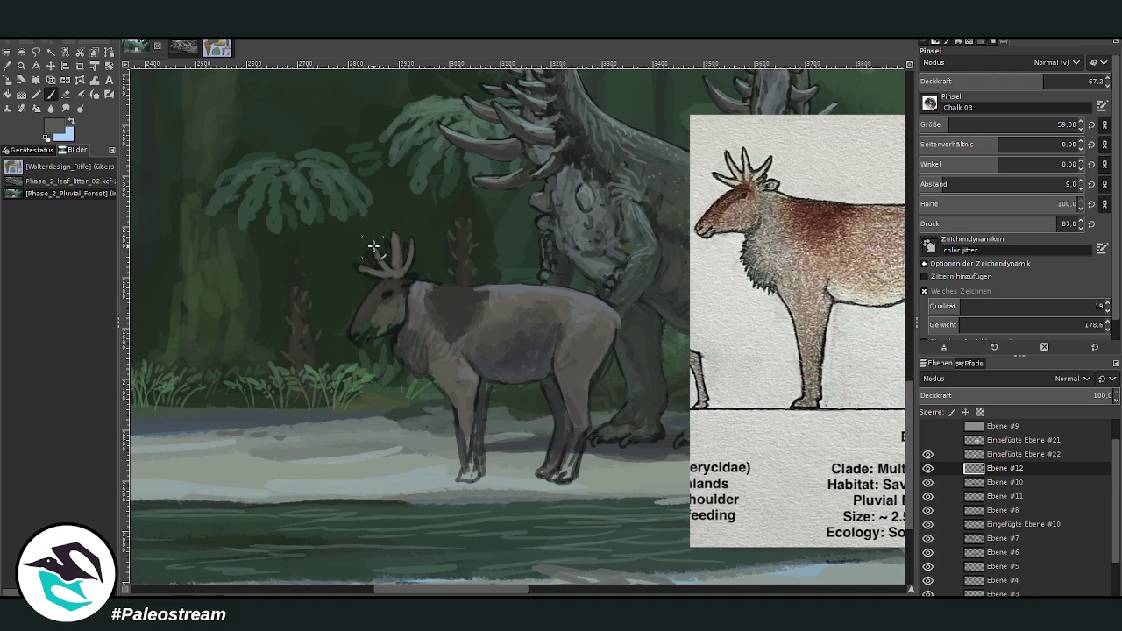
- Repaint an antler tine in brighter light grey with a size-29 brush
{"action": "left_click", "coordinate": [870, 335], "text": "ctrl"}
{"action": "left_click", "coordinate": [938, 125]}
{"action": "left_click", "coordinate": [1047, 78]}
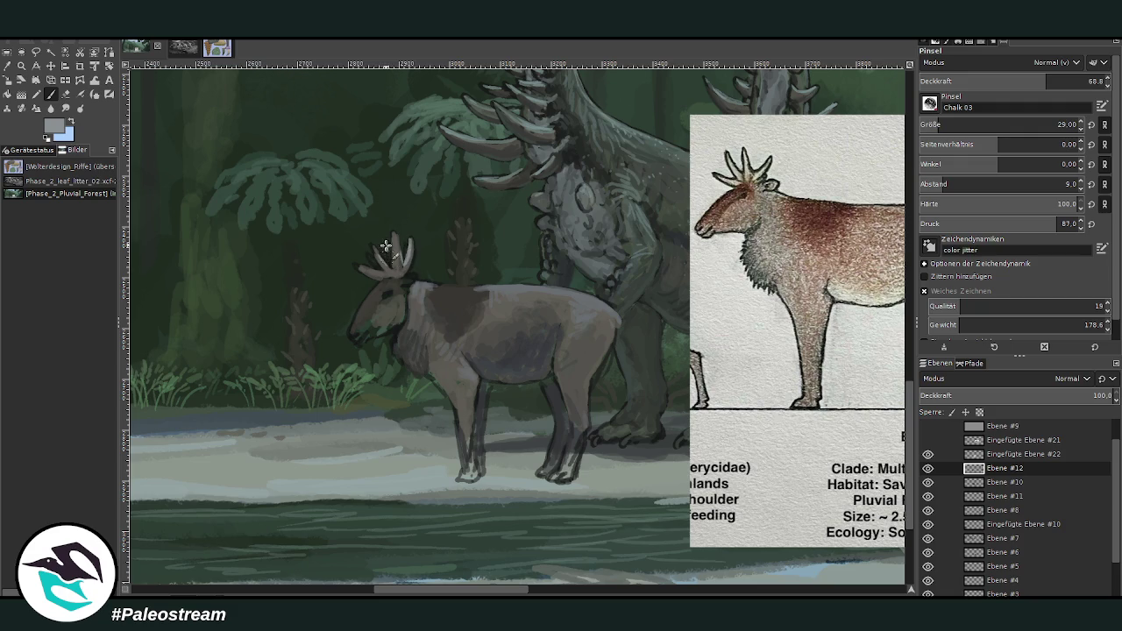
{"action": "mouse_move", "coordinate": [407, 251]}
{"action": "left_mouse_down"}
{"action": "mouse_move", "coordinate": [397, 268]}
{"action": "mouse_move", "coordinate": [374, 248]}
{"action": "mouse_move", "coordinate": [399, 261]}
{"action": "left_mouse_up"}
- Smooth the dark shoulder and back patch with darker grey at 30 opacity
{"action": "left_click_drag", "start_coordinate": [1047, 81], "coordinate": [1075, 81]}
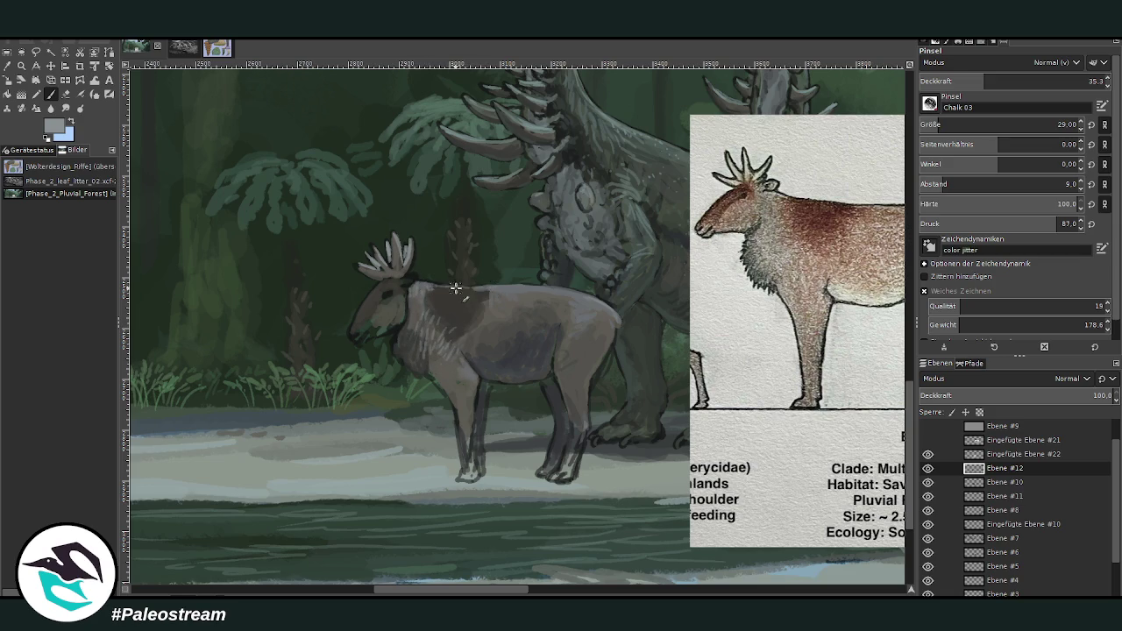
{"action": "left_click", "coordinate": [872, 344], "text": "ctrl"}
{"action": "left_click", "coordinate": [975, 80]}
{"action": "mouse_move", "coordinate": [467, 290]}
{"action": "left_mouse_down"}
{"action": "mouse_move", "coordinate": [438, 294]}
{"action": "mouse_move", "coordinate": [478, 298]}
{"action": "mouse_move", "coordinate": [469, 312]}
{"action": "mouse_move", "coordinate": [427, 286]}
{"action": "left_mouse_up"}
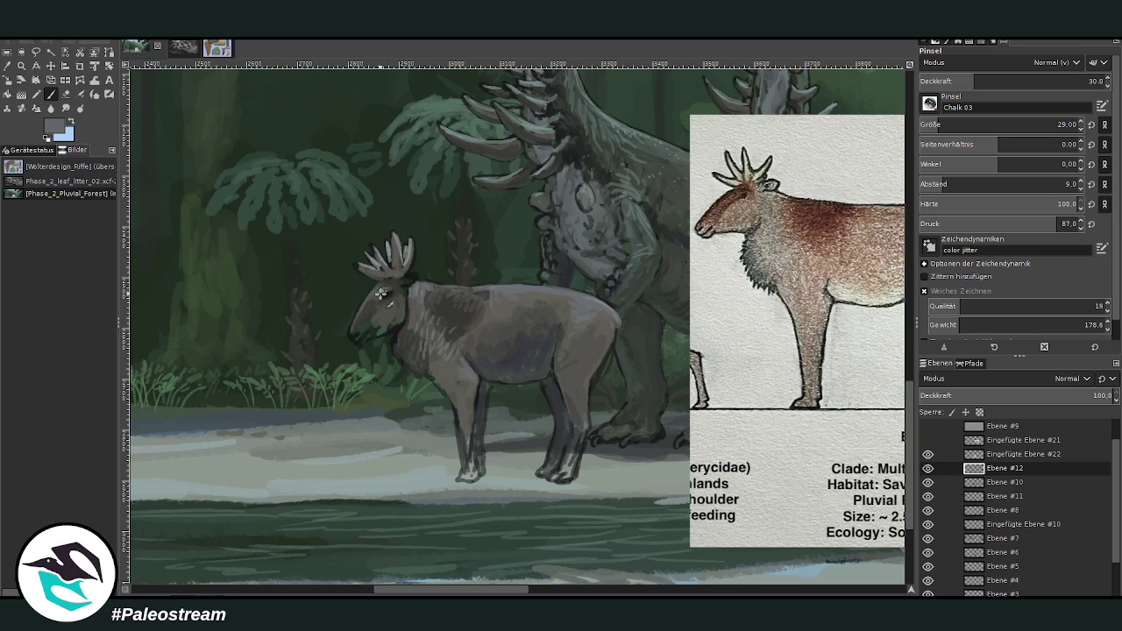
{"action": "left_click", "coordinate": [7, 66]}
- Blend lighter grey into the head behind the antlers at about 60 opacity, then darken the front leg
{"action": "left_click", "coordinate": [399, 313]}
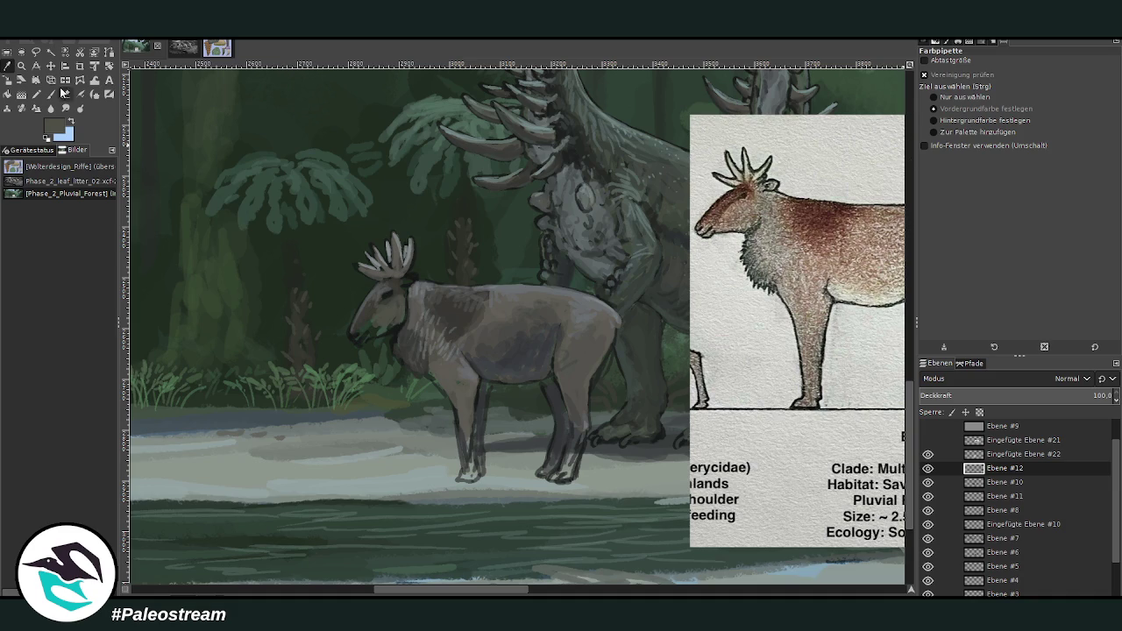
{"action": "left_click", "coordinate": [50, 93]}
{"action": "left_click", "coordinate": [1032, 75]}
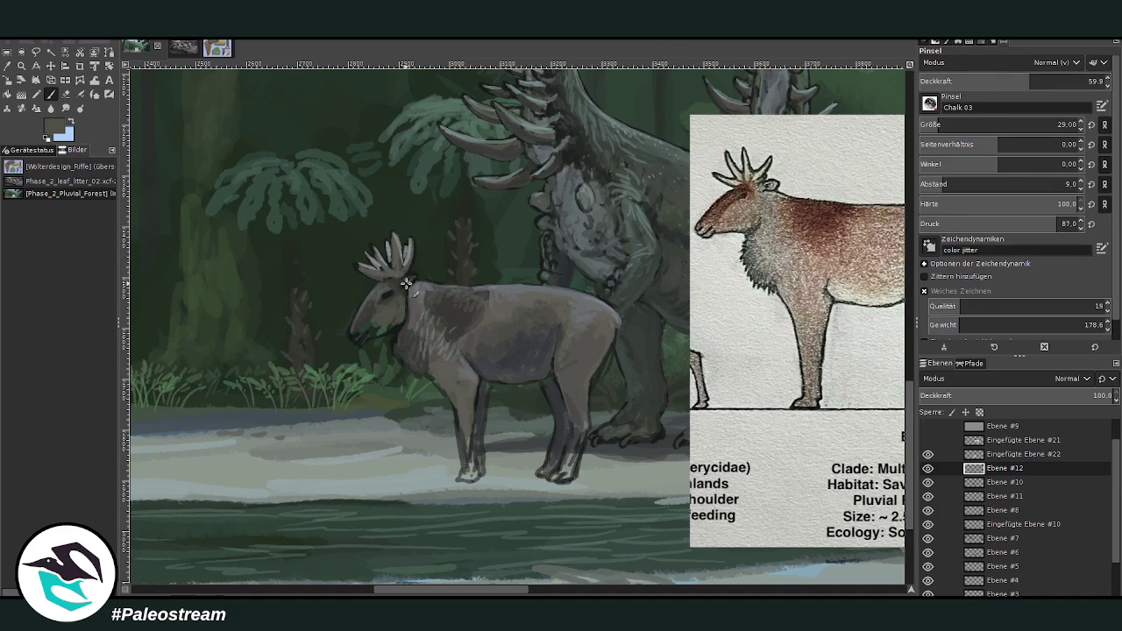
{"action": "mouse_move", "coordinate": [405, 285]}
{"action": "left_mouse_down"}
{"action": "mouse_move", "coordinate": [357, 338]}
{"action": "mouse_move", "coordinate": [378, 331]}
{"action": "left_mouse_up"}
{"action": "left_click", "coordinate": [65, 94]}
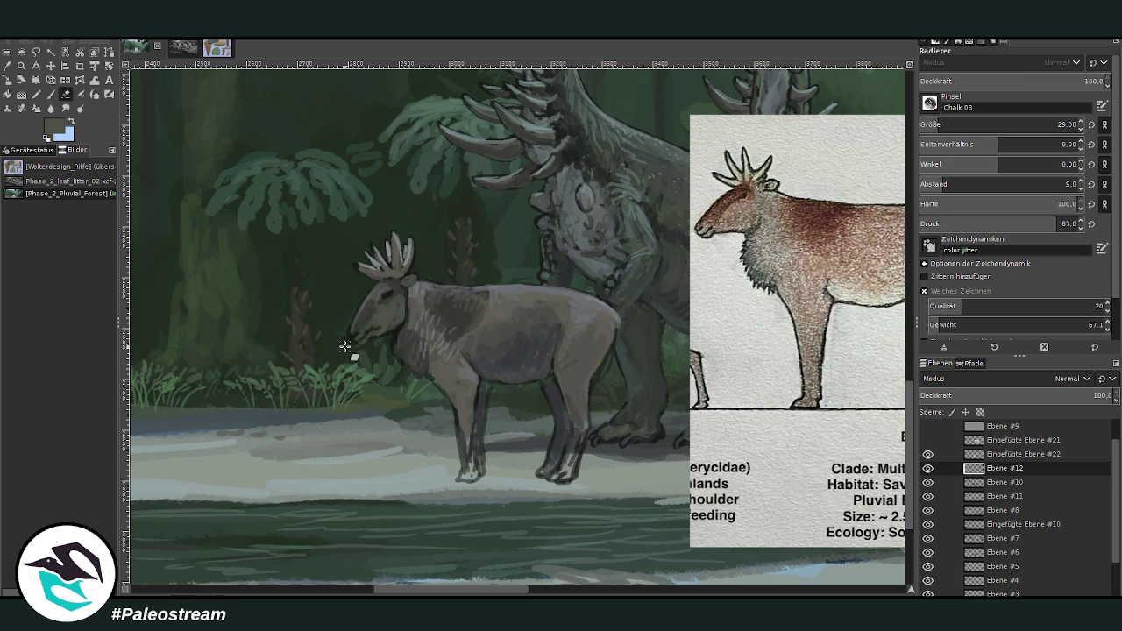
{"action": "left_click", "coordinate": [51, 94]}
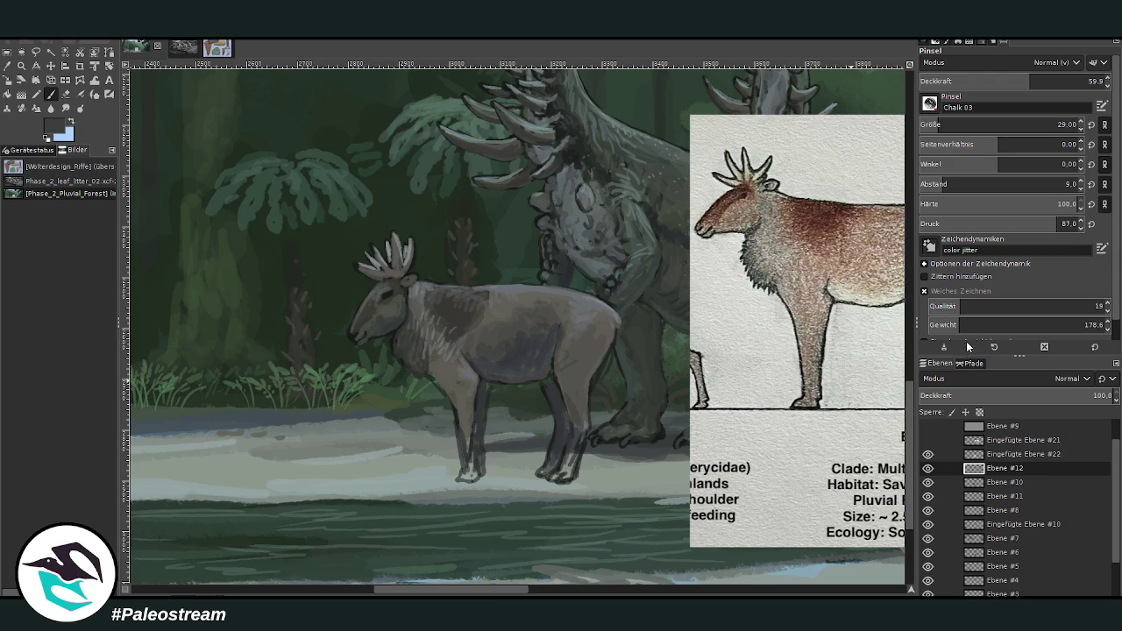
{"action": "left_click_drag", "start_coordinate": [468, 477], "coordinate": [457, 409]}
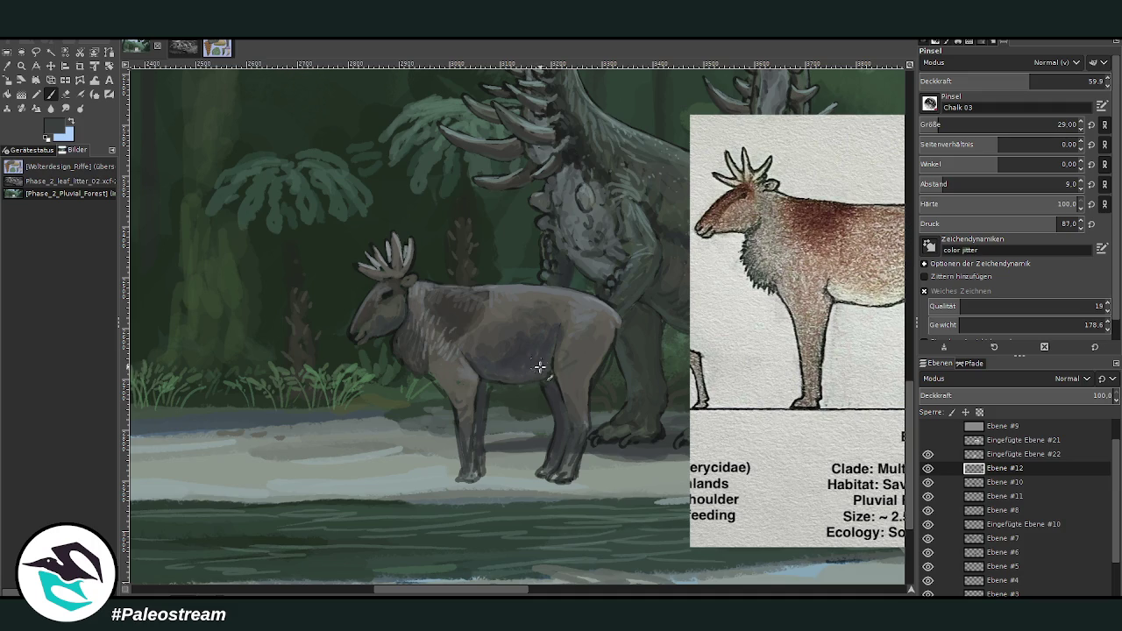
{"action": "left_click", "coordinate": [7, 65]}
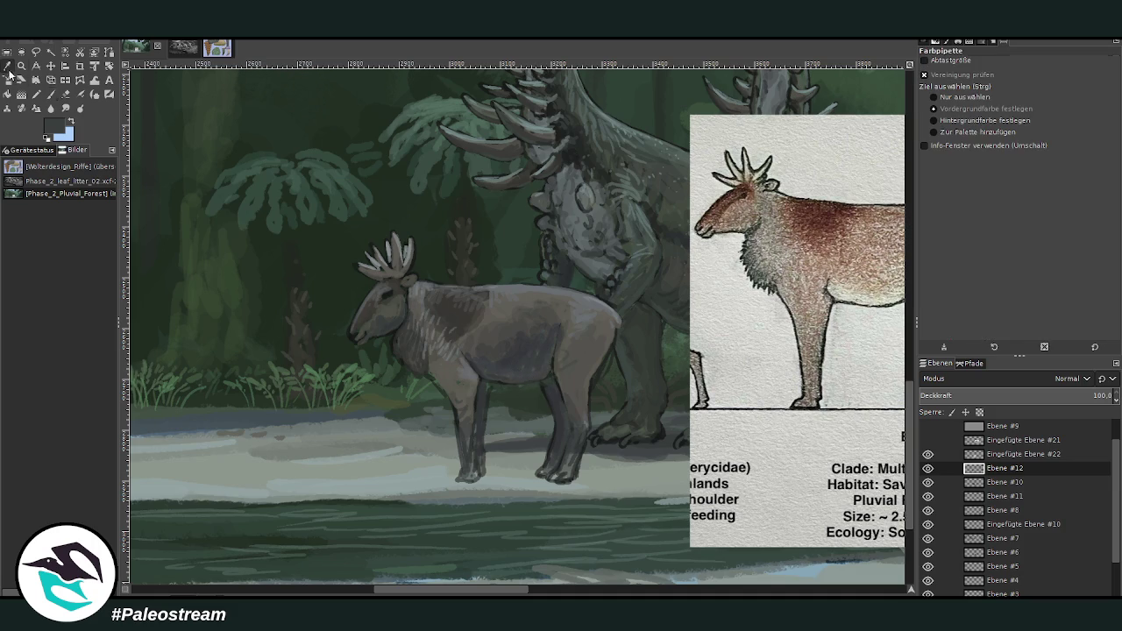
- Sample a lighter tone from the reference and repaint the front leg at about 62 opacity
{"action": "left_click", "coordinate": [516, 299]}
{"action": "left_click", "coordinate": [51, 94]}
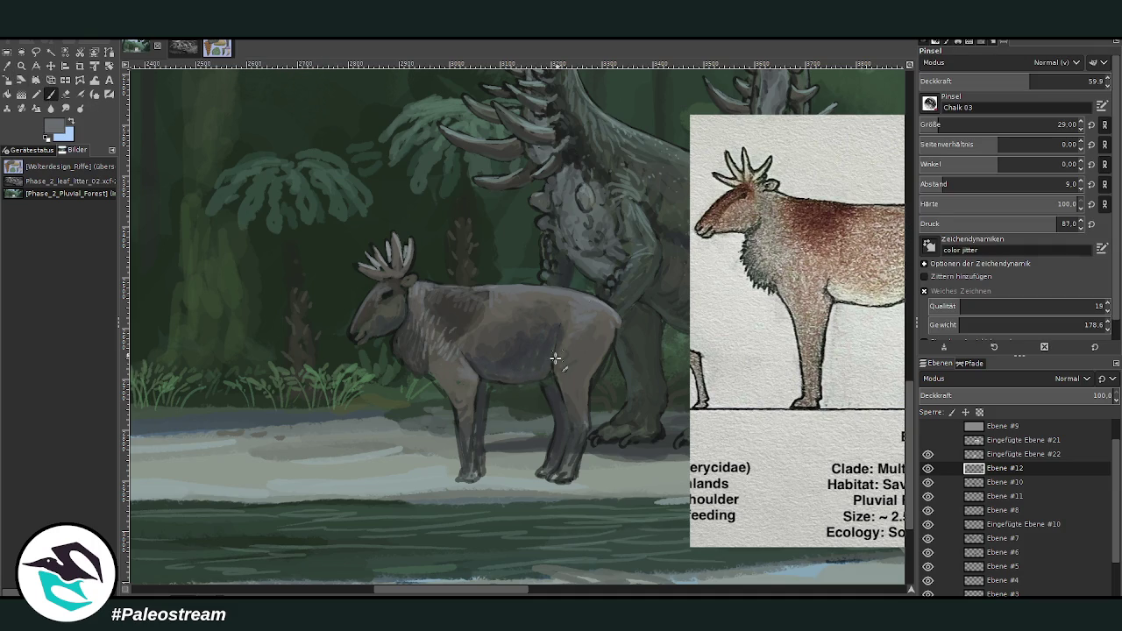
{"action": "left_click", "coordinate": [1041, 80]}
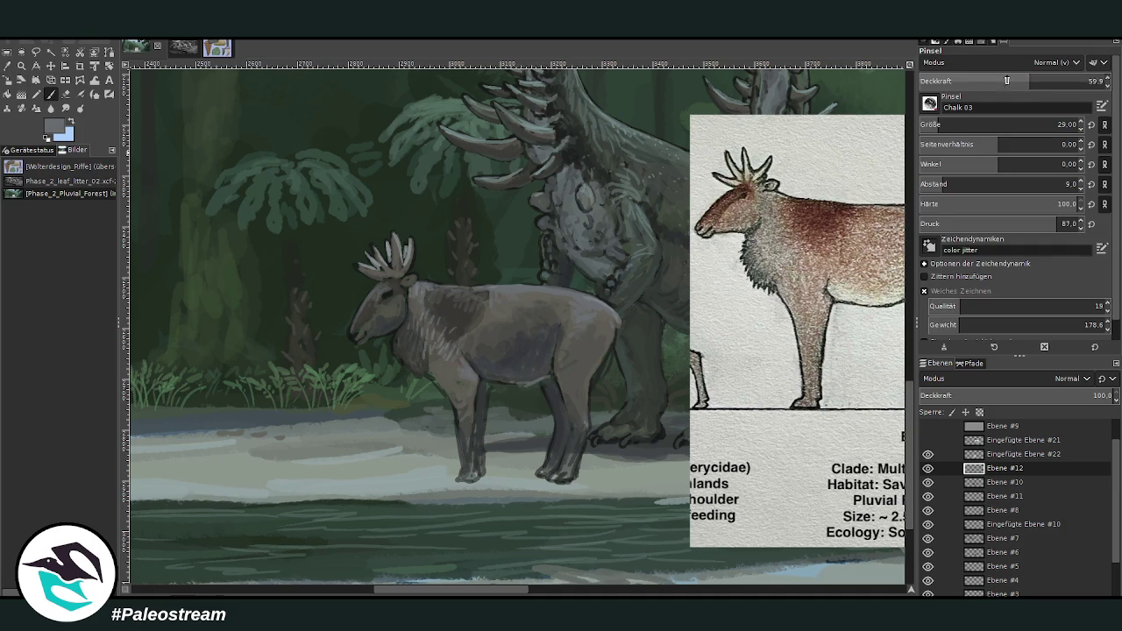
{"action": "type", "text": "42.6"}
{"action": "key", "text": "Return"}
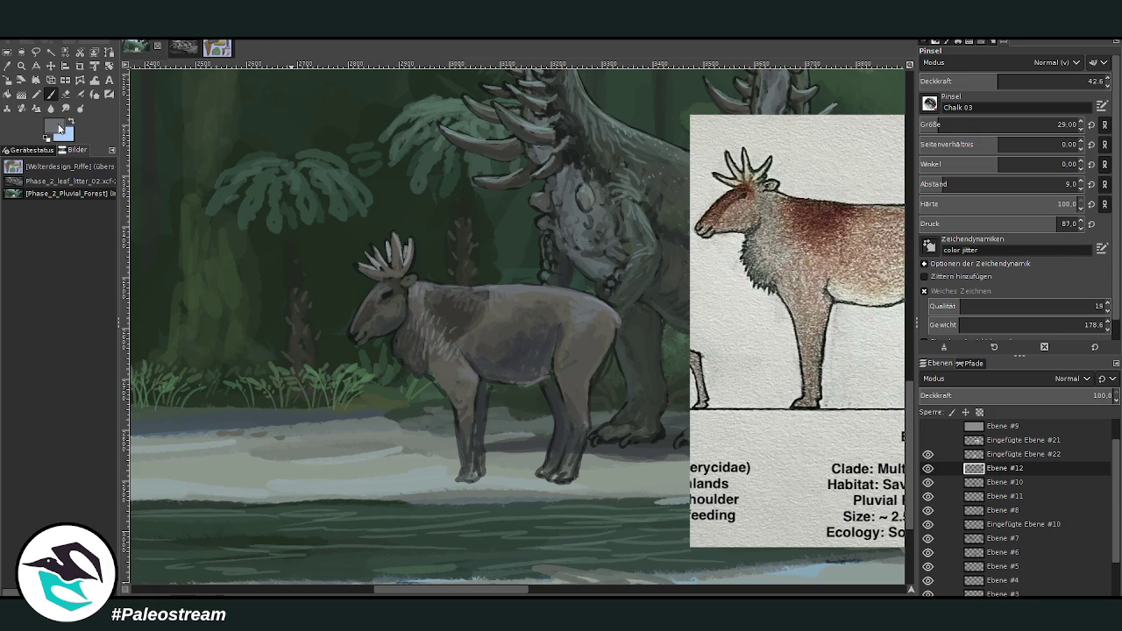
{"action": "left_click", "coordinate": [873, 370], "text": "ctrl"}
{"action": "left_click", "coordinate": [779, 253], "text": "ctrl"}
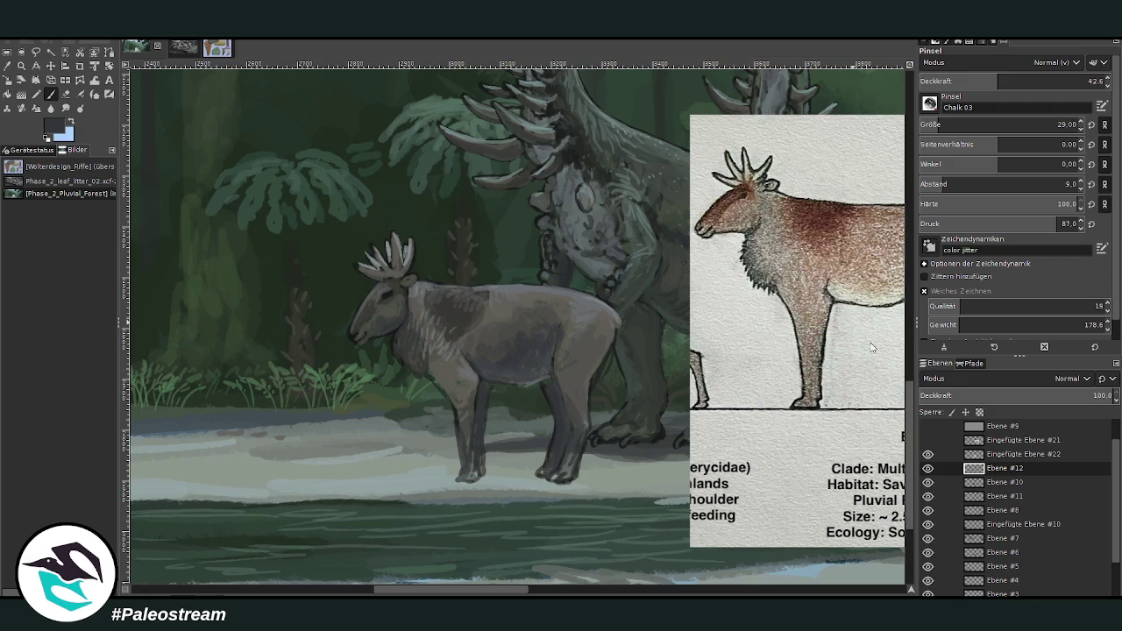
{"action": "left_click", "coordinate": [804, 202], "text": "ctrl"}
{"action": "left_click", "coordinate": [1033, 81]}
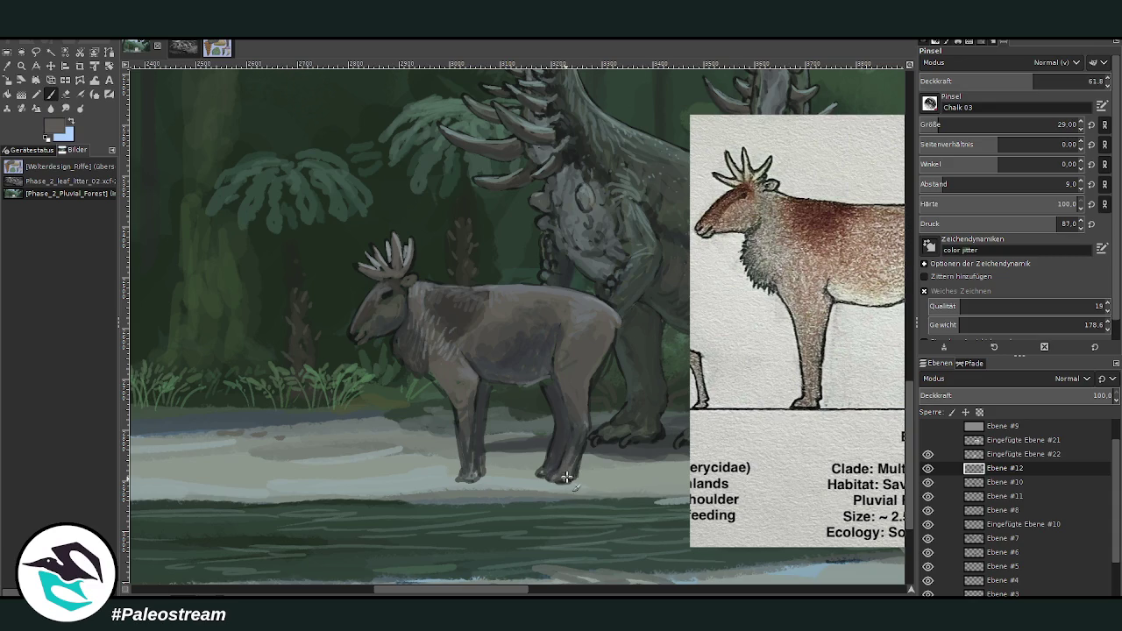
{"action": "mouse_move", "coordinate": [468, 464]}
{"action": "left_mouse_down"}
{"action": "mouse_move", "coordinate": [477, 384]}
{"action": "mouse_move", "coordinate": [470, 424]}
{"action": "left_mouse_up"}
- Darken the belly, head and face at about 42 opacity
{"action": "mouse_move", "coordinate": [514, 335]}
{"action": "left_mouse_down"}
{"action": "mouse_move", "coordinate": [522, 330]}
{"action": "mouse_move", "coordinate": [503, 363]}
{"action": "mouse_move", "coordinate": [505, 337]}
{"action": "left_mouse_up"}
{"action": "left_click", "coordinate": [996, 81]}
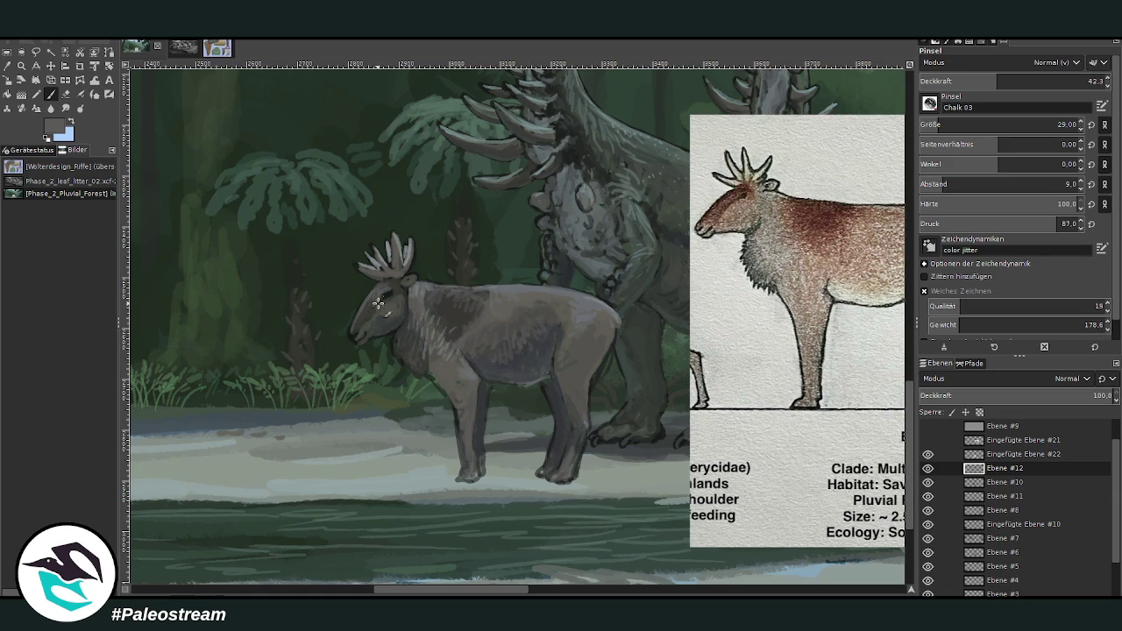
{"action": "left_click_drag", "start_coordinate": [386, 302], "coordinate": [383, 309]}
{"action": "key", "text": "shift+e"}
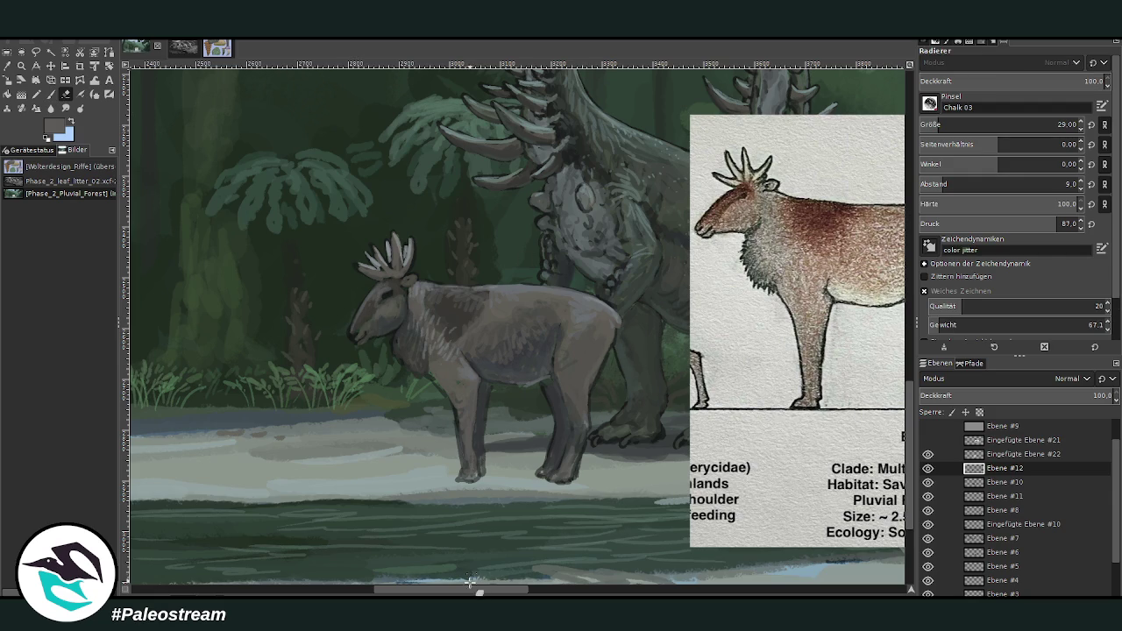
{"action": "left_click_drag", "start_coordinate": [480, 590], "coordinate": [509, 590]}
{"action": "left_click", "coordinate": [51, 94]}
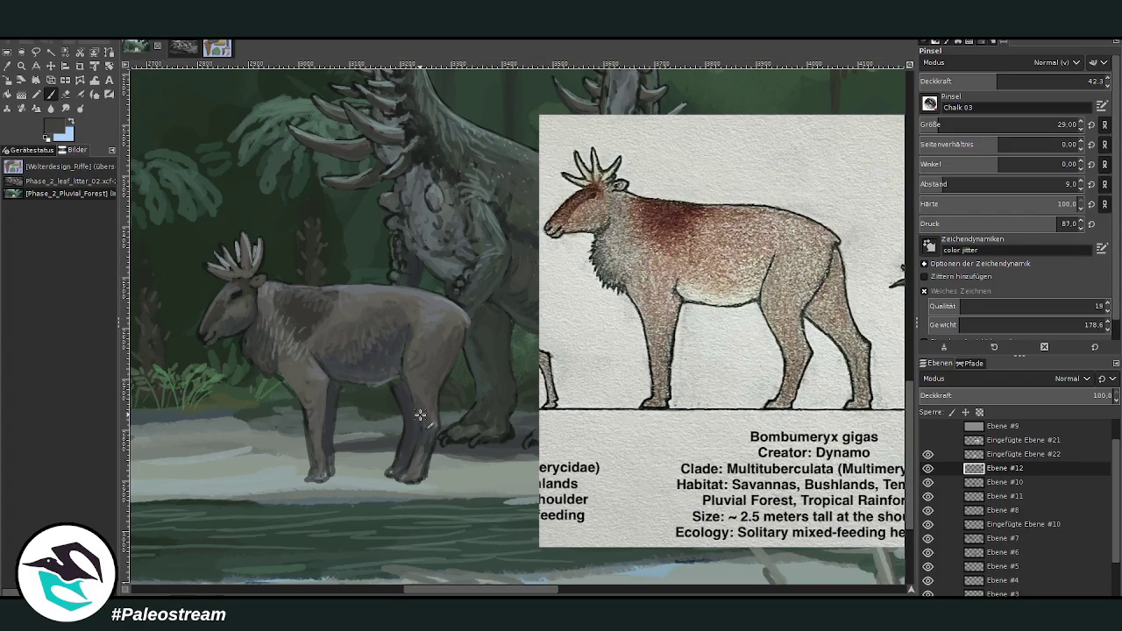
- Add a darker chalk stroke around the antlered mammal's eye and cheek
{"action": "left_click_drag", "start_coordinate": [413, 588], "coordinate": [468, 589]}
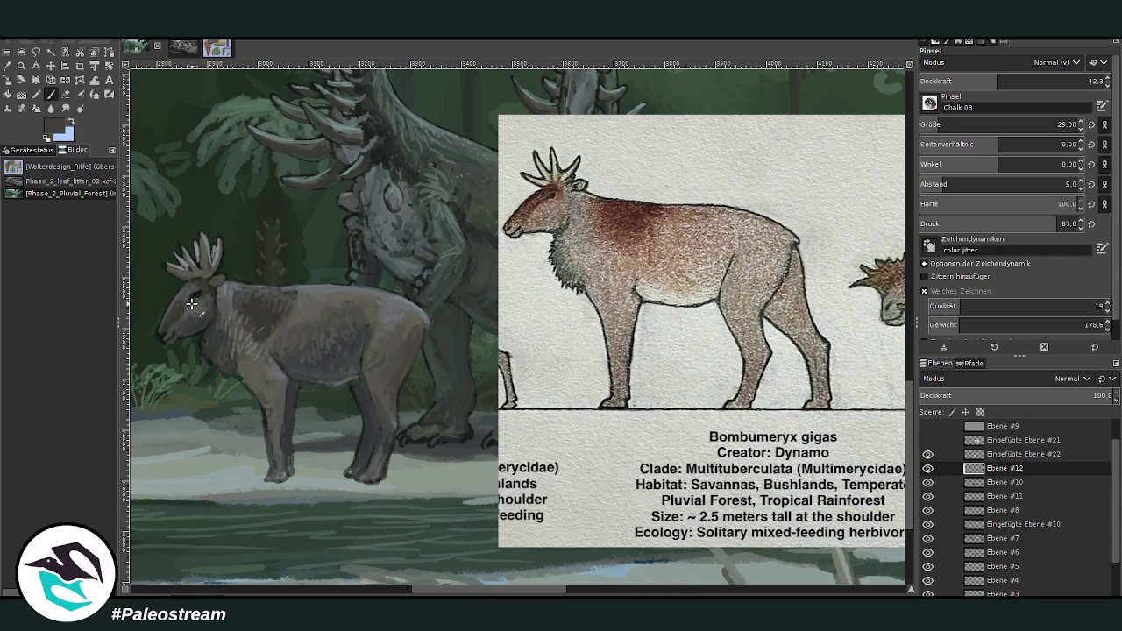
{"action": "left_click_drag", "start_coordinate": [203, 294], "coordinate": [182, 324]}
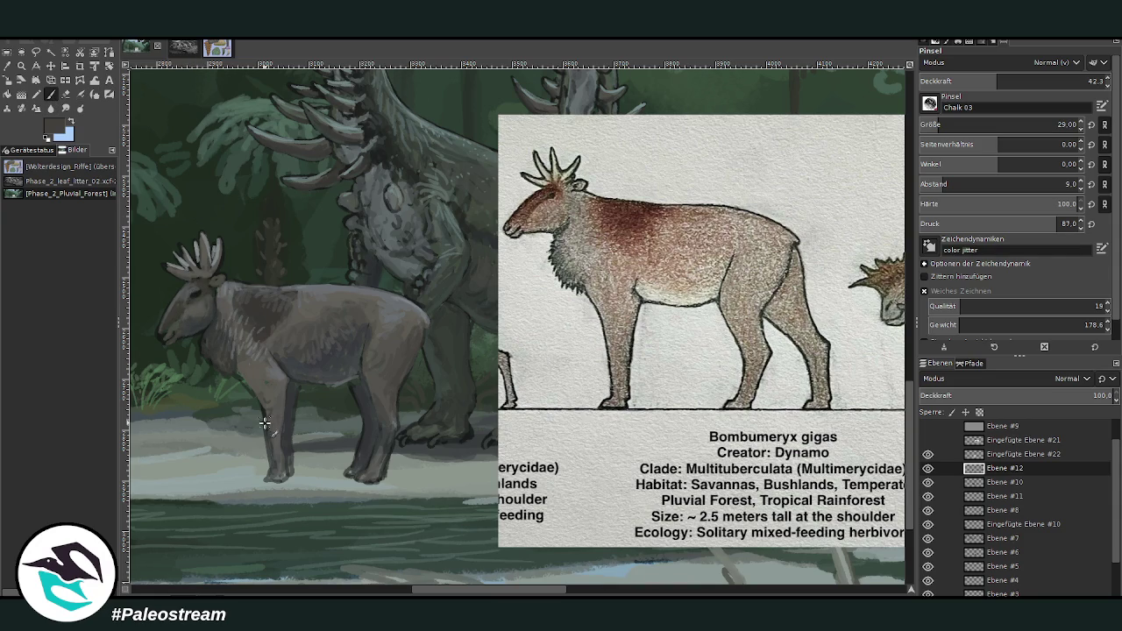
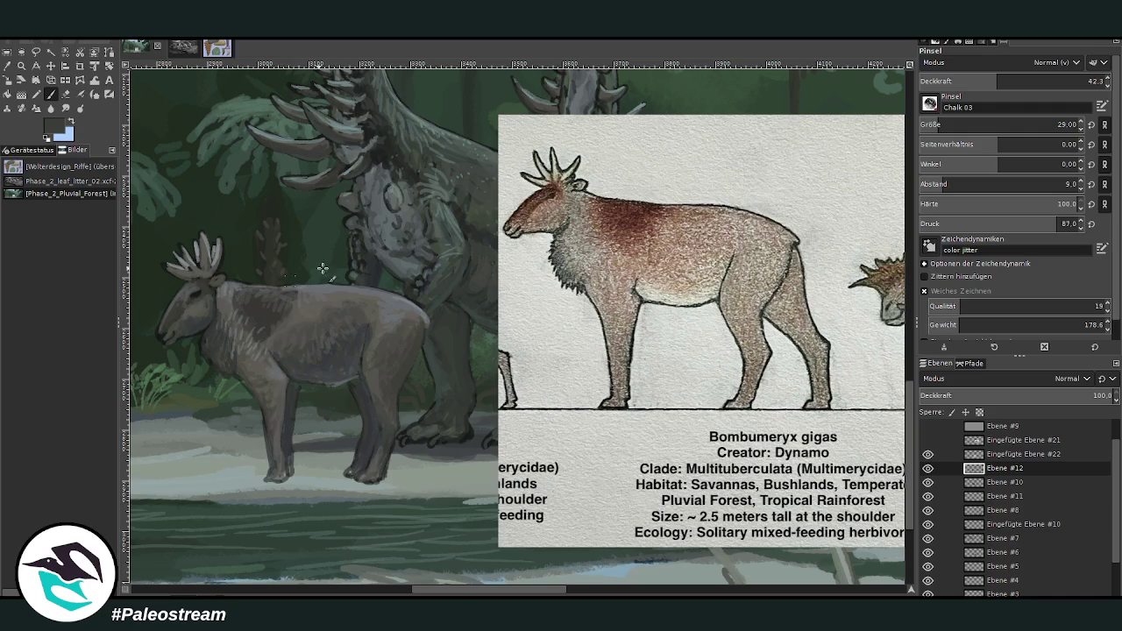
- Sample a lighter moose colour and add chalk speckles along the shoulder and back
{"action": "left_click_drag", "start_coordinate": [453, 594], "coordinate": [422, 594]}
{"action": "key", "text": "o"}
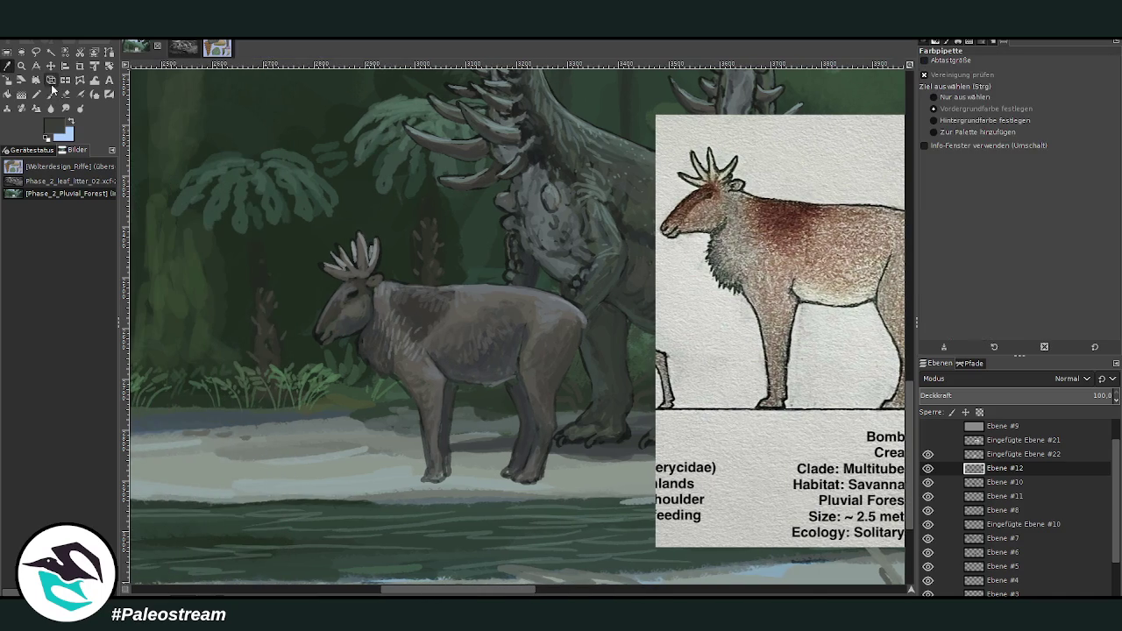
{"action": "left_click", "coordinate": [51, 93]}
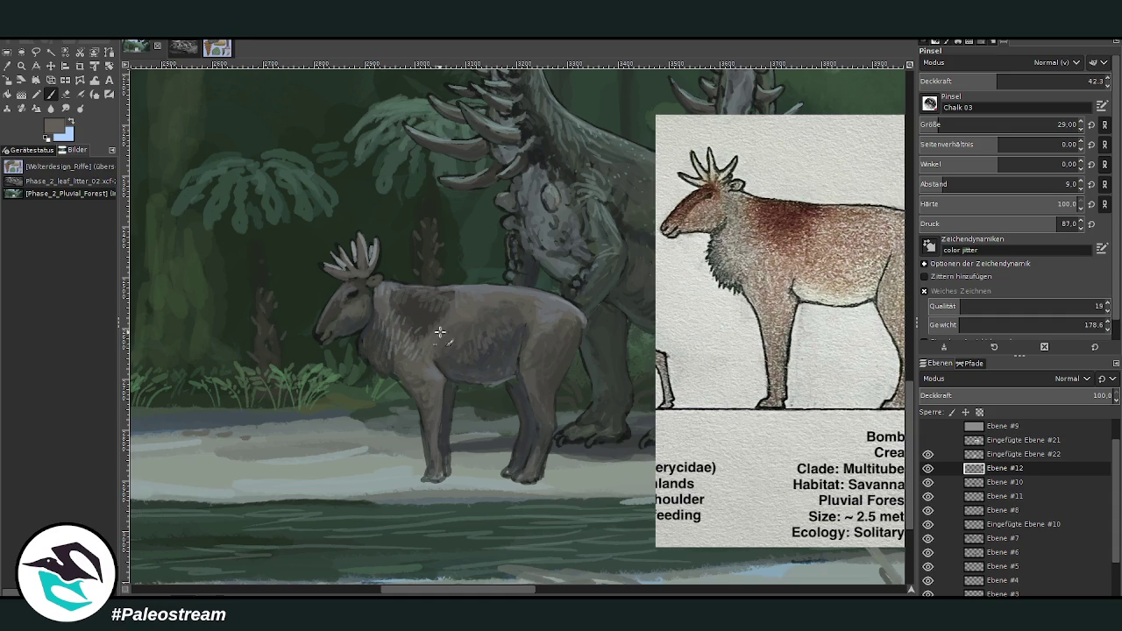
{"action": "left_click", "coordinate": [684, 214], "text": "ctrl"}
{"action": "left_click_drag", "start_coordinate": [454, 320], "coordinate": [476, 307]}
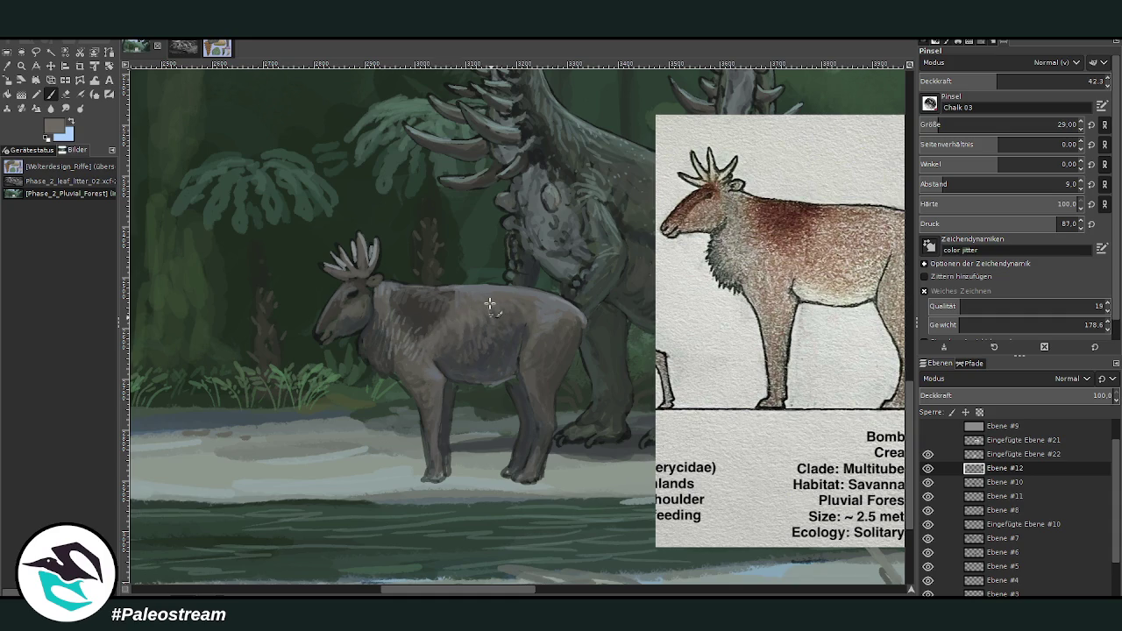
{"action": "left_click_drag", "start_coordinate": [532, 306], "coordinate": [528, 299]}
- Darken the moose's muzzle and lower the brush opacity to 31.9
{"action": "left_click_drag", "start_coordinate": [338, 319], "coordinate": [325, 344]}
{"action": "left_click_drag", "start_coordinate": [986, 83], "coordinate": [978, 84]}
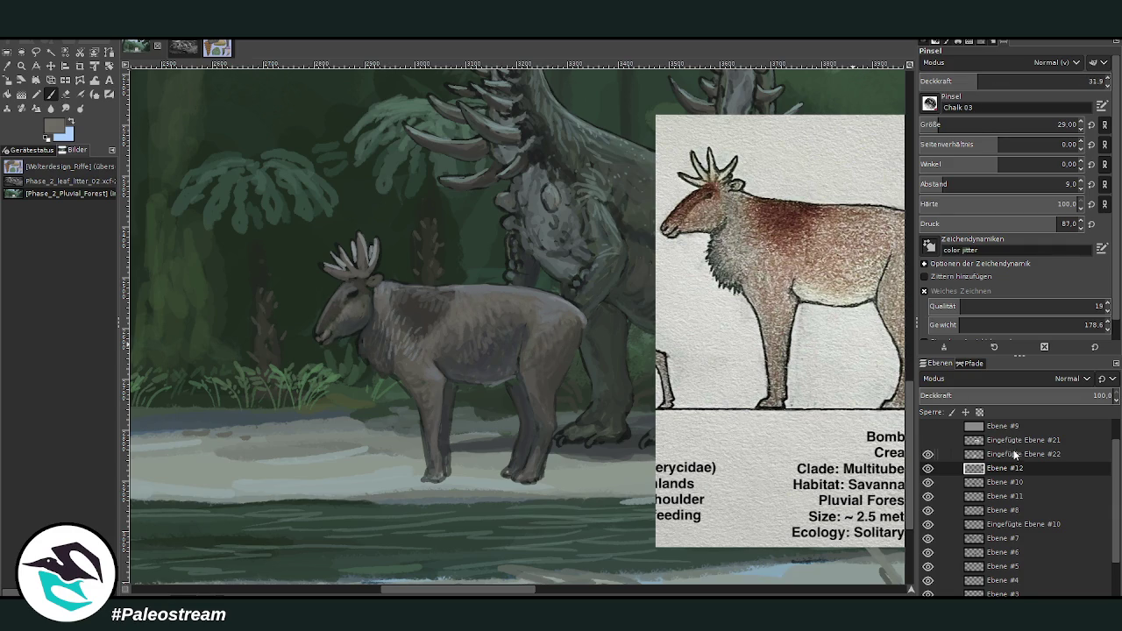
{"action": "key", "text": "minus"}
{"action": "key", "text": "minus"}
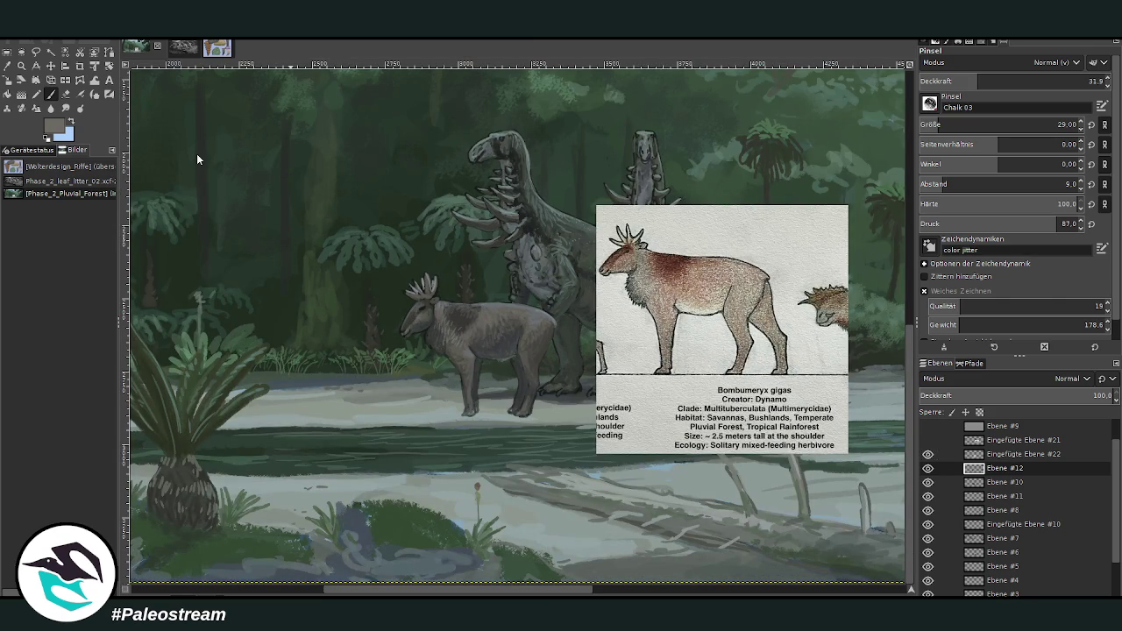
{"action": "key", "text": "ctrl+m"}
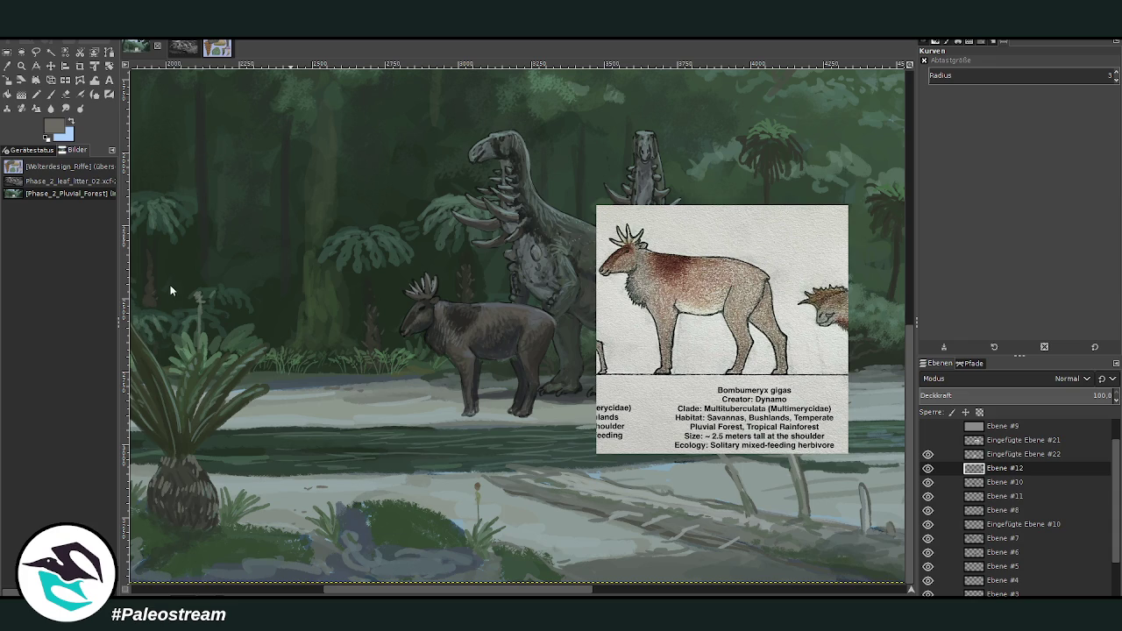
- Move the species reference card up and to the right
{"action": "left_click", "coordinate": [50, 66]}
{"action": "left_click_drag", "start_coordinate": [659, 298], "coordinate": [737, 218]}
{"action": "left_click", "coordinate": [631, 137]}
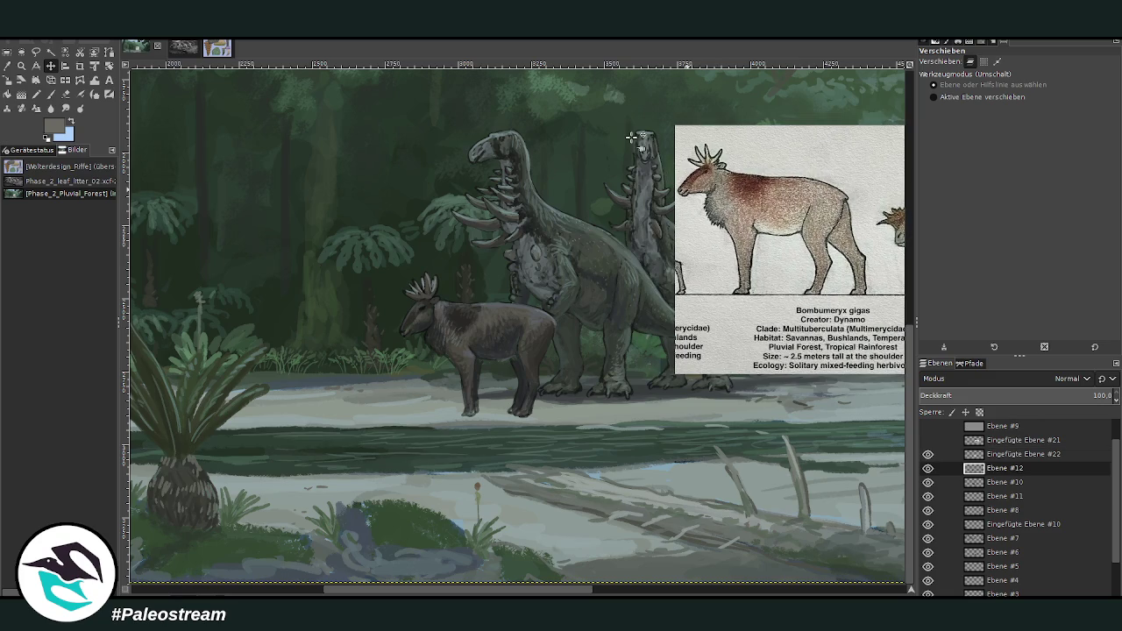
- Zoom in on the moose, duplicate its layer and place the copy left of the original
{"action": "key", "text": "minus"}
{"action": "key", "text": "z"}
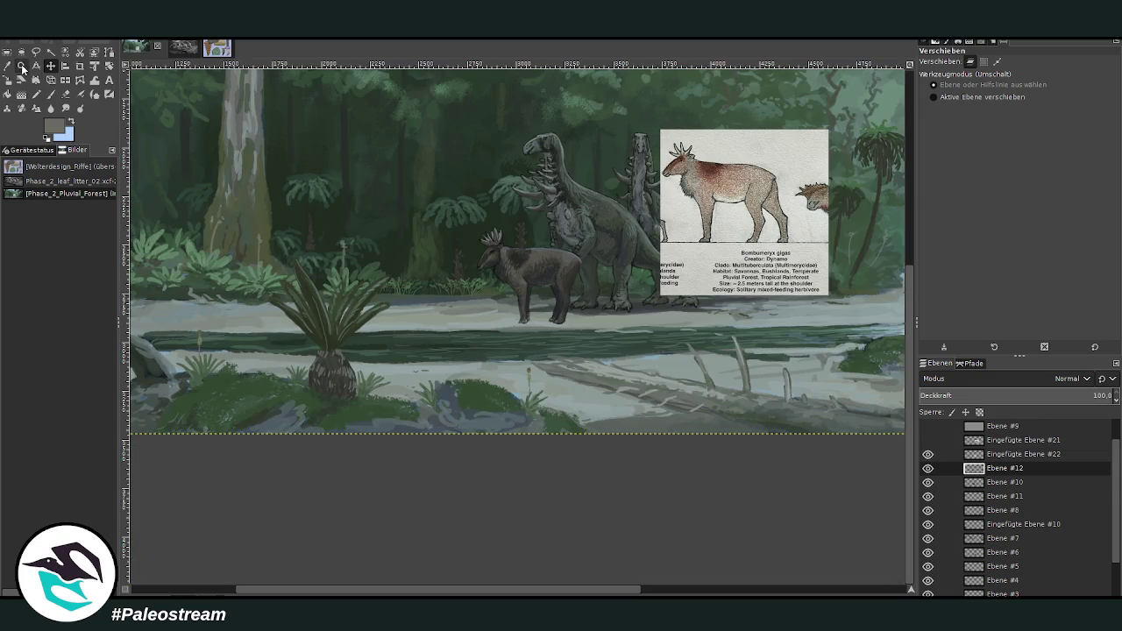
{"action": "left_click_drag", "start_coordinate": [423, 193], "coordinate": [628, 390]}
{"action": "left_click_drag", "start_coordinate": [441, 193], "coordinate": [732, 561]}
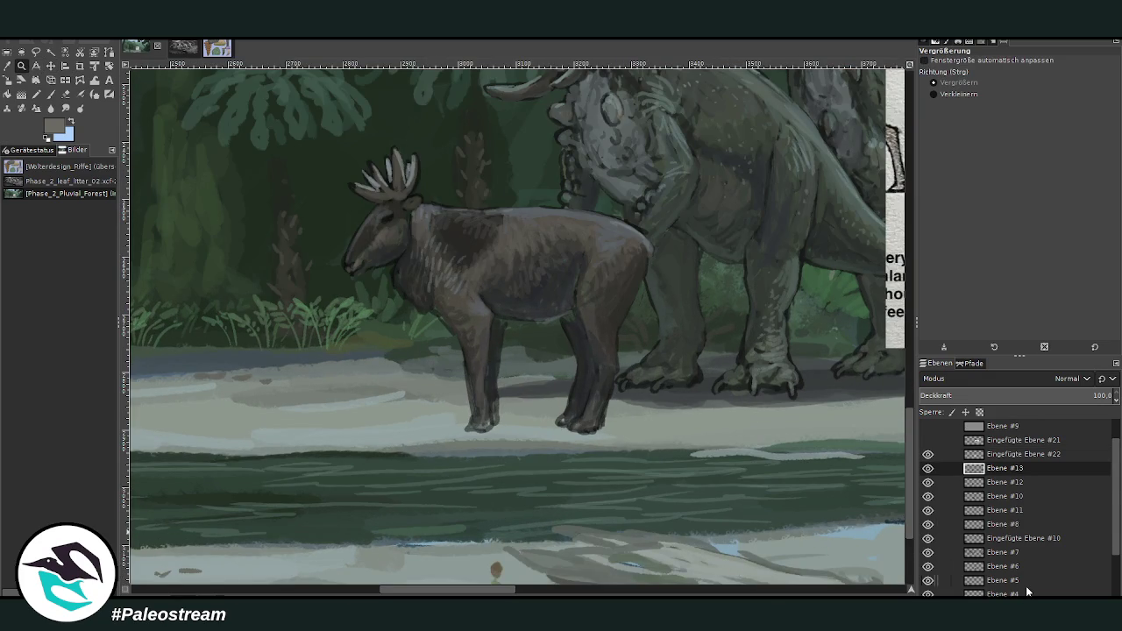
{"action": "left_click", "coordinate": [1027, 593]}
{"action": "left_click", "coordinate": [50, 66]}
{"action": "left_click_drag", "start_coordinate": [456, 224], "coordinate": [288, 211]}
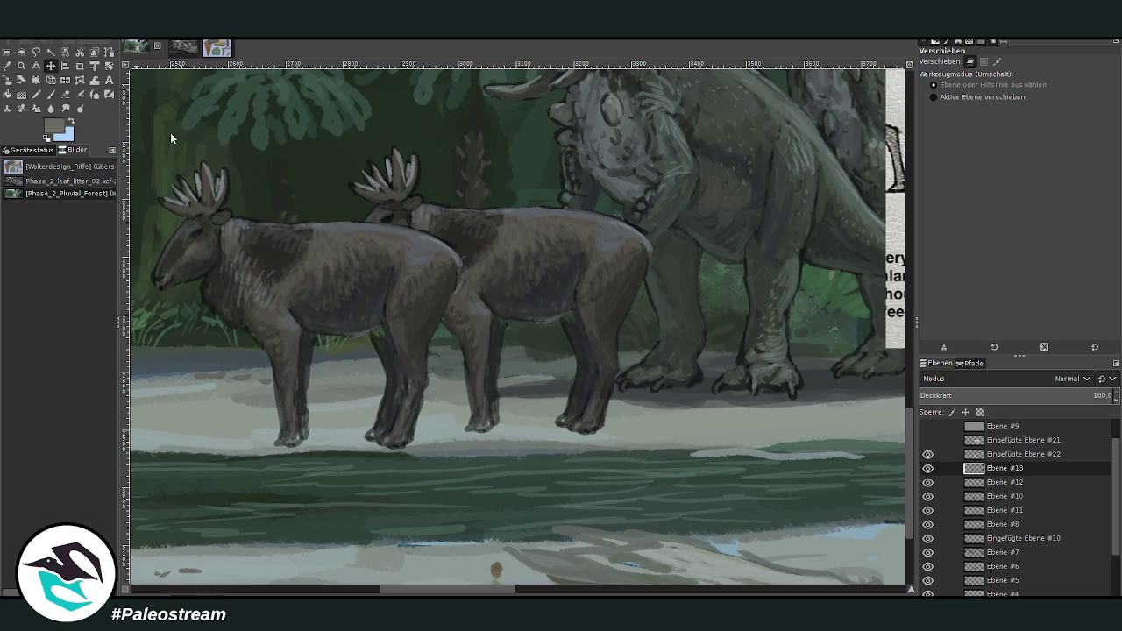
{"action": "scroll", "coordinate": [469, 570], "scroll_direction": "left", "scroll_amount": 4}
{"action": "scroll", "coordinate": [416, 569], "scroll_direction": "left", "scroll_amount": 1}
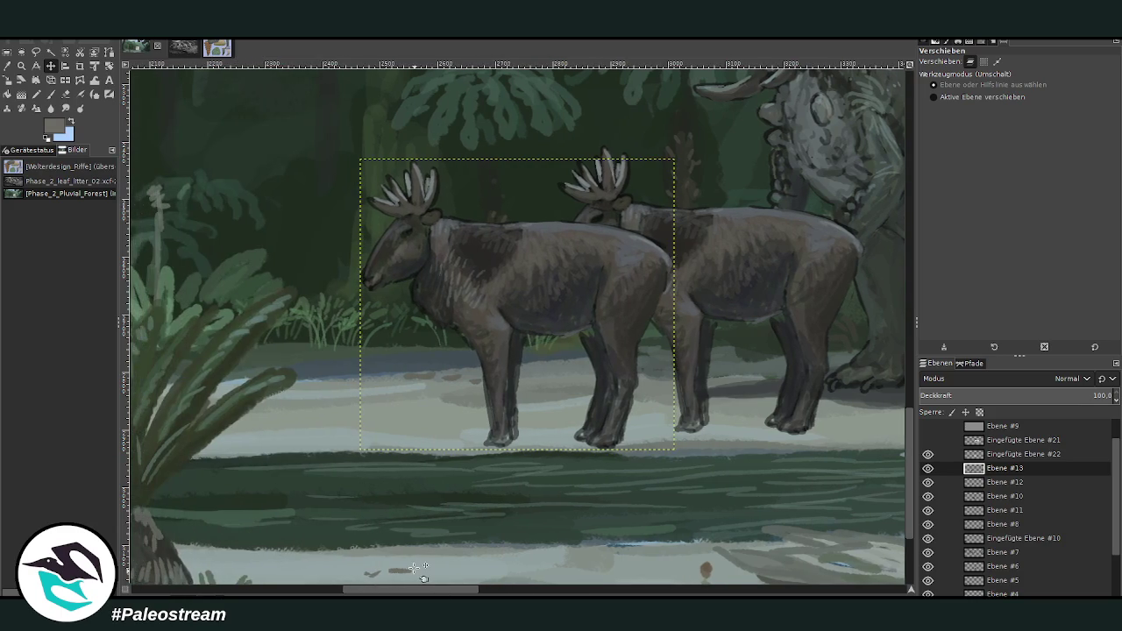
- Lasso the front moose's head and lift it onto its own layer
{"action": "left_click", "coordinate": [36, 51]}
{"action": "mouse_move", "coordinate": [447, 358]}
{"action": "left_mouse_down"}
{"action": "mouse_move", "coordinate": [455, 328]}
{"action": "mouse_move", "coordinate": [328, 276]}
{"action": "mouse_move", "coordinate": [426, 361]}
{"action": "mouse_move", "coordinate": [446, 354]}
{"action": "left_mouse_up"}
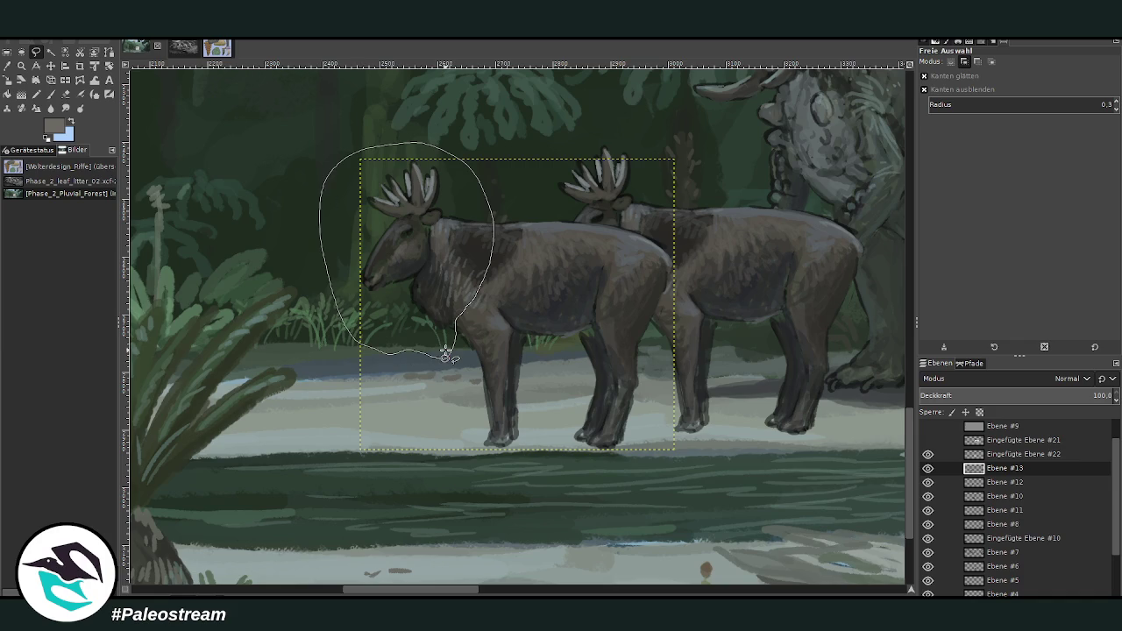
{"action": "left_click", "coordinate": [436, 249]}
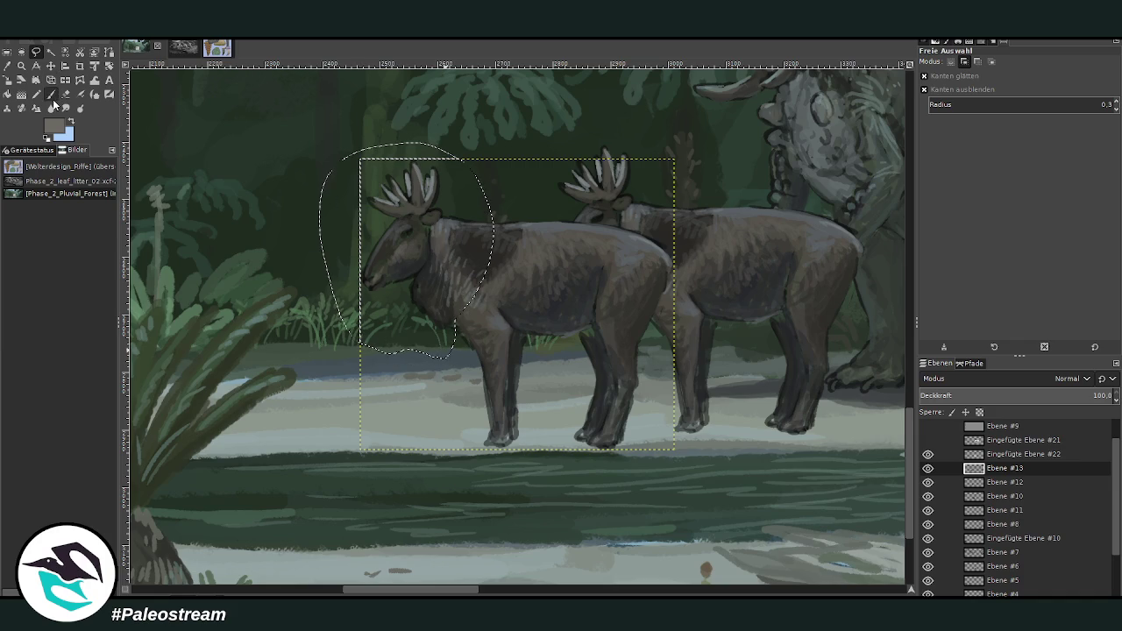
{"action": "key", "text": "m"}
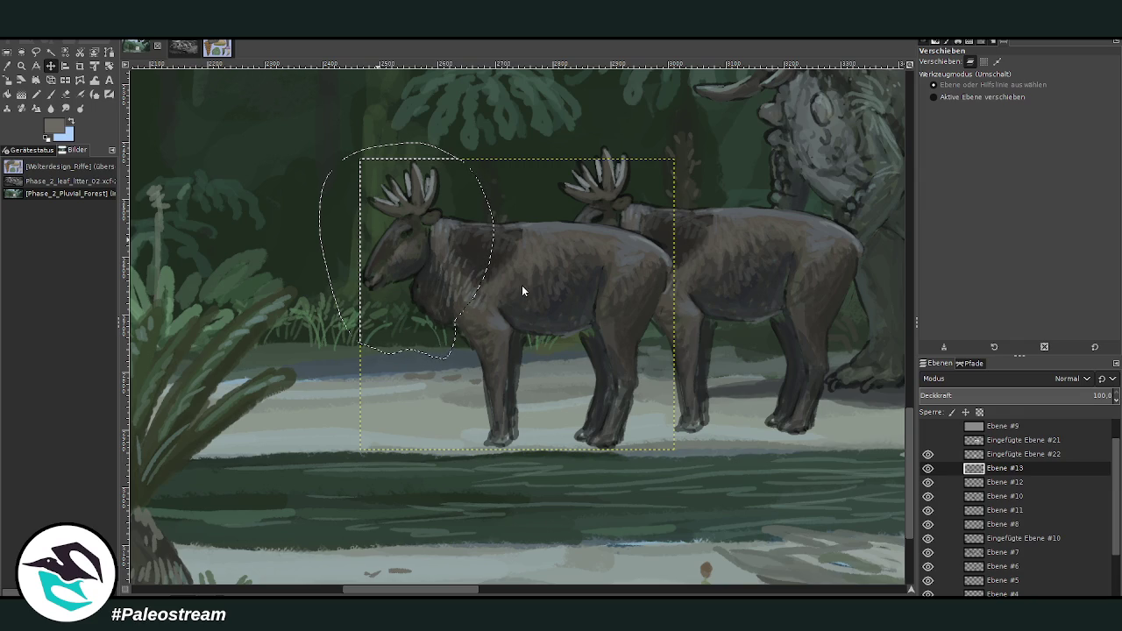
{"action": "key", "text": "ctrl+c"}
{"action": "key", "text": "ctrl+v"}
{"action": "key", "text": "shift+ctrl+n"}
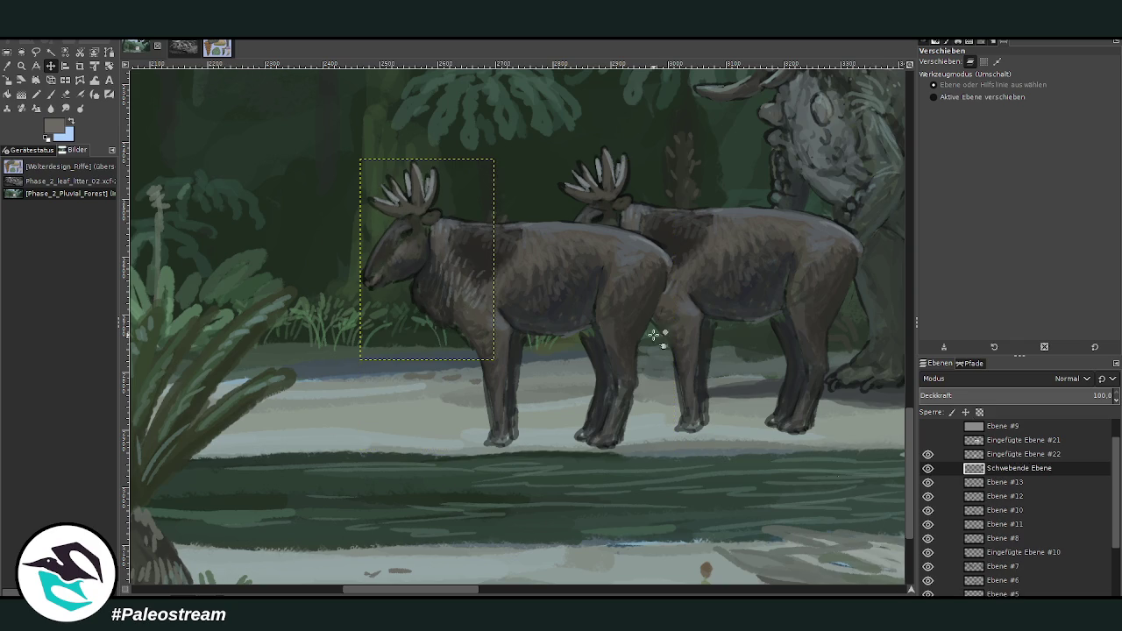
{"action": "left_click", "coordinate": [108, 66]}
- Rotate the head layer downward about -34° and move it onto the neck
{"action": "left_click", "coordinate": [437, 288]}
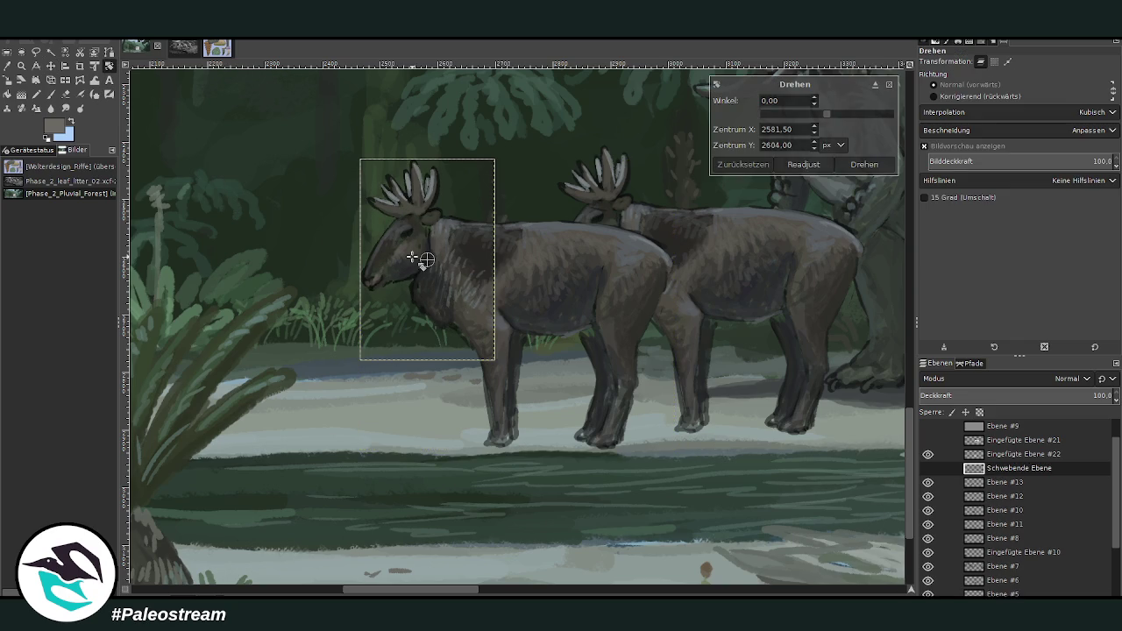
{"action": "mouse_move", "coordinate": [430, 258]}
{"action": "left_mouse_down"}
{"action": "mouse_move", "coordinate": [469, 237]}
{"action": "mouse_move", "coordinate": [385, 264]}
{"action": "mouse_move", "coordinate": [390, 313]}
{"action": "left_mouse_up"}
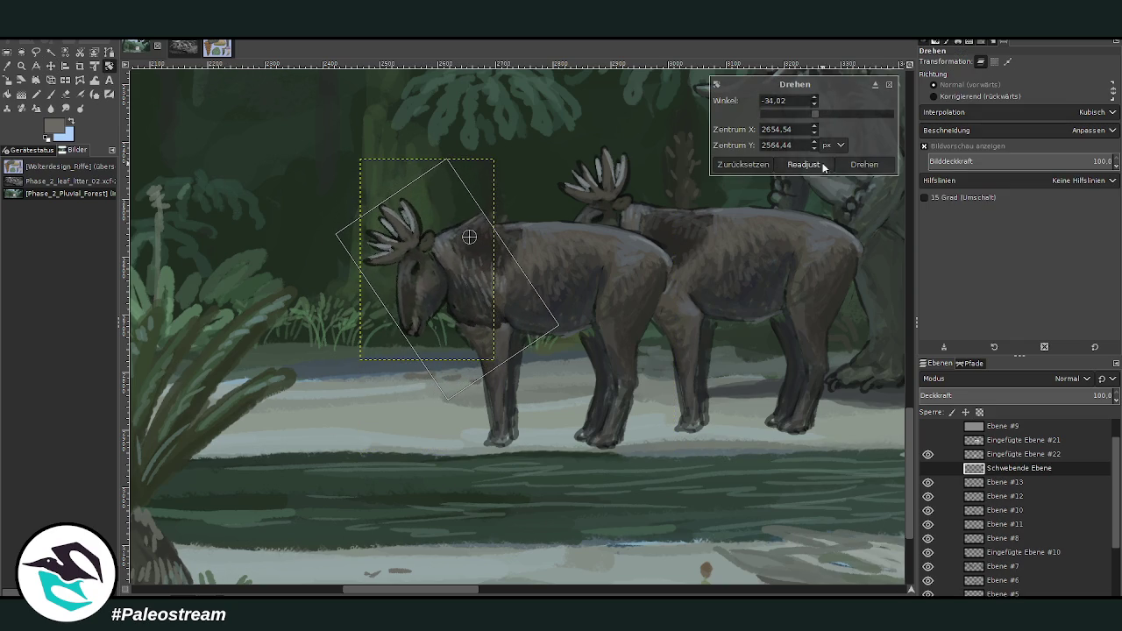
{"action": "left_click", "coordinate": [864, 164]}
{"action": "left_click", "coordinate": [52, 66]}
{"action": "left_click_drag", "start_coordinate": [447, 253], "coordinate": [411, 276]}
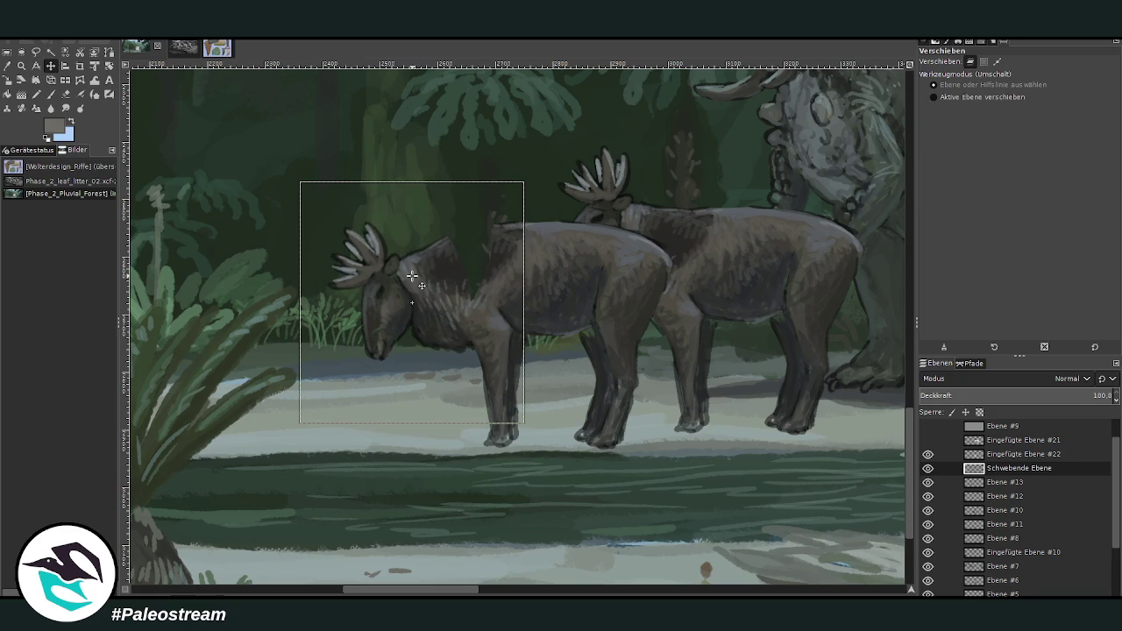
- Zoom in on the front moose and paint its shoulder and back dark brown at 61.5 opacity
{"action": "key", "text": "z"}
{"action": "left_click_drag", "start_coordinate": [310, 151], "coordinate": [610, 522]}
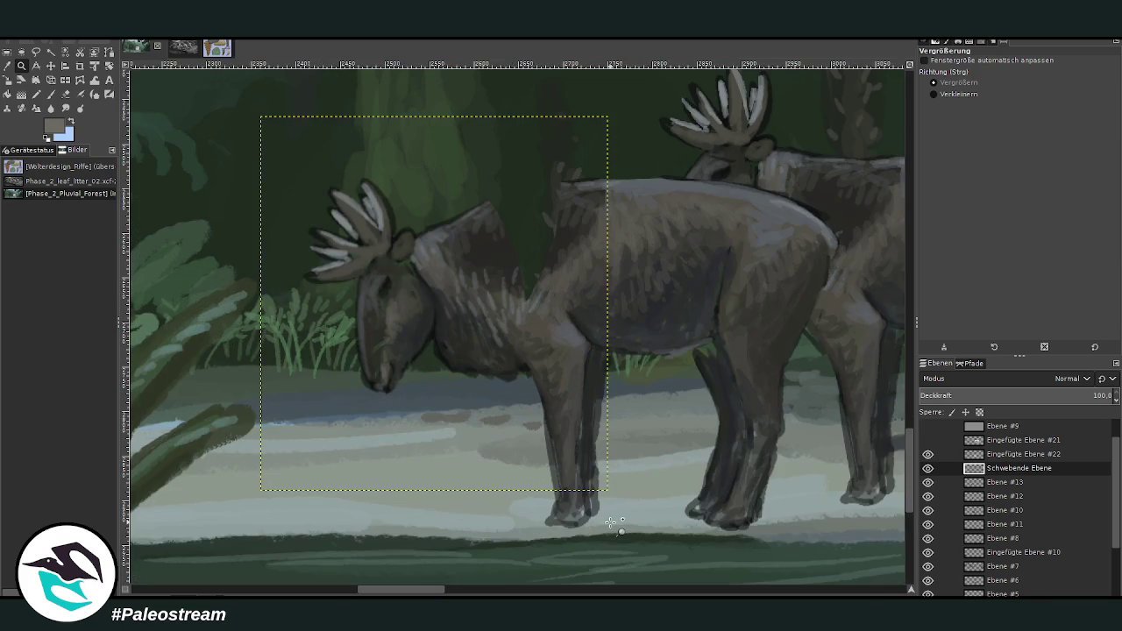
{"action": "key", "text": "p"}
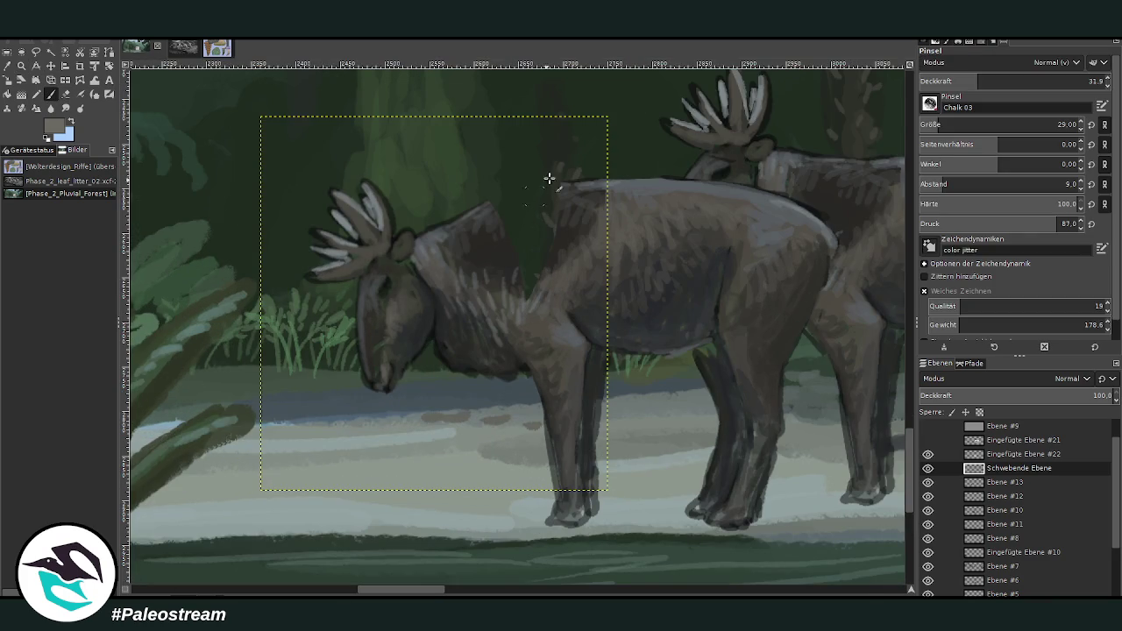
{"action": "left_click", "coordinate": [487, 235], "text": "ctrl"}
{"action": "left_click_drag", "start_coordinate": [981, 81], "coordinate": [1036, 81]}
{"action": "mouse_move", "coordinate": [537, 290]}
{"action": "left_mouse_down"}
{"action": "mouse_move", "coordinate": [532, 243]}
{"action": "mouse_move", "coordinate": [501, 225]}
{"action": "mouse_move", "coordinate": [555, 240]}
{"action": "mouse_move", "coordinate": [510, 232]}
{"action": "mouse_move", "coordinate": [566, 180]}
{"action": "mouse_move", "coordinate": [550, 192]}
{"action": "mouse_move", "coordinate": [588, 181]}
{"action": "mouse_move", "coordinate": [531, 188]}
{"action": "mouse_move", "coordinate": [426, 233]}
{"action": "left_mouse_up"}
- Sample fur tones and paint dark belly fur with opacity 81.1 and brush size 22
{"action": "left_click", "coordinate": [487, 217], "text": "ctrl"}
{"action": "left_click", "coordinate": [631, 183], "text": "ctrl"}
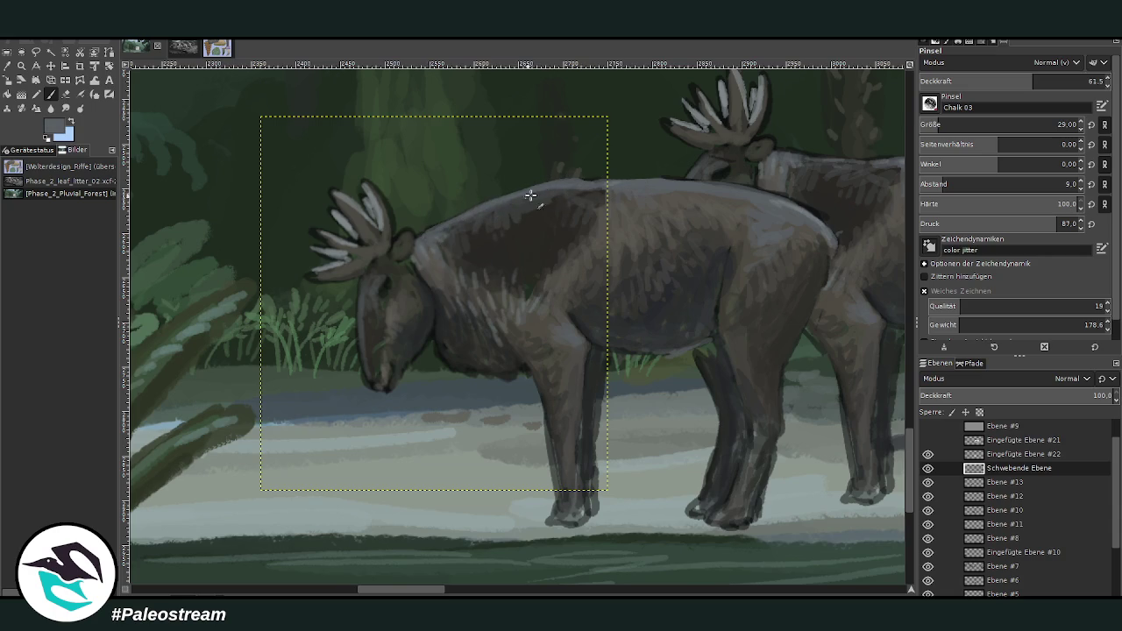
{"action": "left_click", "coordinate": [549, 240], "text": "ctrl"}
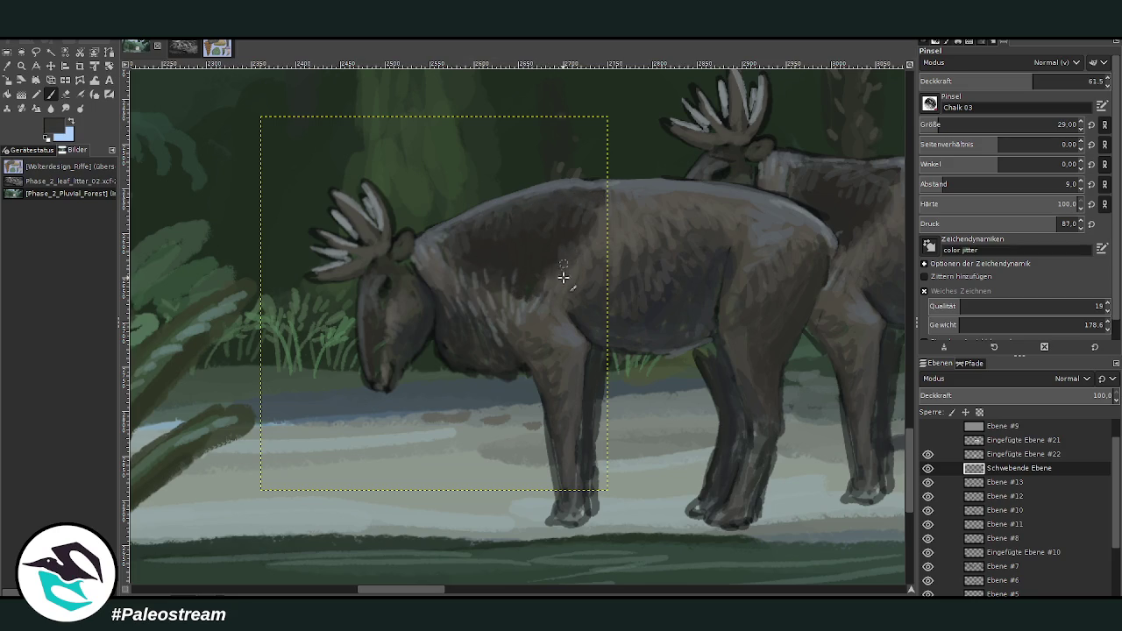
{"action": "left_click", "coordinate": [494, 295], "text": "ctrl"}
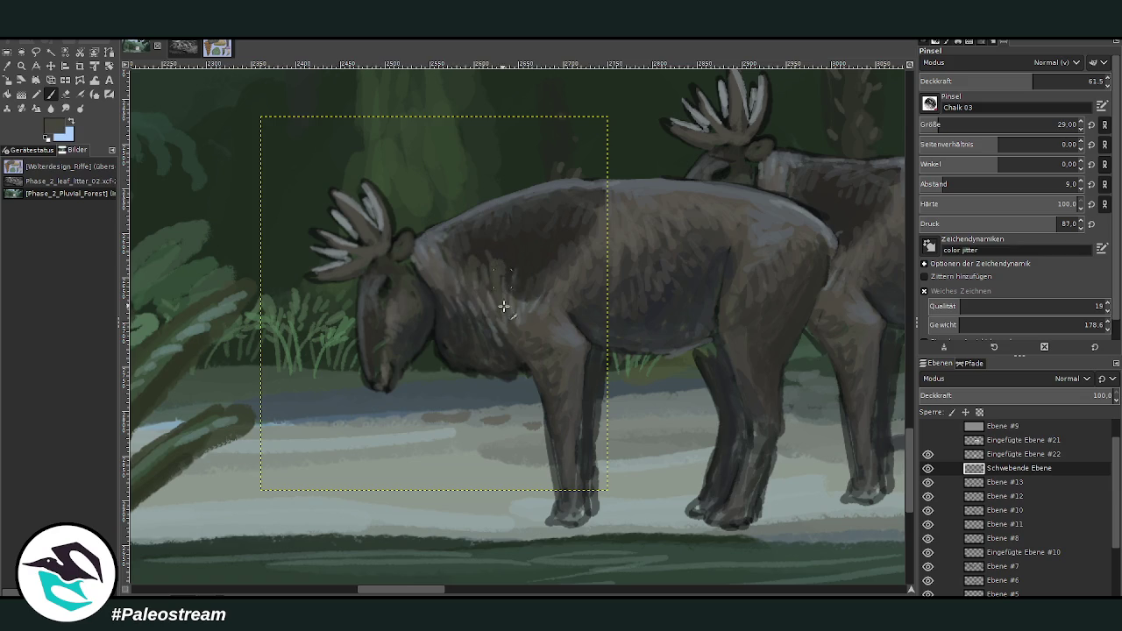
{"action": "left_click", "coordinate": [537, 332], "text": "ctrl"}
{"action": "left_click", "coordinate": [377, 334], "text": "ctrl"}
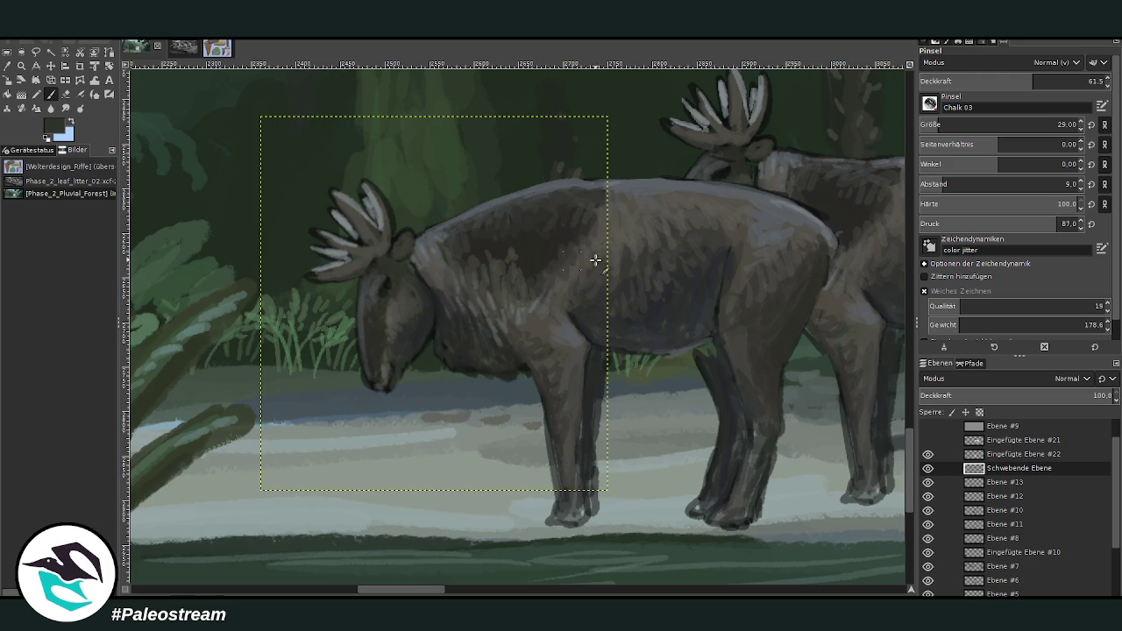
{"action": "left_click", "coordinate": [1074, 81]}
{"action": "left_click", "coordinate": [936, 124]}
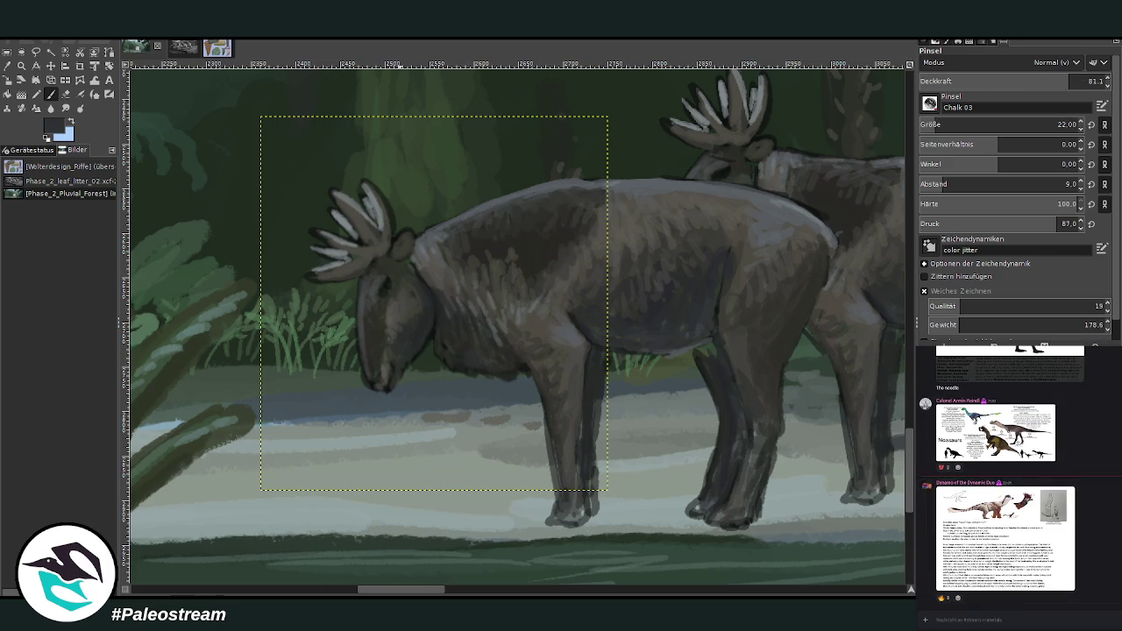
{"action": "mouse_move", "coordinate": [503, 369]}
{"action": "left_mouse_down"}
{"action": "mouse_move", "coordinate": [494, 374]}
{"action": "mouse_move", "coordinate": [508, 389]}
{"action": "mouse_move", "coordinate": [475, 393]}
{"action": "mouse_move", "coordinate": [461, 376]}
{"action": "left_mouse_up"}
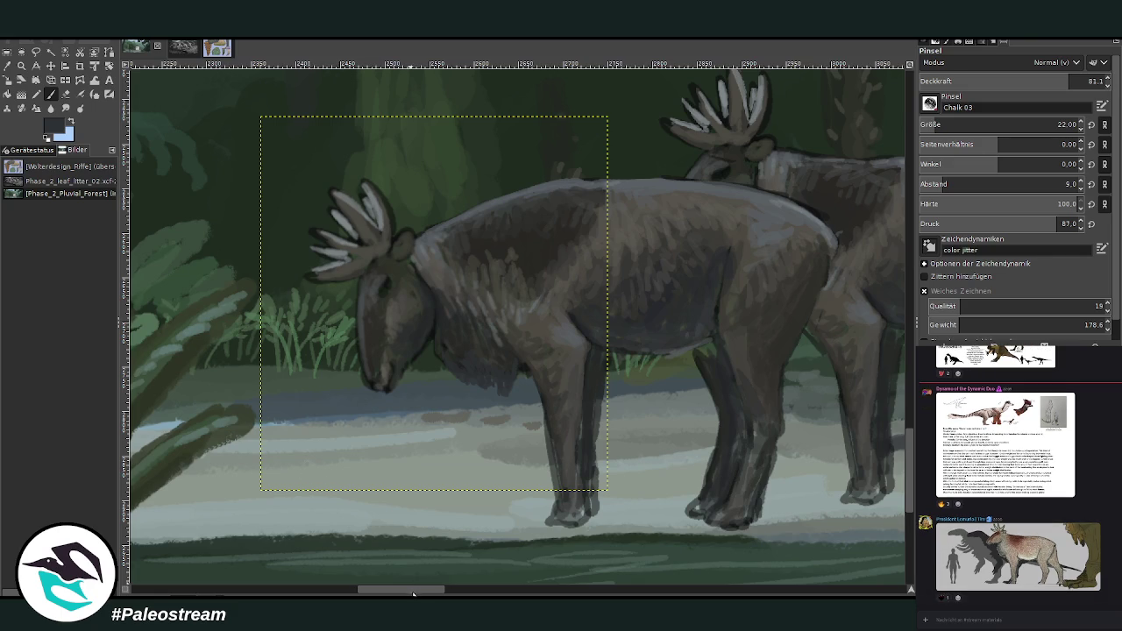
- Zoom out over the painting, zoom in on the two herbivores, and pick a lighter grey
{"action": "left_click_drag", "start_coordinate": [411, 594], "coordinate": [452, 586]}
{"action": "key", "text": "minus"}
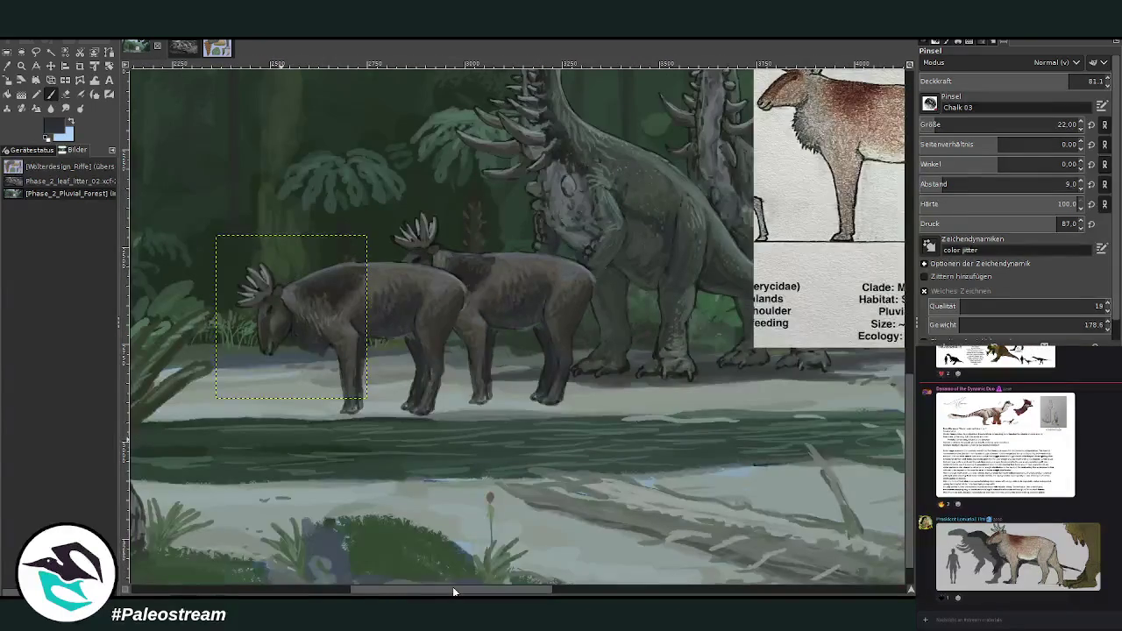
{"action": "key", "text": "minus"}
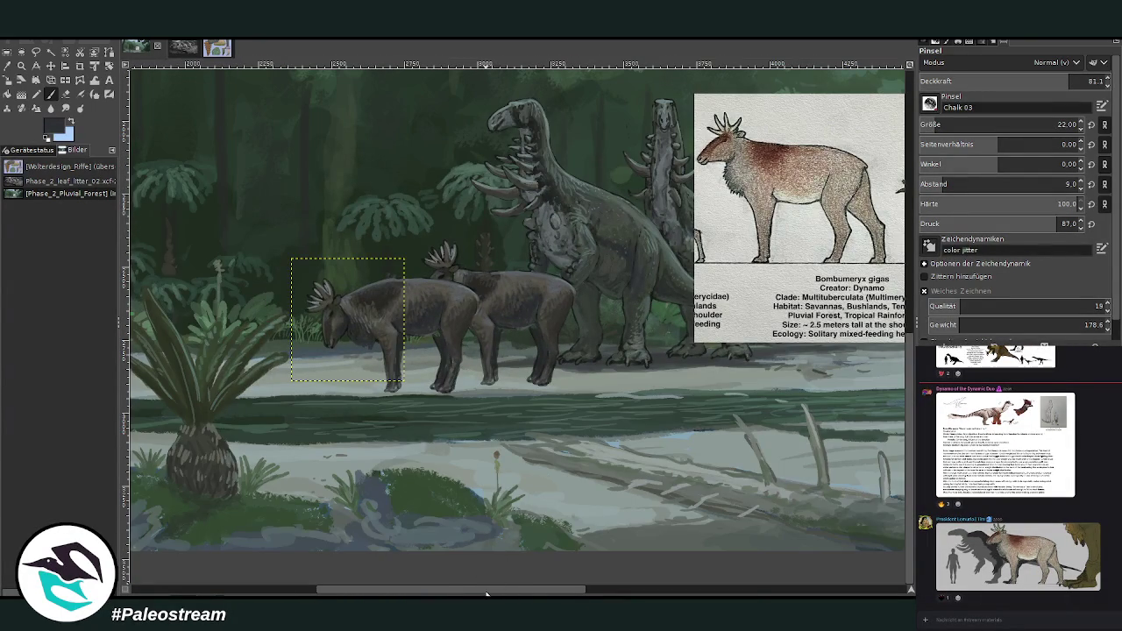
{"action": "left_click_drag", "start_coordinate": [487, 592], "coordinate": [537, 590]}
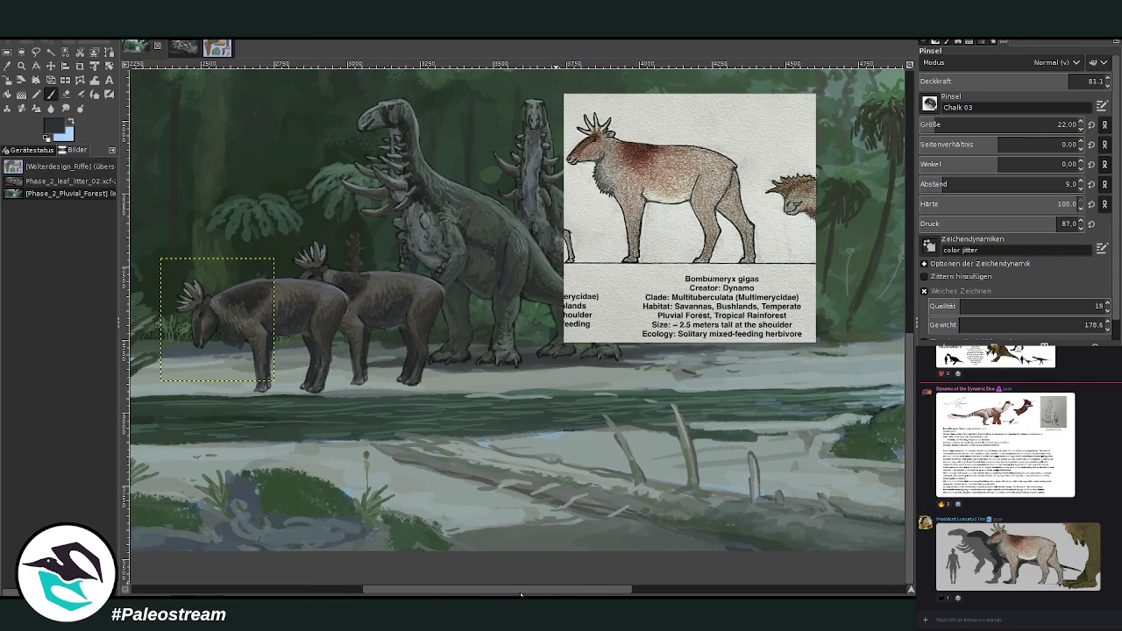
{"action": "left_click_drag", "start_coordinate": [524, 592], "coordinate": [468, 593]}
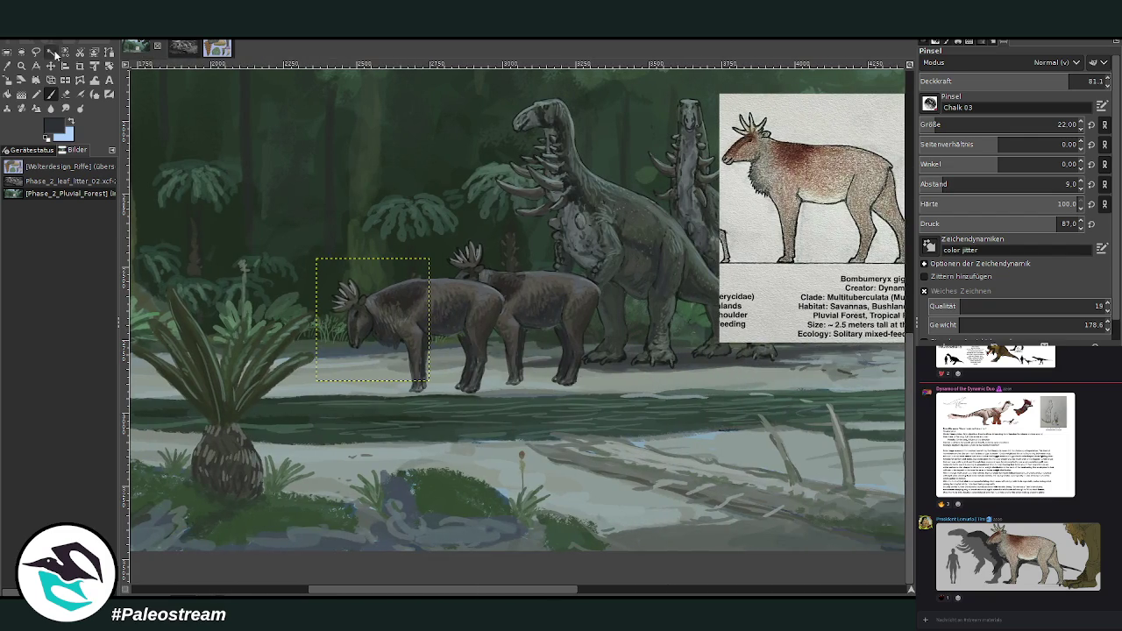
{"action": "key", "text": "z"}
{"action": "left_click_drag", "start_coordinate": [310, 210], "coordinate": [603, 442]}
{"action": "key", "text": "p"}
{"action": "left_click", "coordinate": [524, 339], "text": "ctrl"}
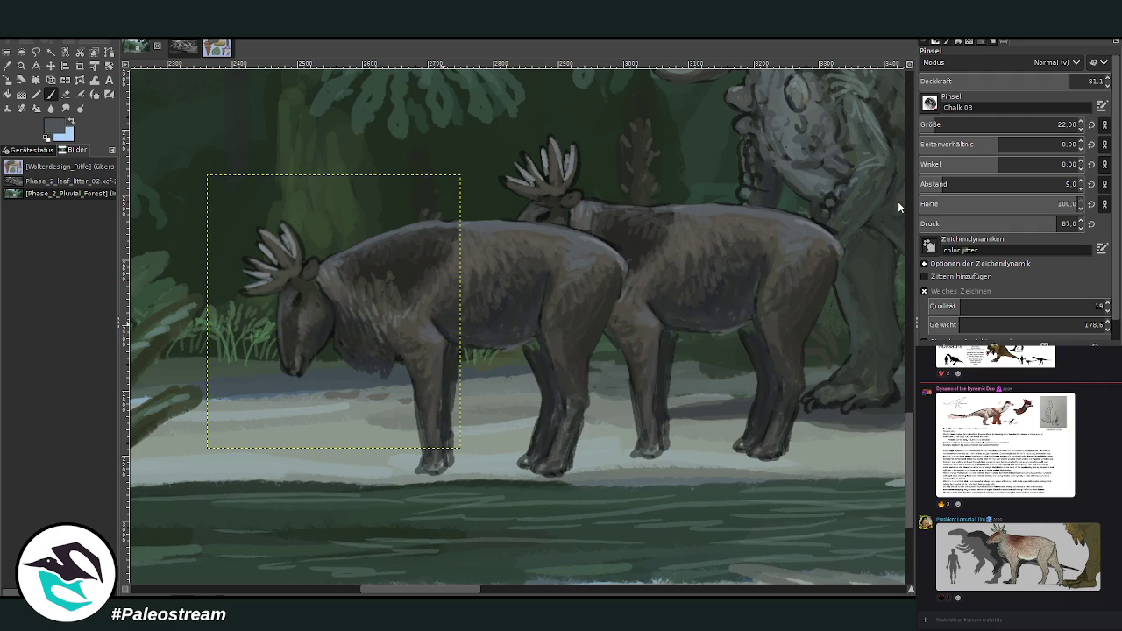
- Select the front herbivore's layer and paint its ear at the antler base darker
{"action": "key", "text": "Page_Up"}
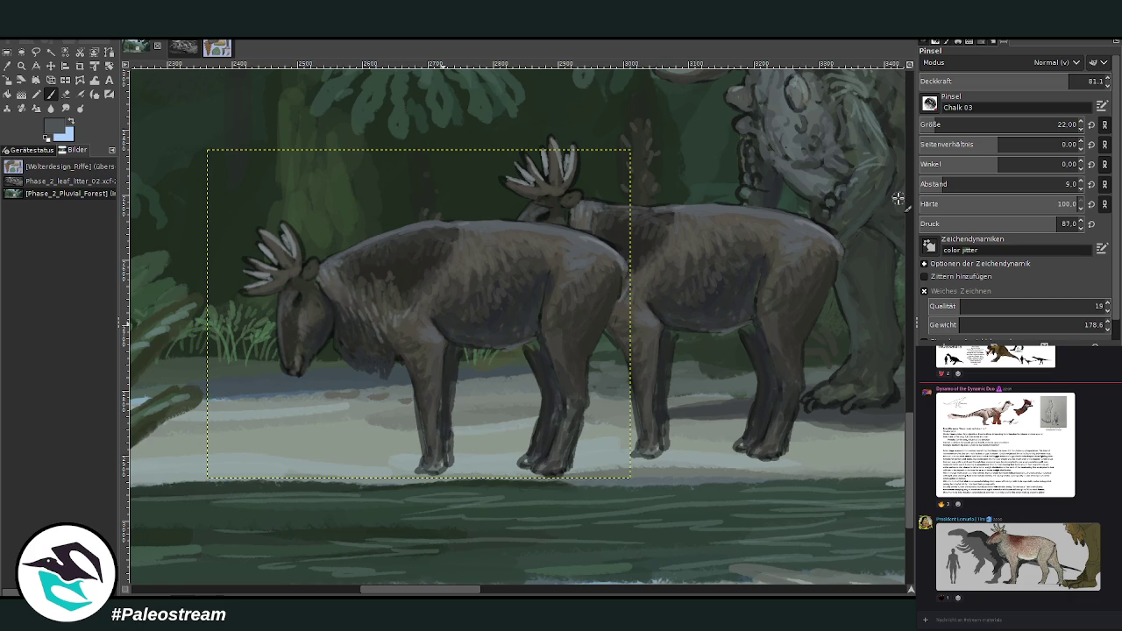
{"action": "key", "text": "o"}
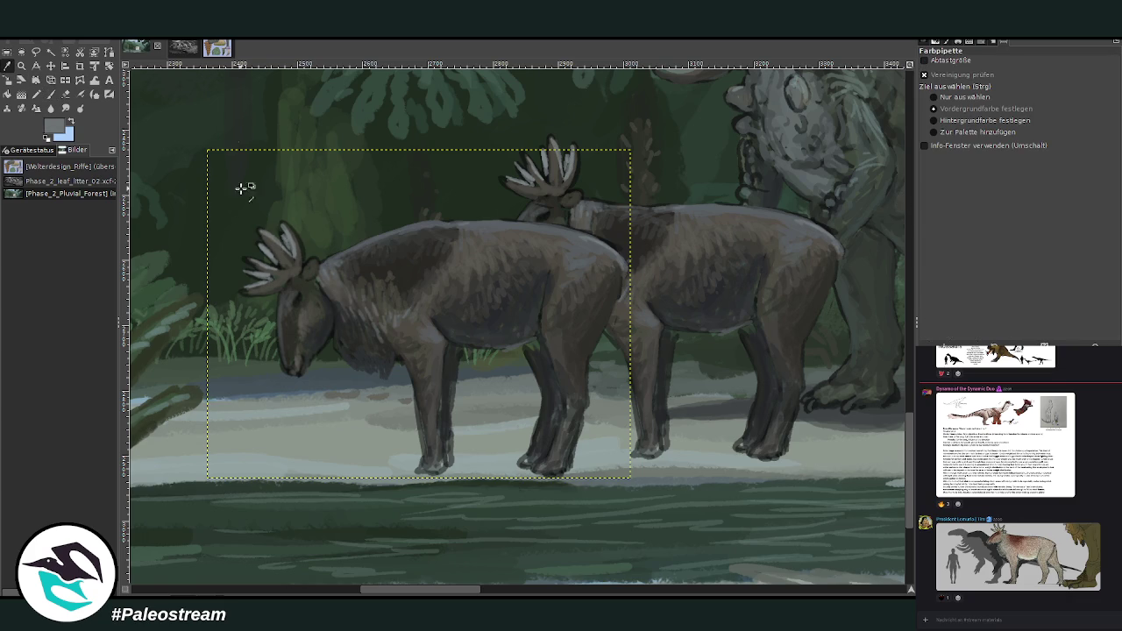
{"action": "key", "text": "p"}
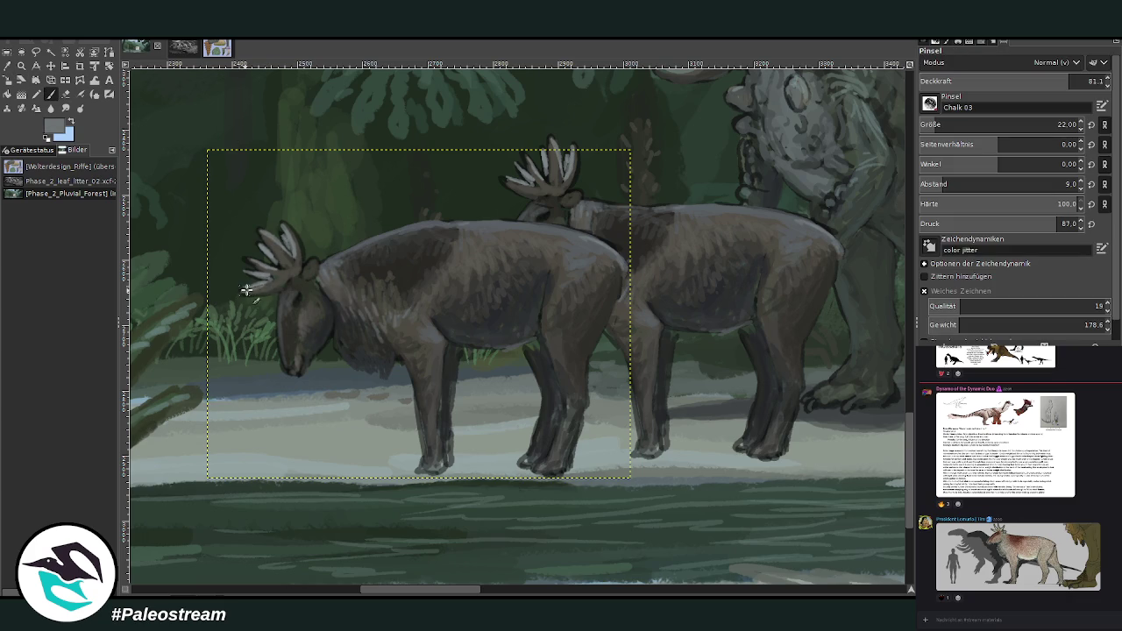
{"action": "mouse_move", "coordinate": [321, 258]}
{"action": "left_mouse_down"}
{"action": "mouse_move", "coordinate": [308, 268]}
{"action": "mouse_move", "coordinate": [336, 268]}
{"action": "mouse_move", "coordinate": [356, 241]}
{"action": "mouse_move", "coordinate": [333, 257]}
{"action": "left_mouse_up"}
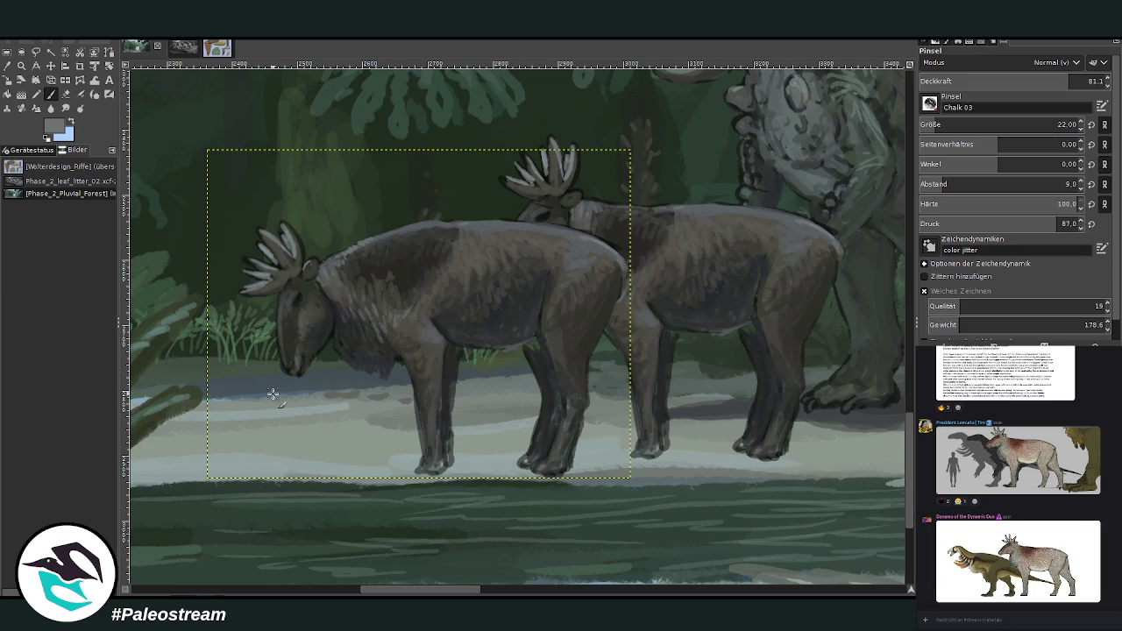
{"action": "left_click", "coordinate": [64, 94]}
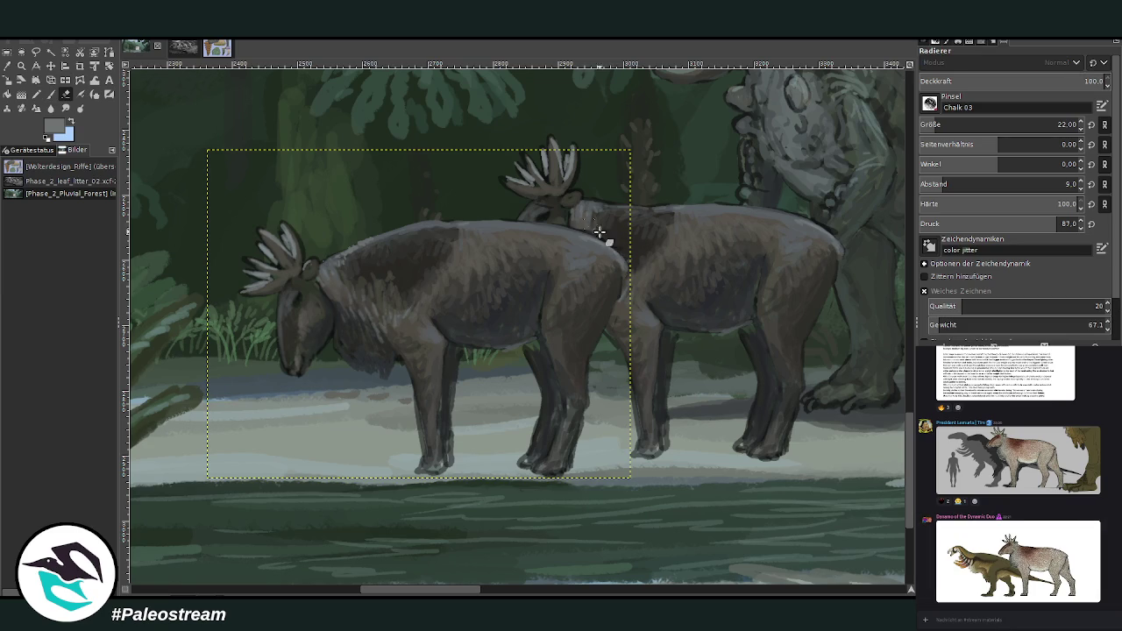
- Shrink the front herbivore with the Scale tool and shift it slightly up and right
{"action": "key", "text": "ctrl+shift+a"}
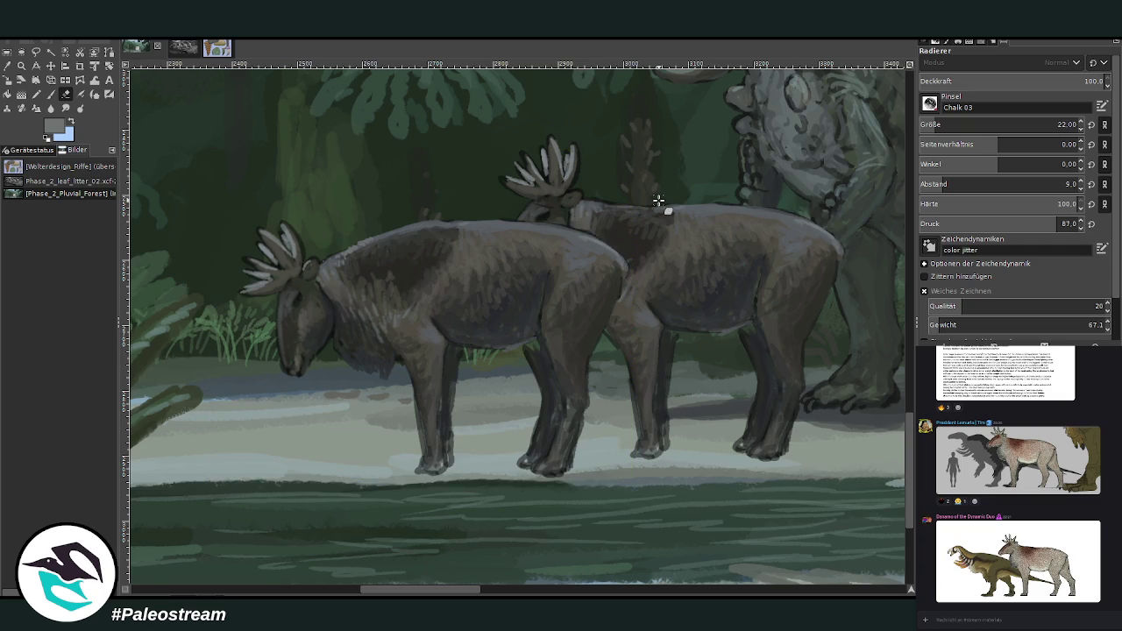
{"action": "scroll", "coordinate": [658, 199], "scroll_direction": "down", "scroll_amount": 1}
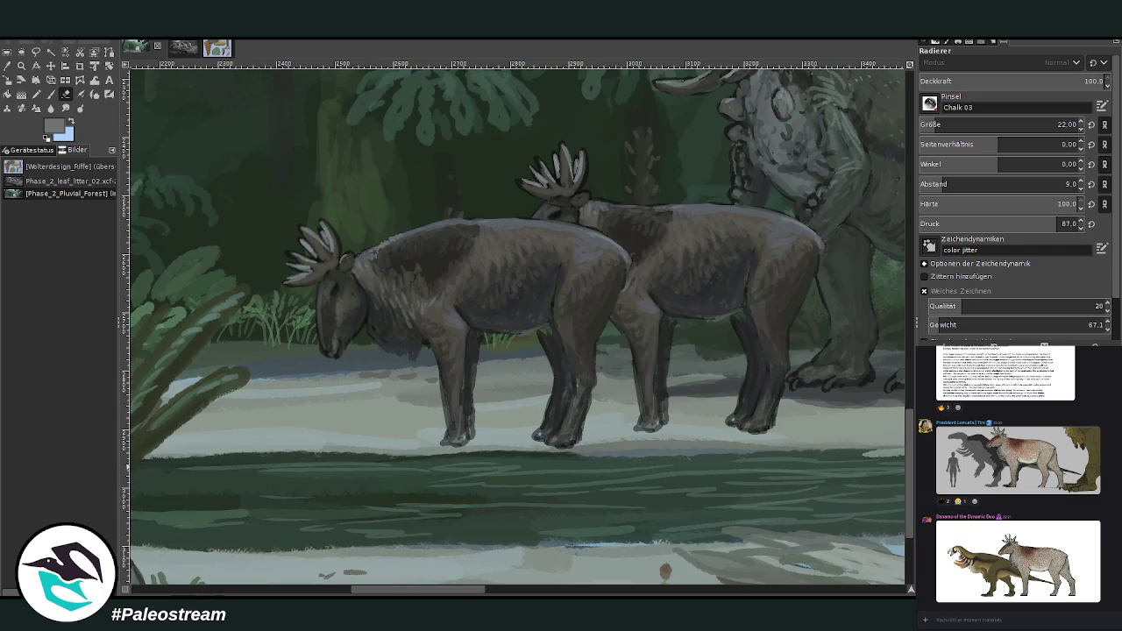
{"action": "key", "text": "ctrl+z"}
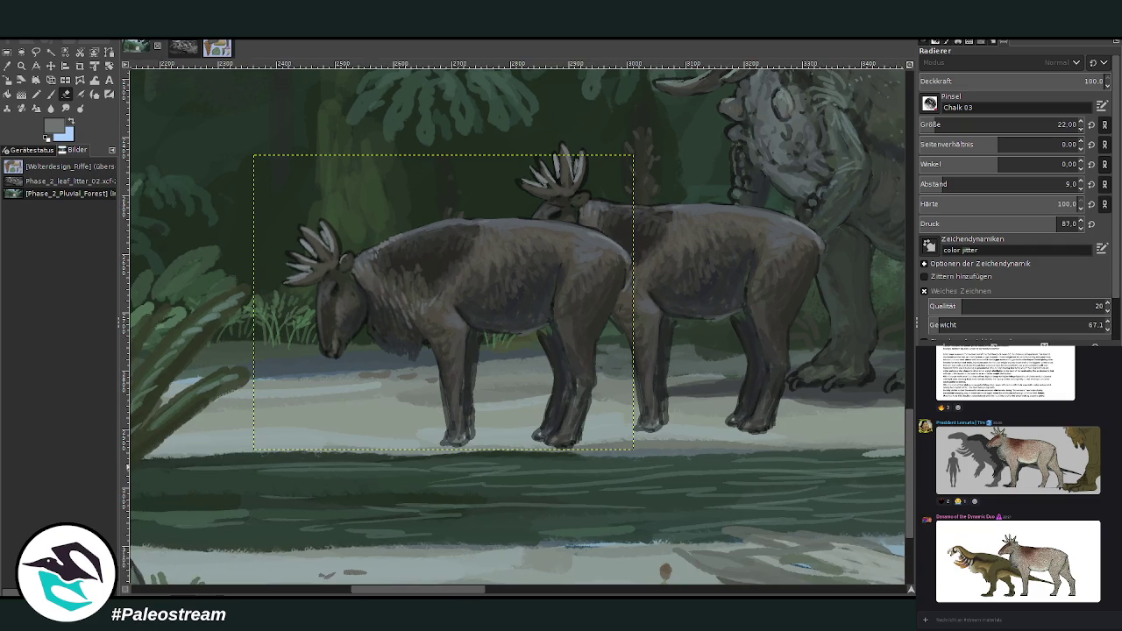
{"action": "left_click", "coordinate": [11, 86]}
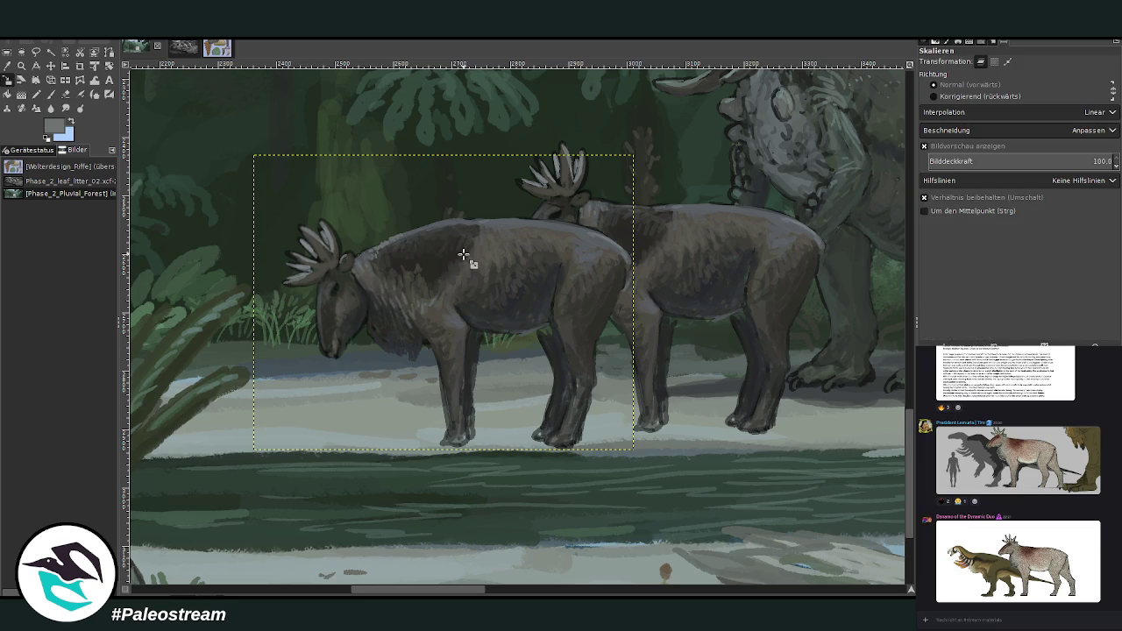
{"action": "left_click", "coordinate": [446, 303]}
{"action": "left_click_drag", "start_coordinate": [446, 304], "coordinate": [487, 282]}
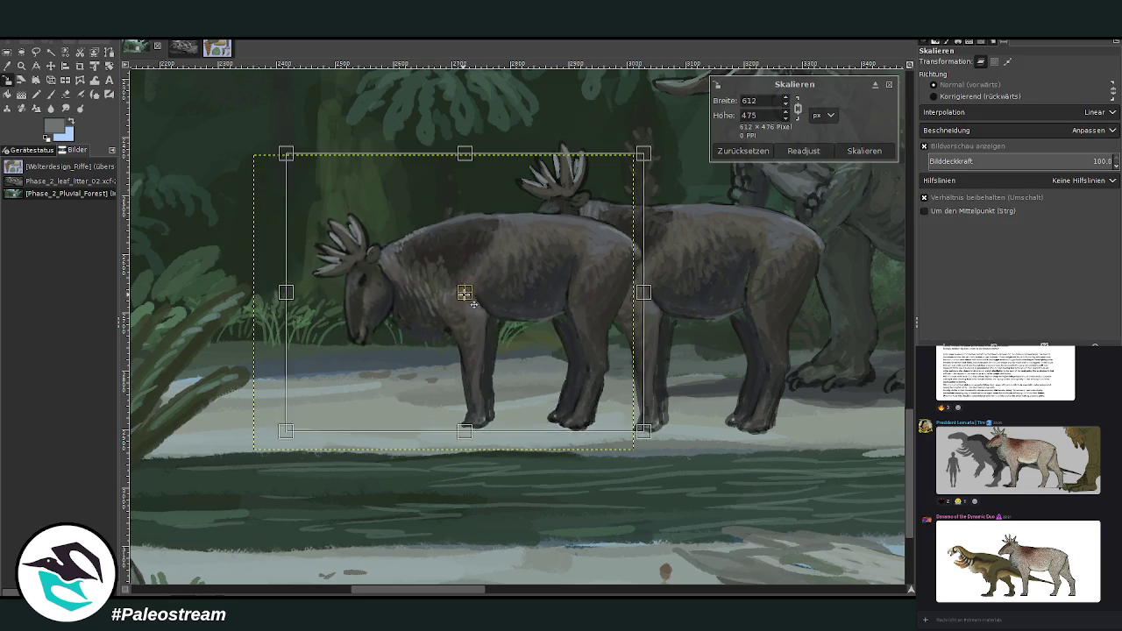
{"action": "key", "text": "Escape"}
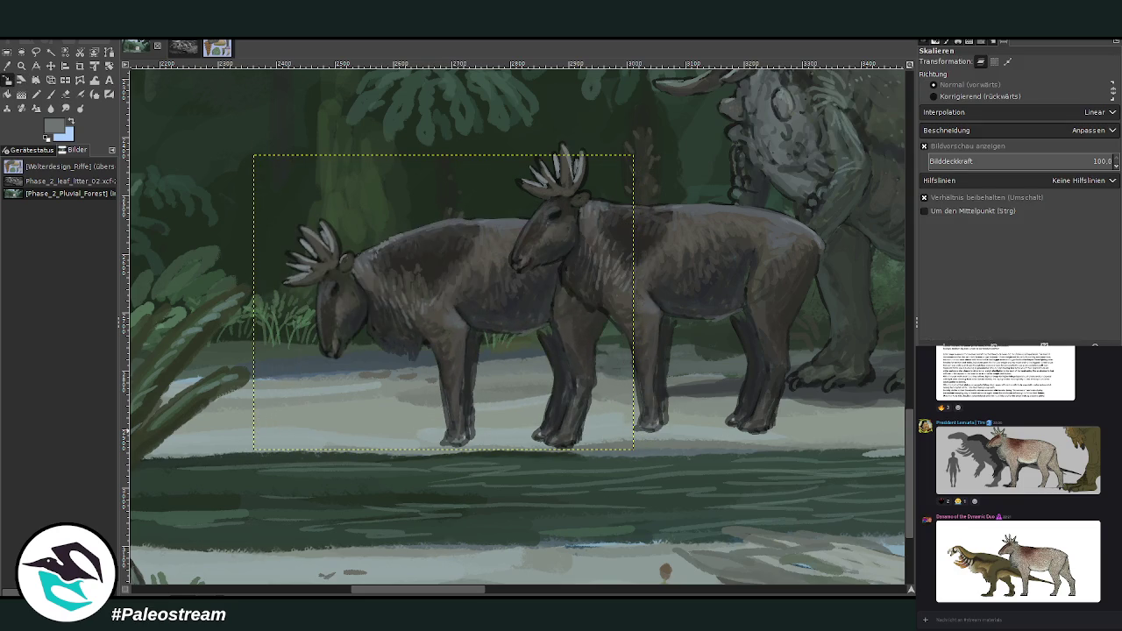
{"action": "left_click", "coordinate": [50, 66]}
{"action": "mouse_move", "coordinate": [442, 288]}
{"action": "left_mouse_down"}
{"action": "mouse_move", "coordinate": [466, 266]}
{"action": "mouse_move", "coordinate": [457, 270]}
{"action": "left_mouse_up"}
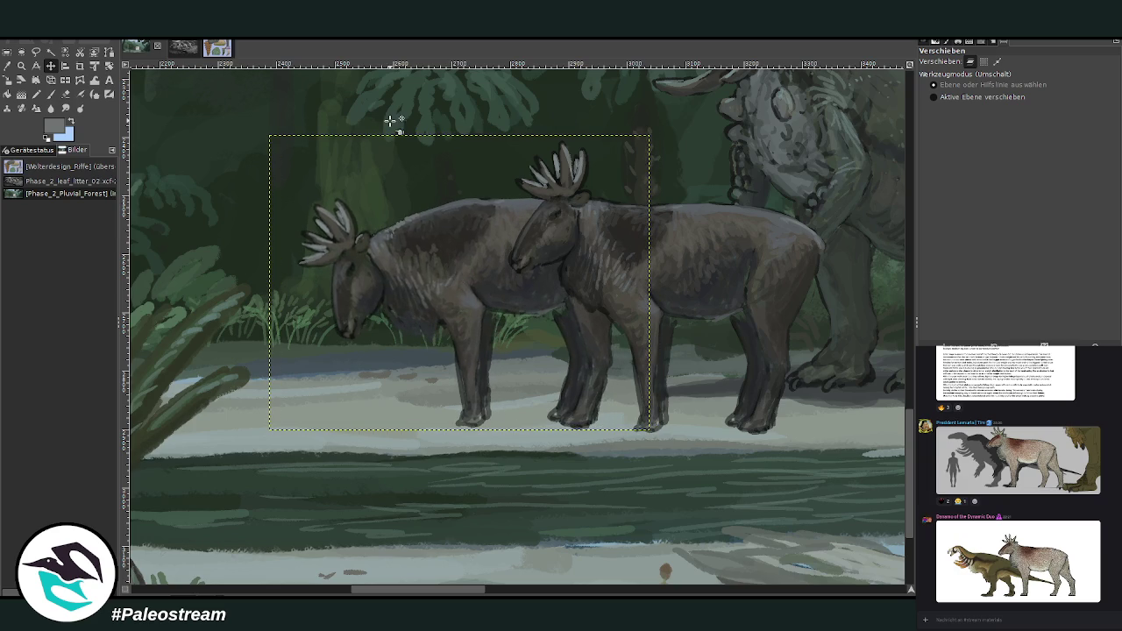
{"action": "left_click", "coordinate": [16, 82]}
{"action": "left_click_drag", "start_coordinate": [333, 248], "coordinate": [505, 317]}
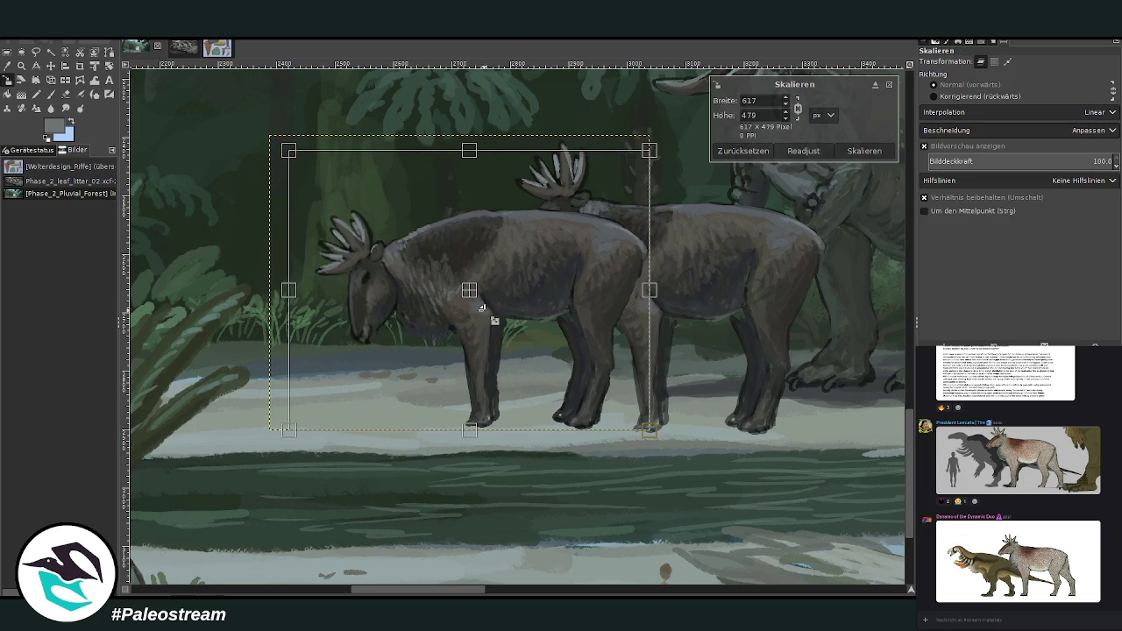
{"action": "left_click_drag", "start_coordinate": [460, 284], "coordinate": [473, 283]}
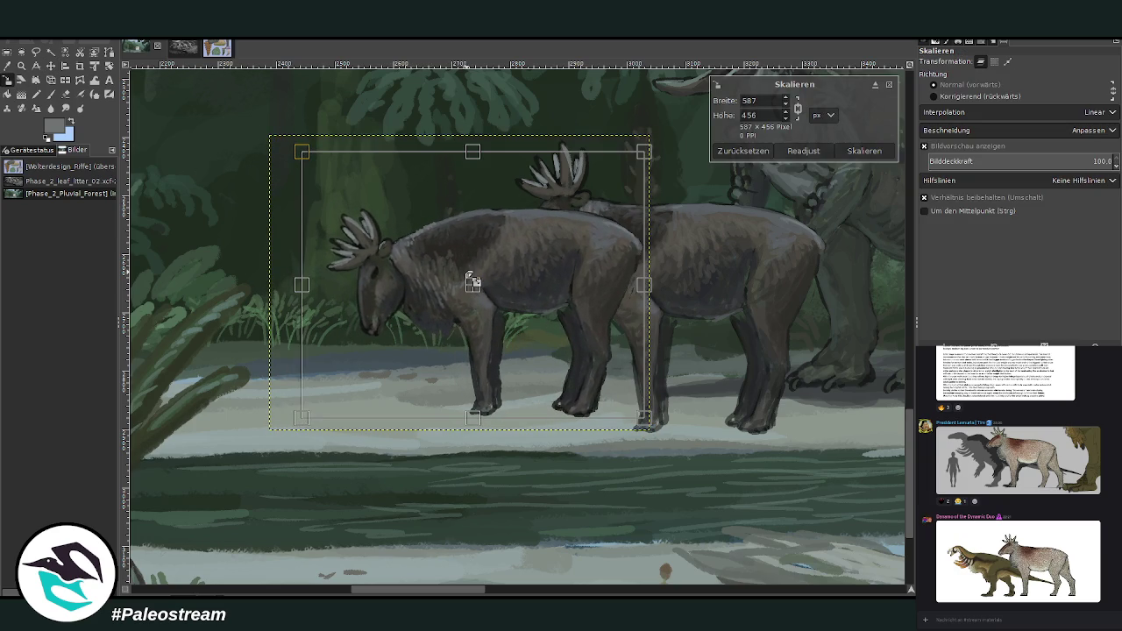
{"action": "key", "text": "Return"}
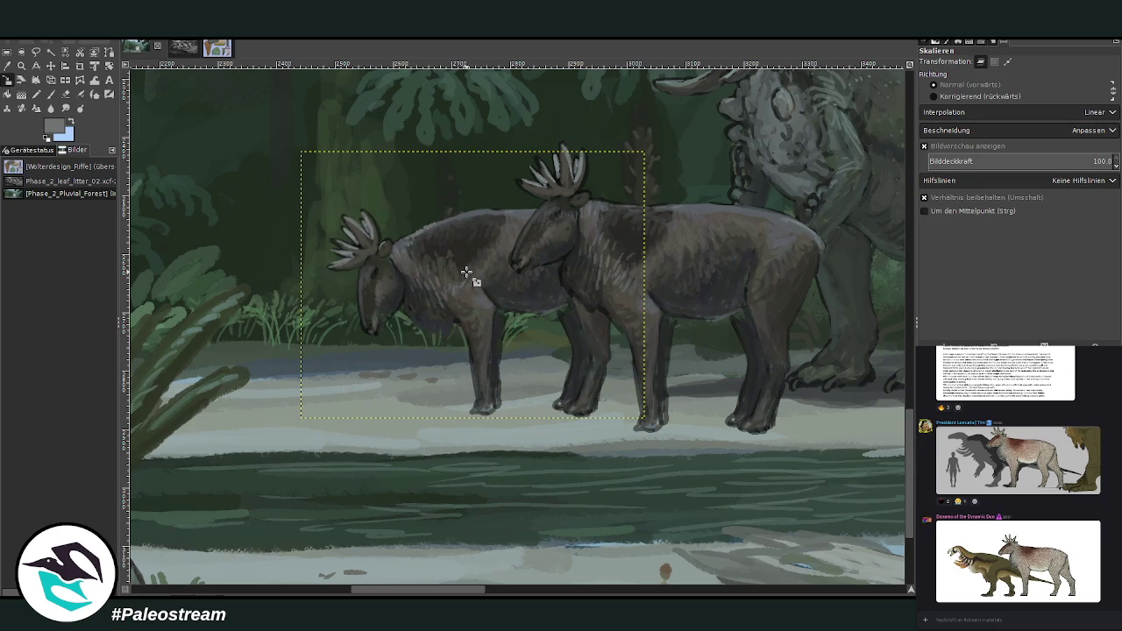
- Nudge both herbivores into overlapping positions and sample the dark brown-grey fur colour
{"action": "key", "text": "m"}
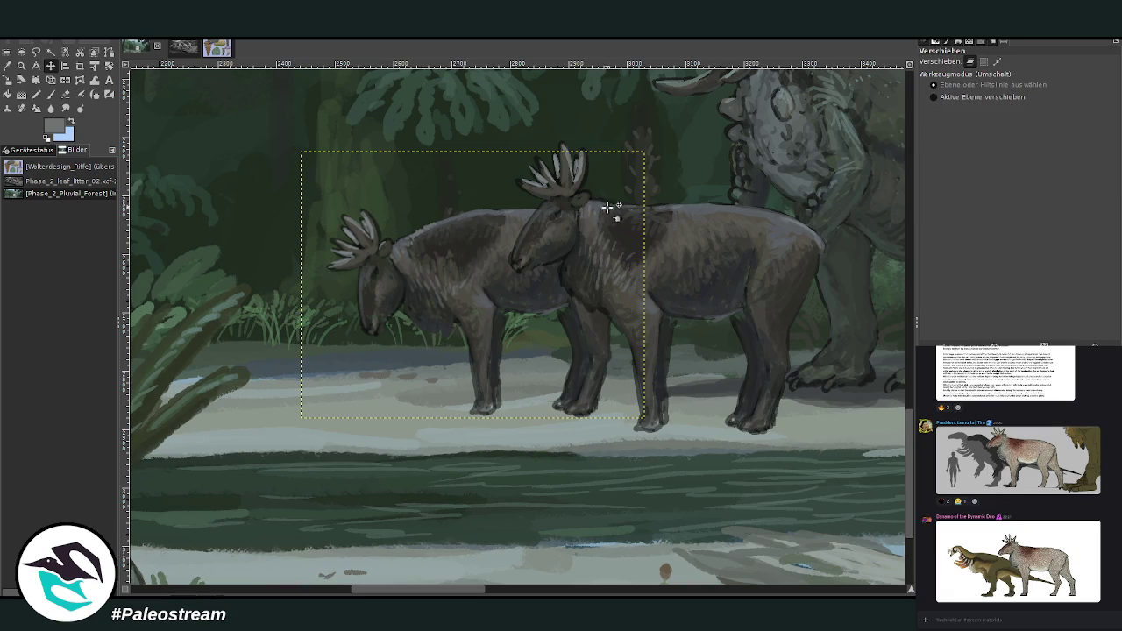
{"action": "left_click_drag", "start_coordinate": [609, 251], "coordinate": [620, 256]}
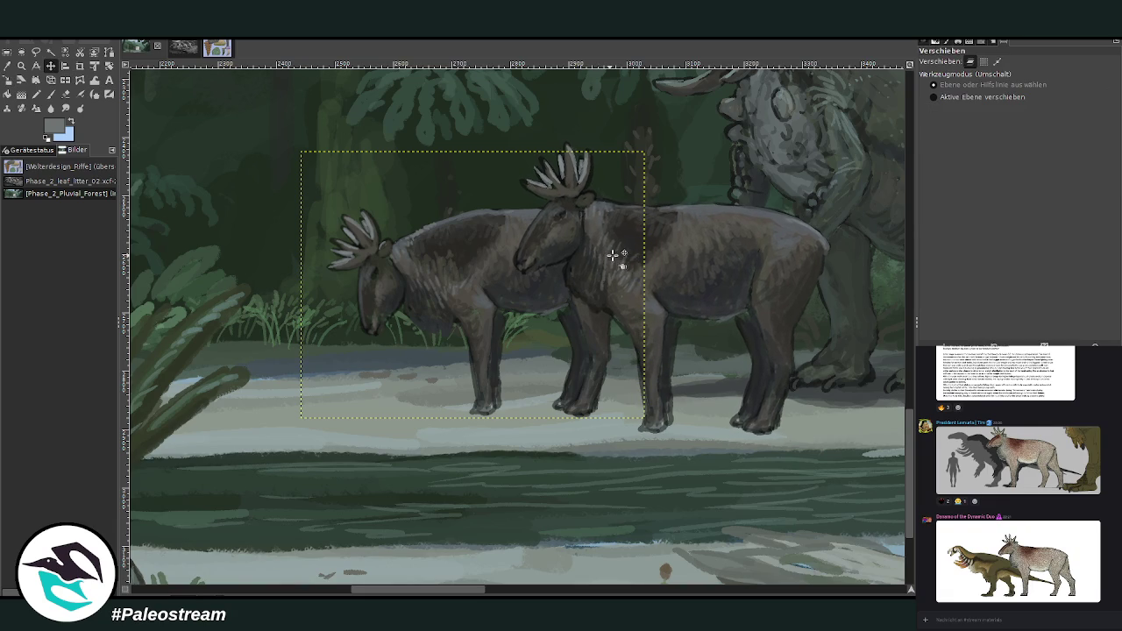
{"action": "left_click_drag", "start_coordinate": [459, 249], "coordinate": [462, 245]}
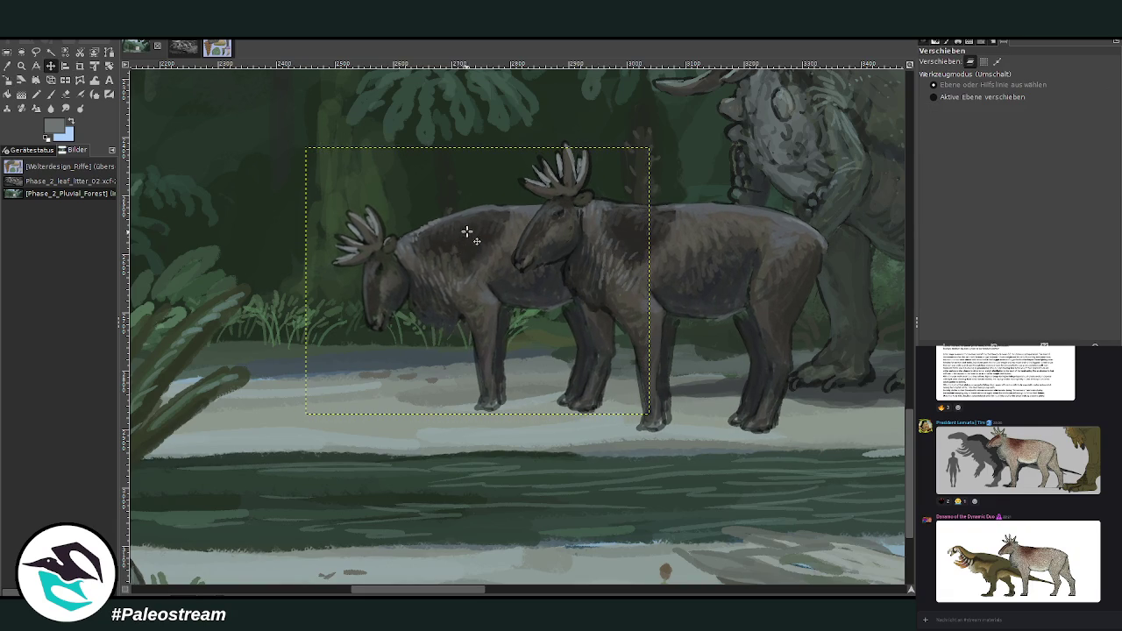
{"action": "key", "text": "o"}
{"action": "left_click", "coordinate": [545, 289]}
{"action": "left_click", "coordinate": [51, 95]}
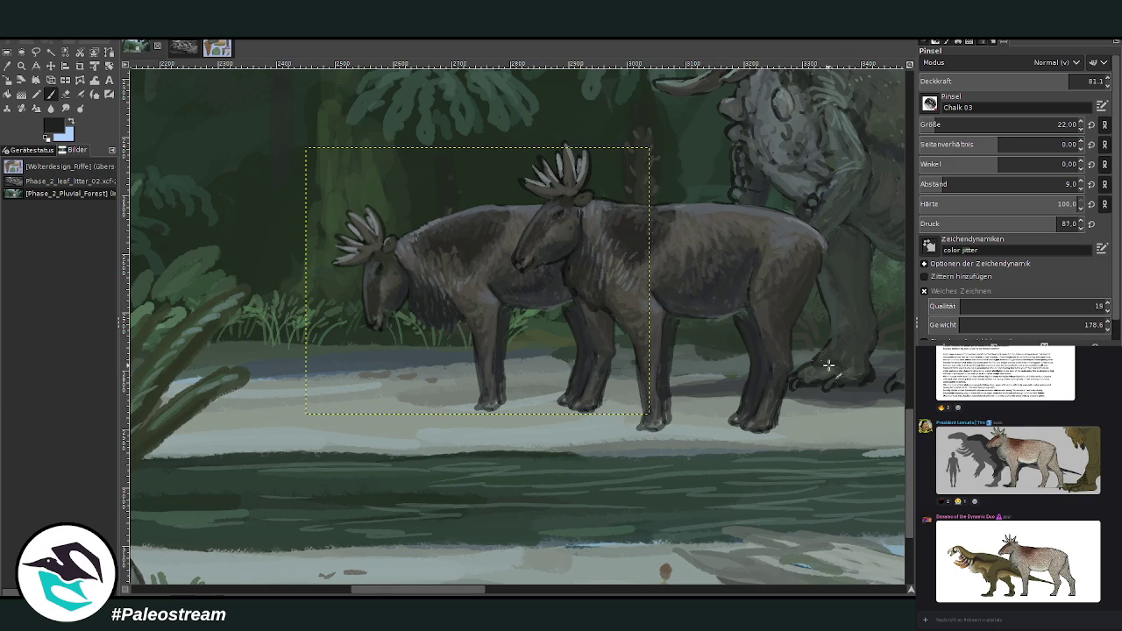
- Zoom in on the herbivores and move the reference card up and to the right
{"action": "scroll", "coordinate": [518, 520], "scroll_direction": "down", "scroll_amount": 3, "text": "ctrl"}
{"action": "scroll", "coordinate": [518, 520], "scroll_direction": "down", "scroll_amount": 3, "text": "ctrl"}
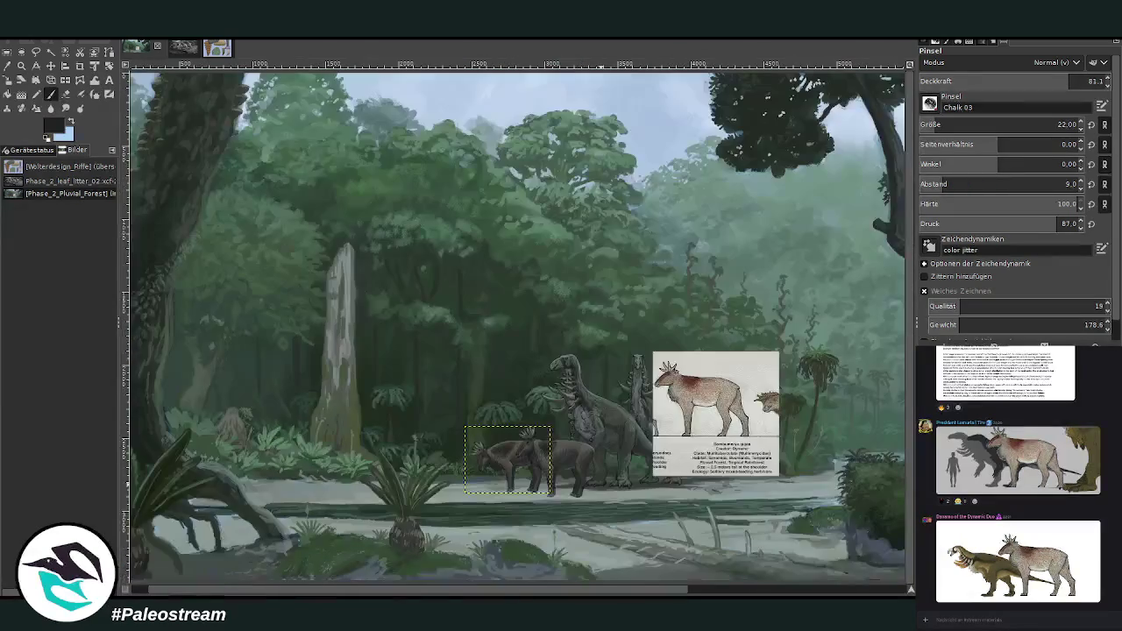
{"action": "scroll", "coordinate": [605, 590], "scroll_direction": "right", "scroll_amount": 1}
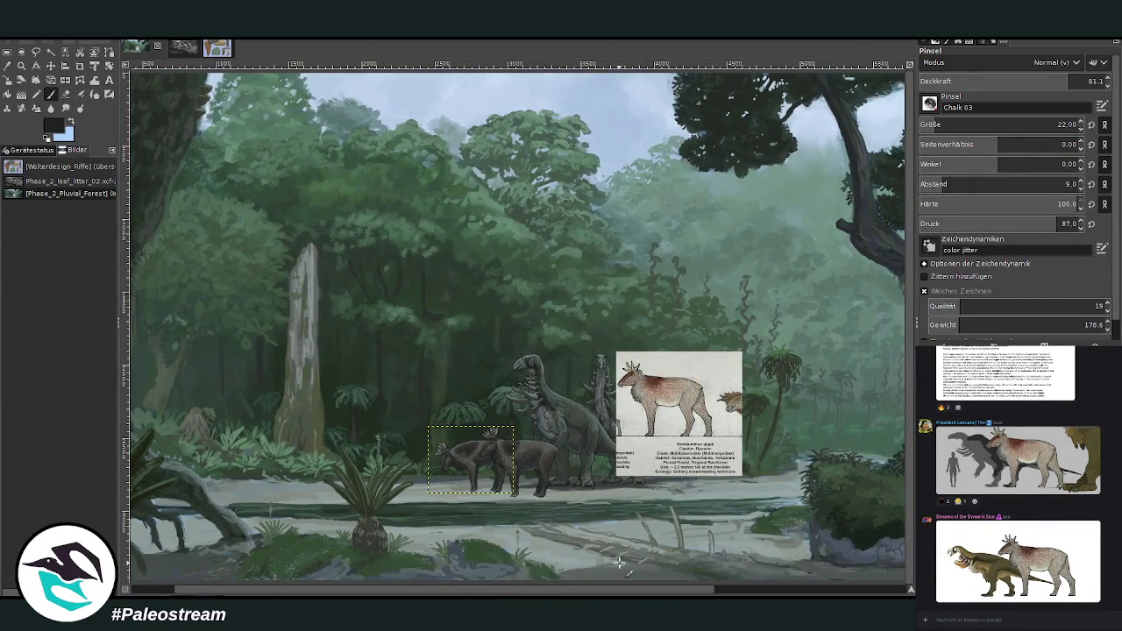
{"action": "left_click", "coordinate": [21, 67]}
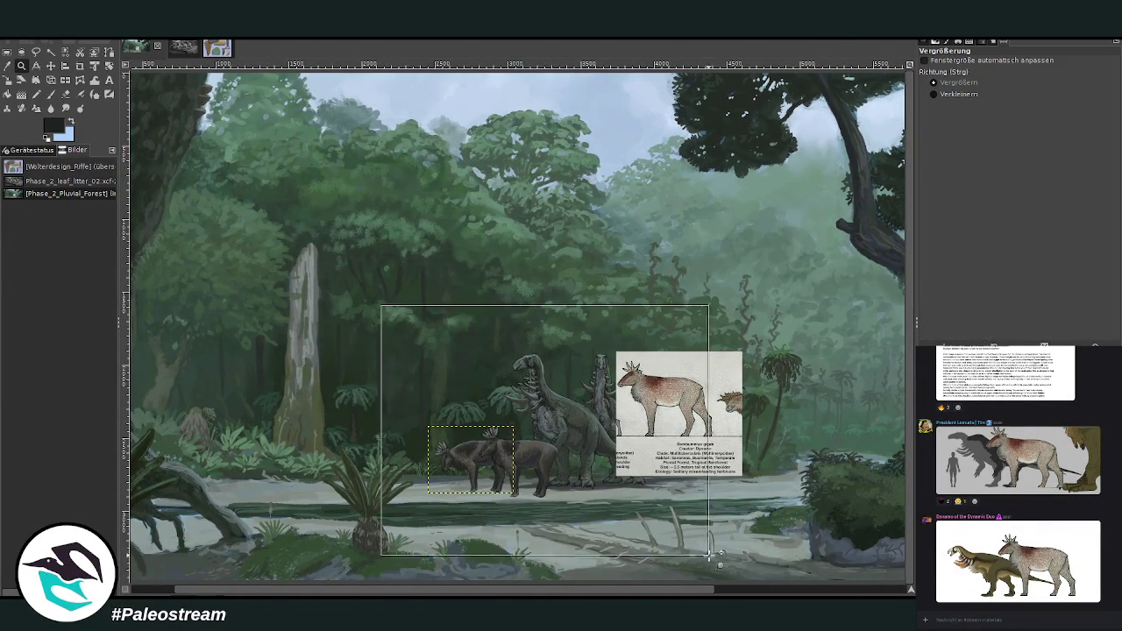
{"action": "left_click_drag", "start_coordinate": [380, 304], "coordinate": [712, 574]}
{"action": "left_click_drag", "start_coordinate": [508, 593], "coordinate": [525, 593]}
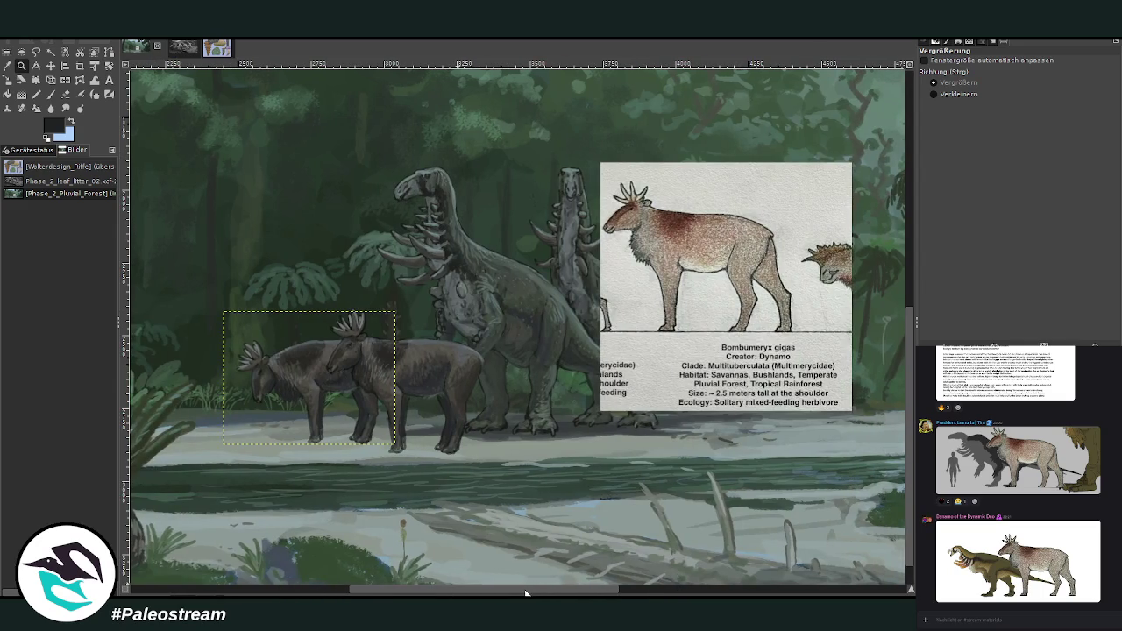
{"action": "left_click_drag", "start_coordinate": [376, 165], "coordinate": [755, 436]}
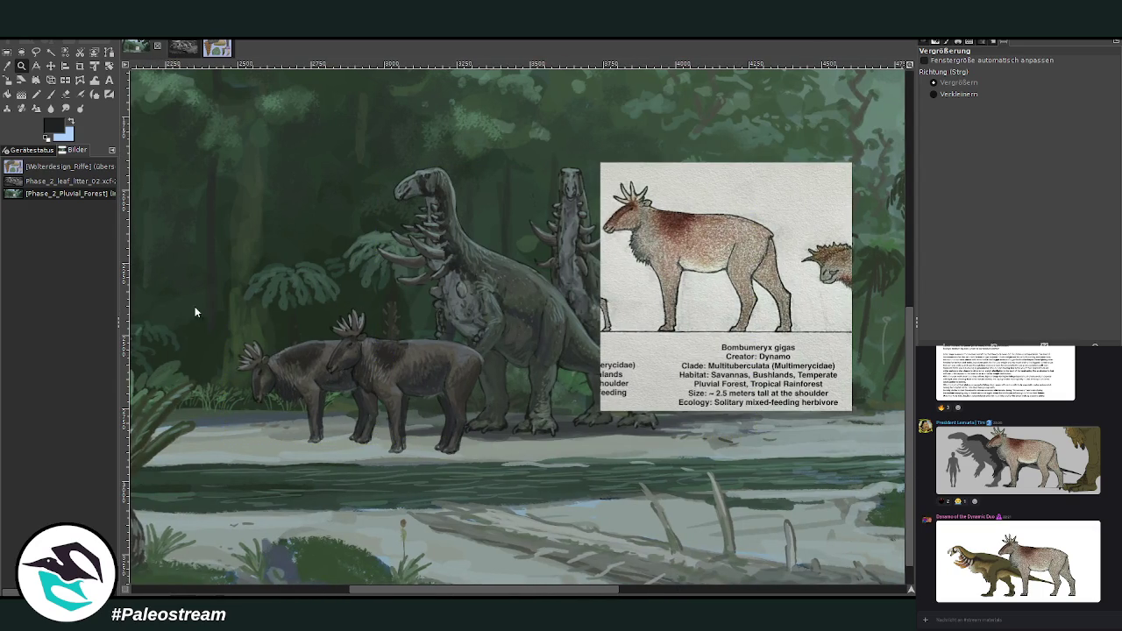
{"action": "left_click_drag", "start_coordinate": [326, 307], "coordinate": [484, 454]}
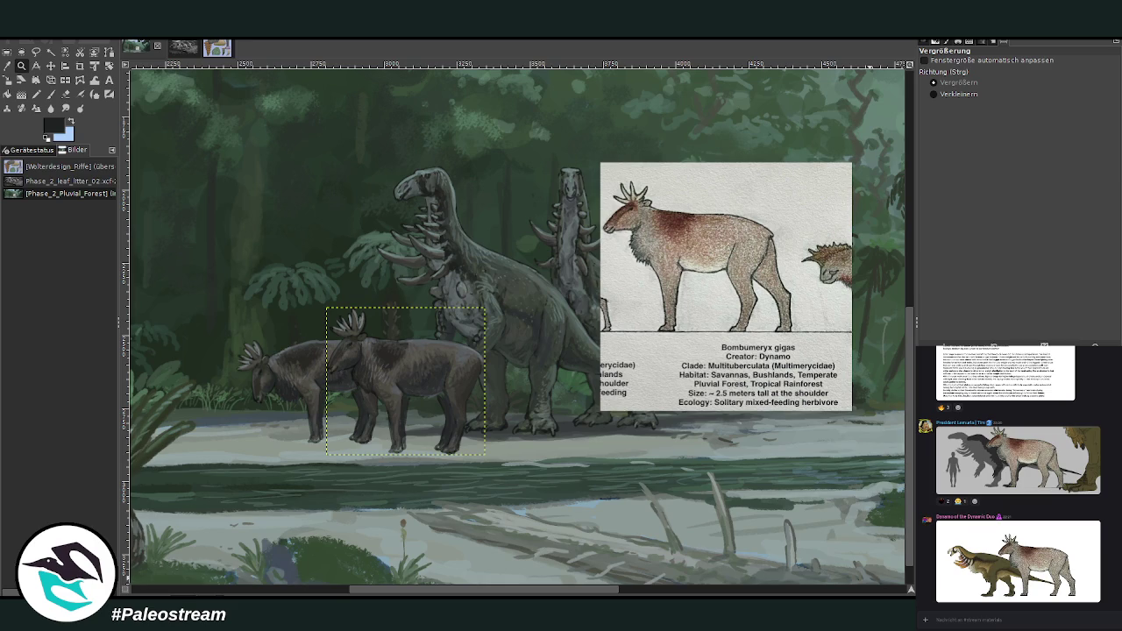
{"action": "left_click", "coordinate": [51, 66]}
{"action": "left_click_drag", "start_coordinate": [560, 180], "coordinate": [589, 85]}
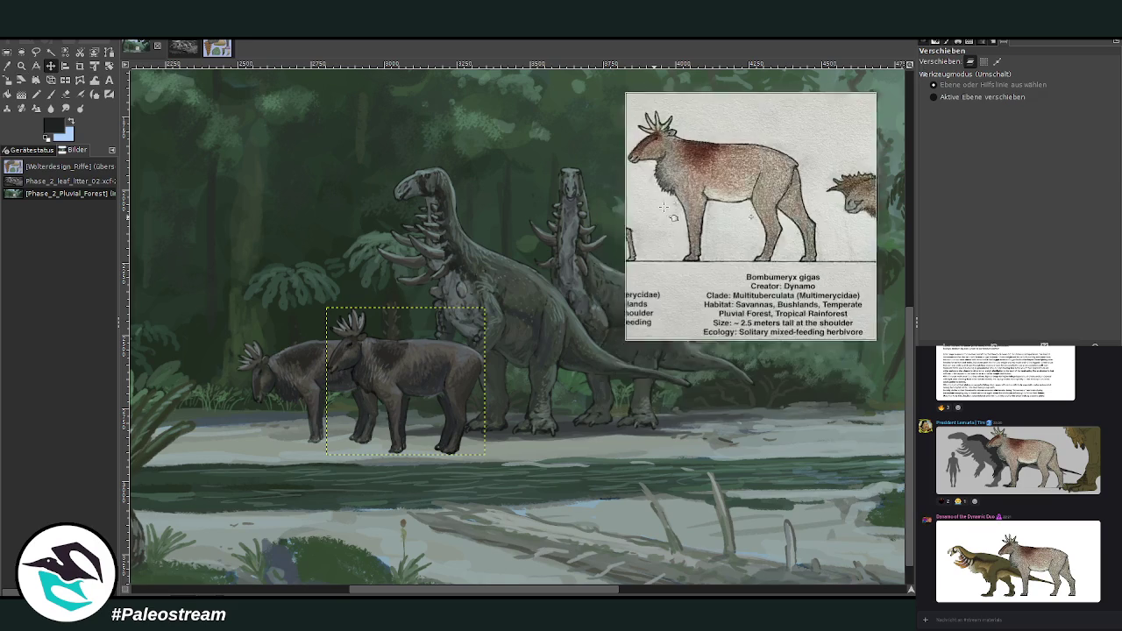
- Slide the duplicate Bombumeryx to the right of the other two and zoom in on it
{"action": "mouse_move", "coordinate": [389, 342]}
{"action": "left_mouse_down"}
{"action": "mouse_move", "coordinate": [573, 344]}
{"action": "mouse_move", "coordinate": [563, 361]}
{"action": "left_mouse_up"}
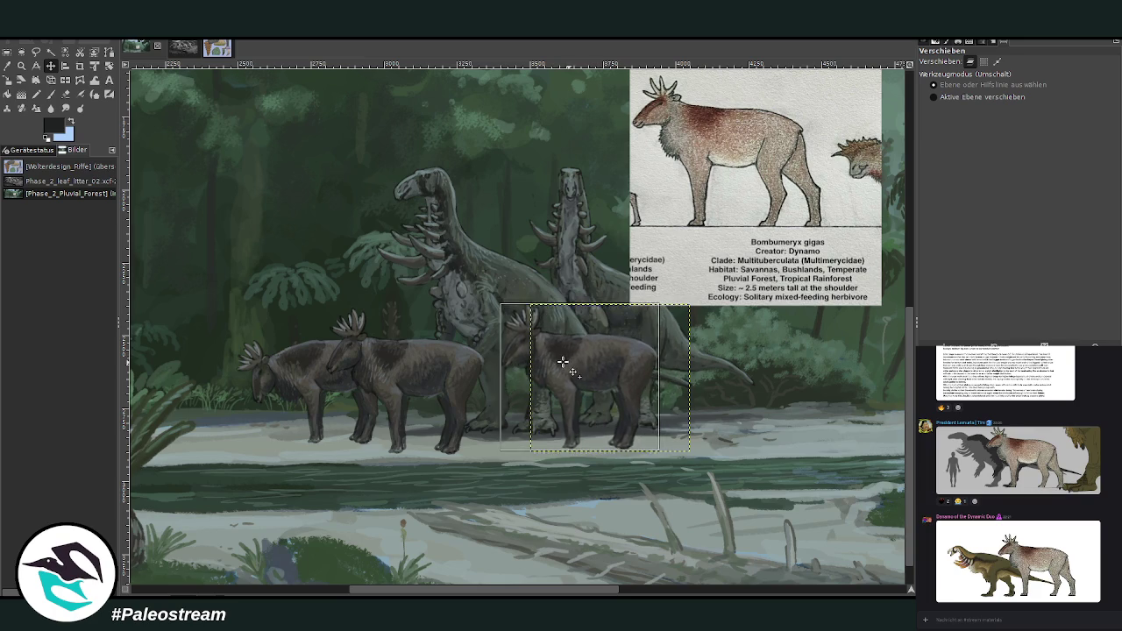
{"action": "left_click_drag", "start_coordinate": [563, 361], "coordinate": [563, 368]}
{"action": "left_click", "coordinate": [21, 65]}
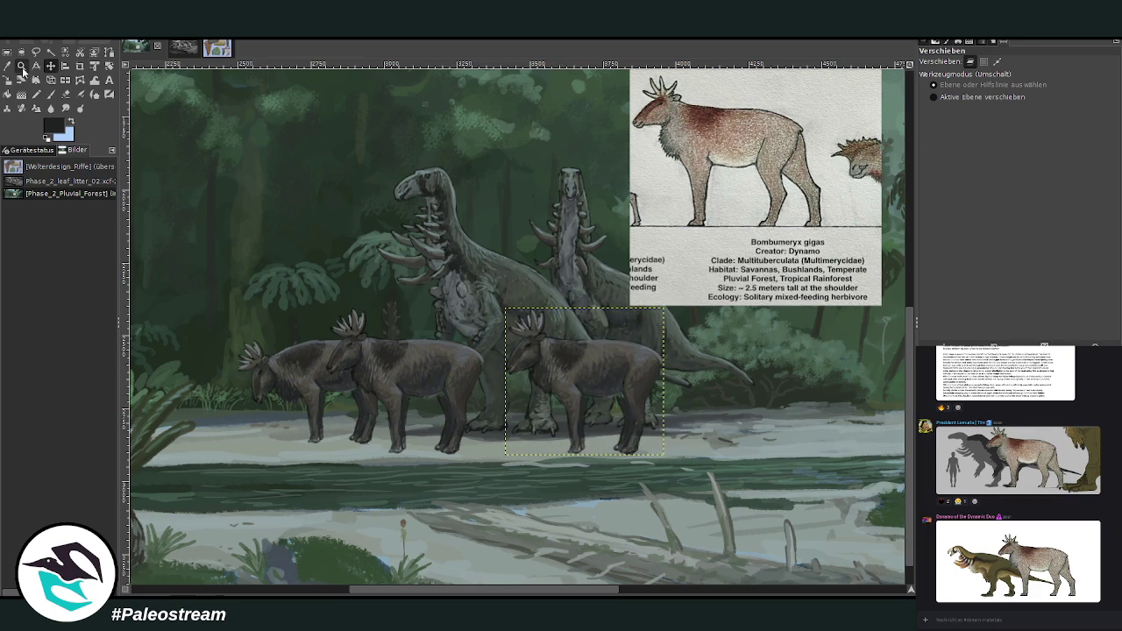
{"action": "left_click_drag", "start_coordinate": [469, 257], "coordinate": [711, 514]}
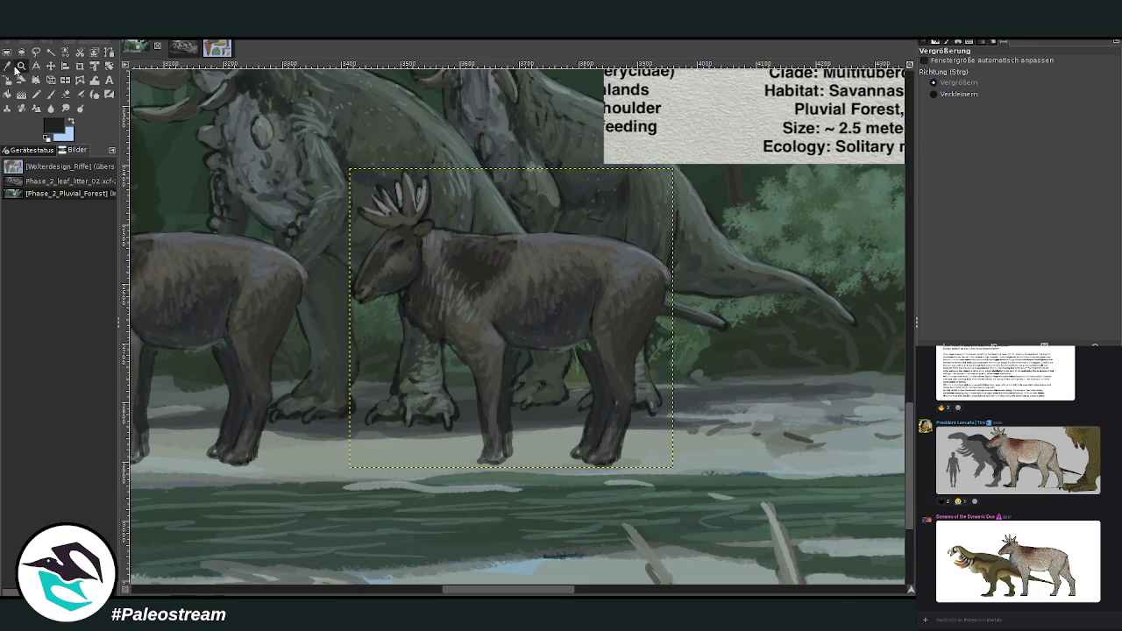
- Redraw the third Bombumeryx's hind and front legs with dark chalk strokes and erasing
{"action": "left_click", "coordinate": [8, 65]}
{"action": "left_click", "coordinate": [51, 94]}
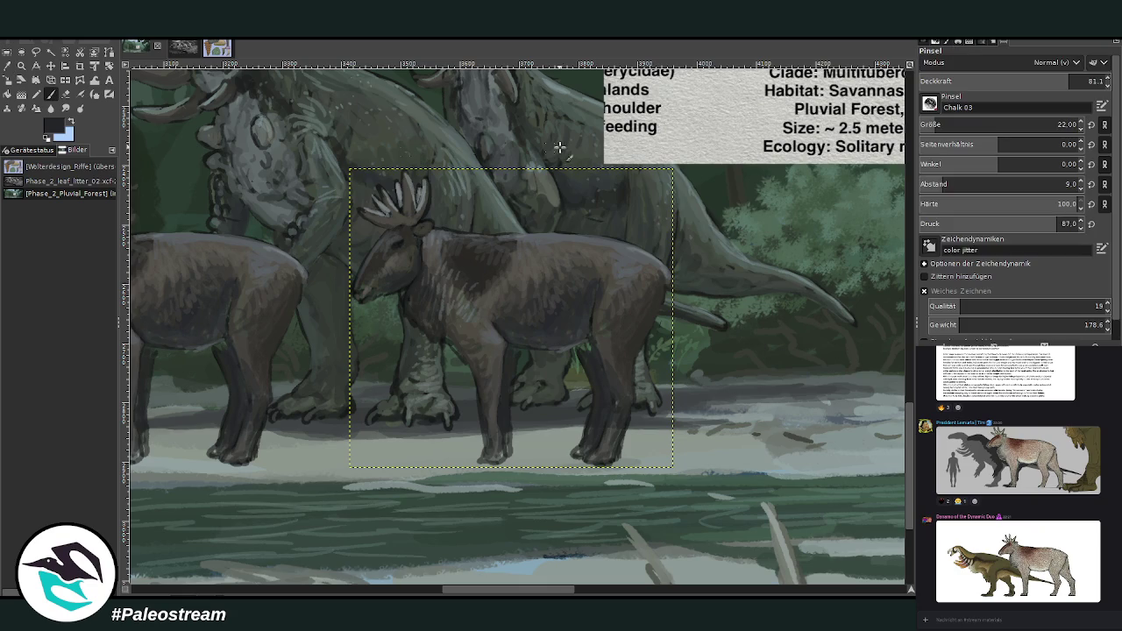
{"action": "mouse_move", "coordinate": [446, 349]}
{"action": "left_mouse_down"}
{"action": "mouse_move", "coordinate": [413, 454]}
{"action": "mouse_move", "coordinate": [448, 352]}
{"action": "left_mouse_up"}
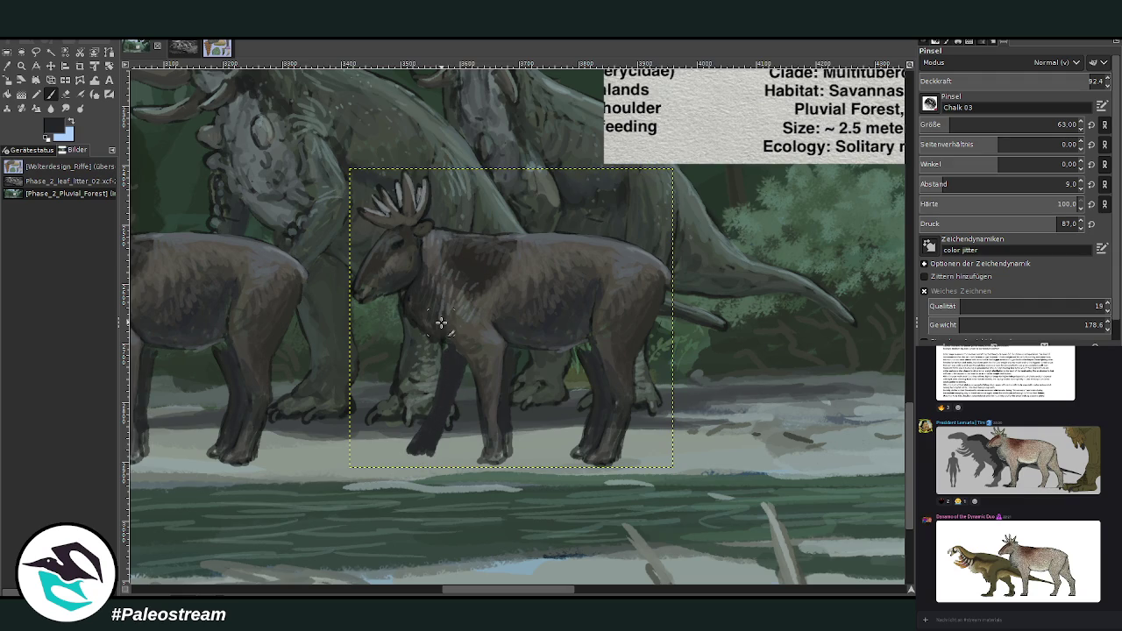
{"action": "key", "text": "shift+e"}
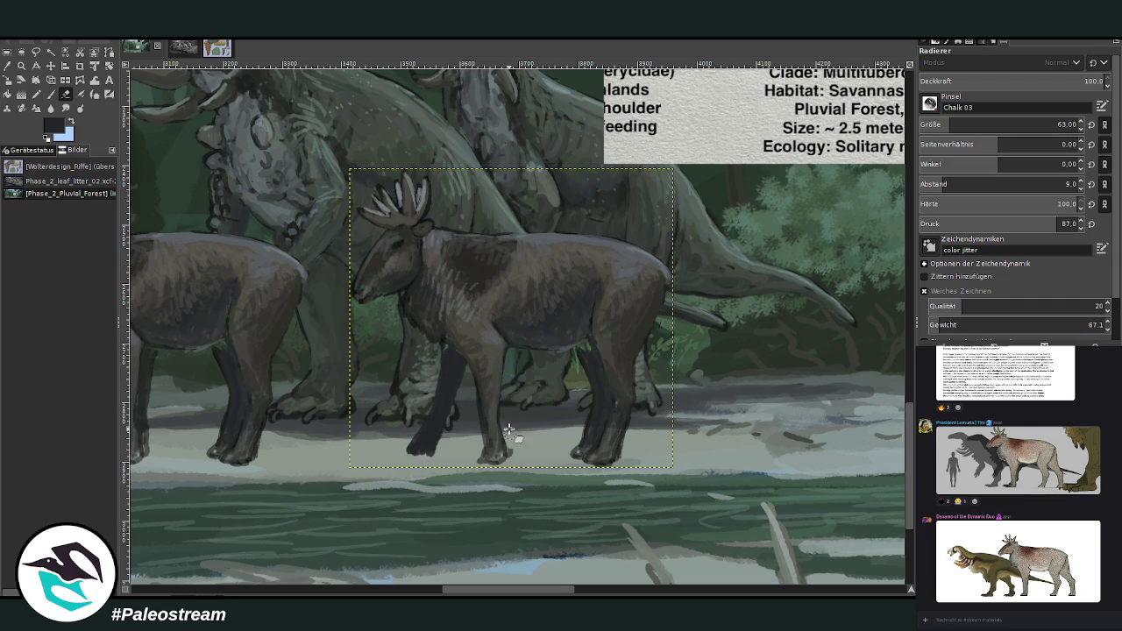
{"action": "left_click_drag", "start_coordinate": [436, 437], "coordinate": [434, 461]}
{"action": "key", "text": "p"}
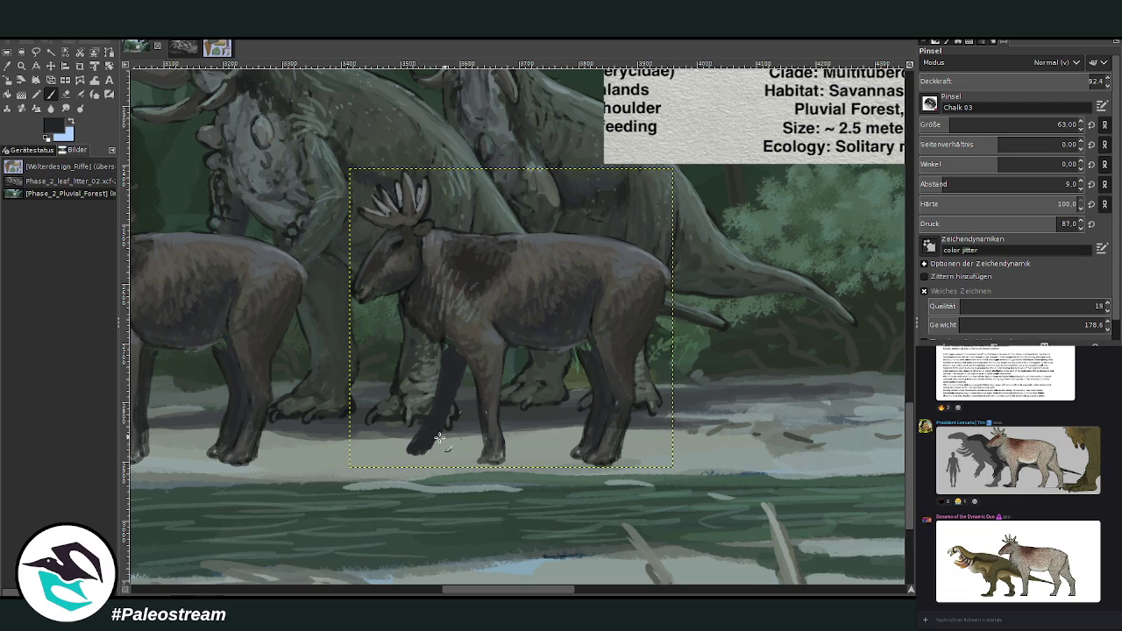
{"action": "mouse_move", "coordinate": [408, 451]}
{"action": "left_mouse_down"}
{"action": "mouse_move", "coordinate": [426, 450]}
{"action": "mouse_move", "coordinate": [443, 375]}
{"action": "left_mouse_up"}
{"action": "key", "text": "shift+e"}
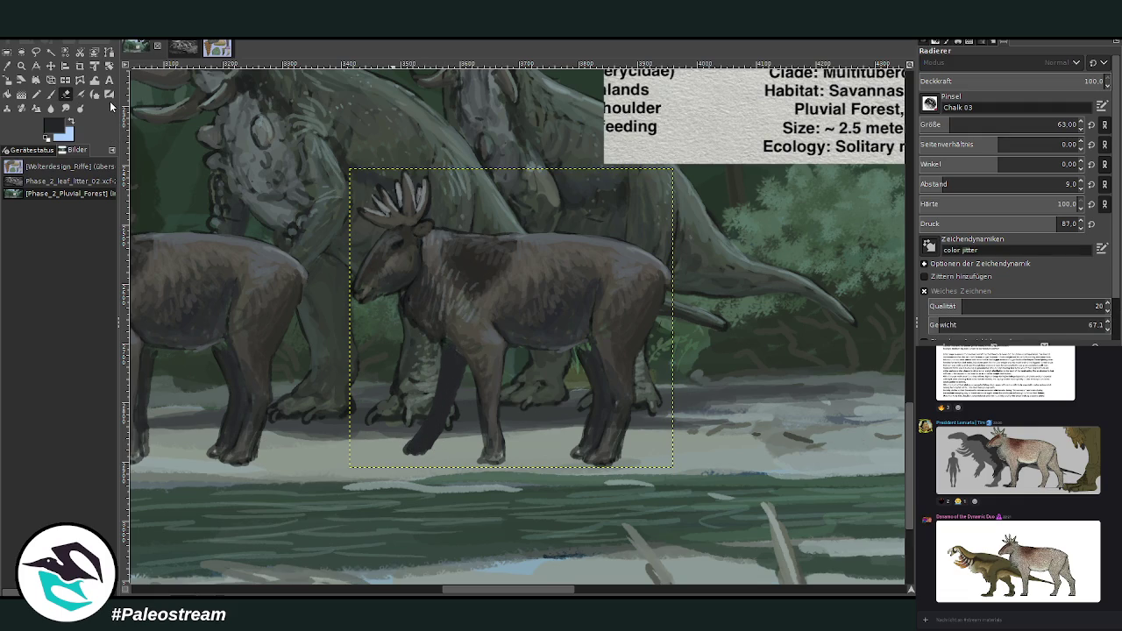
{"action": "mouse_move", "coordinate": [582, 445]}
{"action": "left_mouse_down"}
{"action": "mouse_move", "coordinate": [601, 400]}
{"action": "mouse_move", "coordinate": [581, 357]}
{"action": "left_mouse_up"}
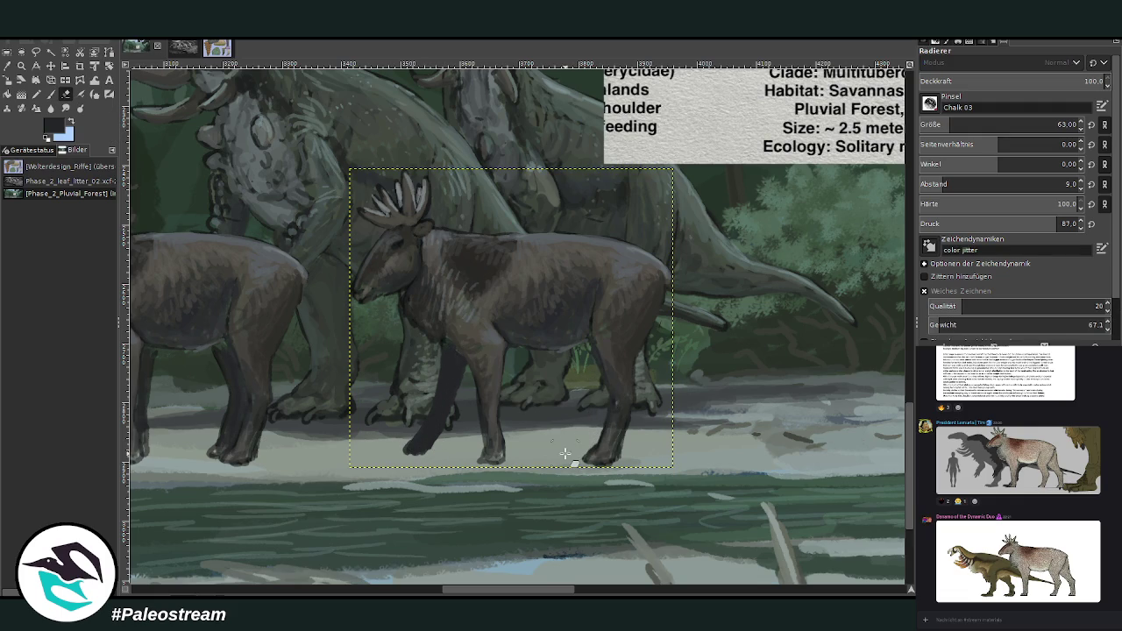
- Repaint the rear legs in lighter brown, then set brush size 52 and opacity 54.6
{"action": "left_click", "coordinate": [51, 95]}
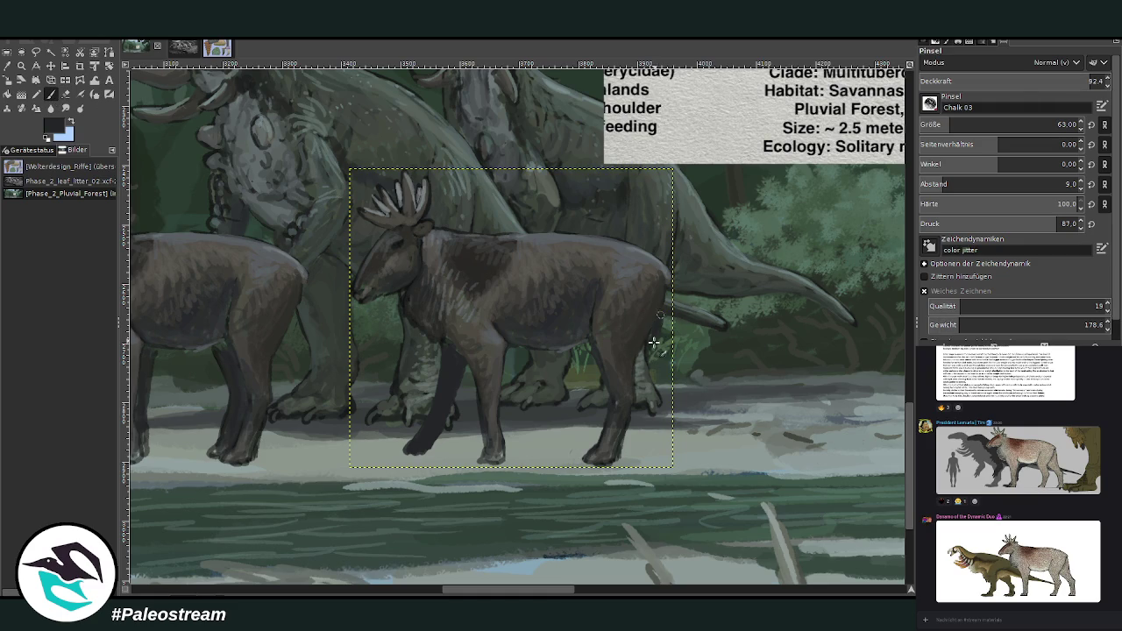
{"action": "mouse_move", "coordinate": [644, 353]}
{"action": "left_mouse_down"}
{"action": "mouse_move", "coordinate": [656, 456]}
{"action": "mouse_move", "coordinate": [650, 356]}
{"action": "left_mouse_up"}
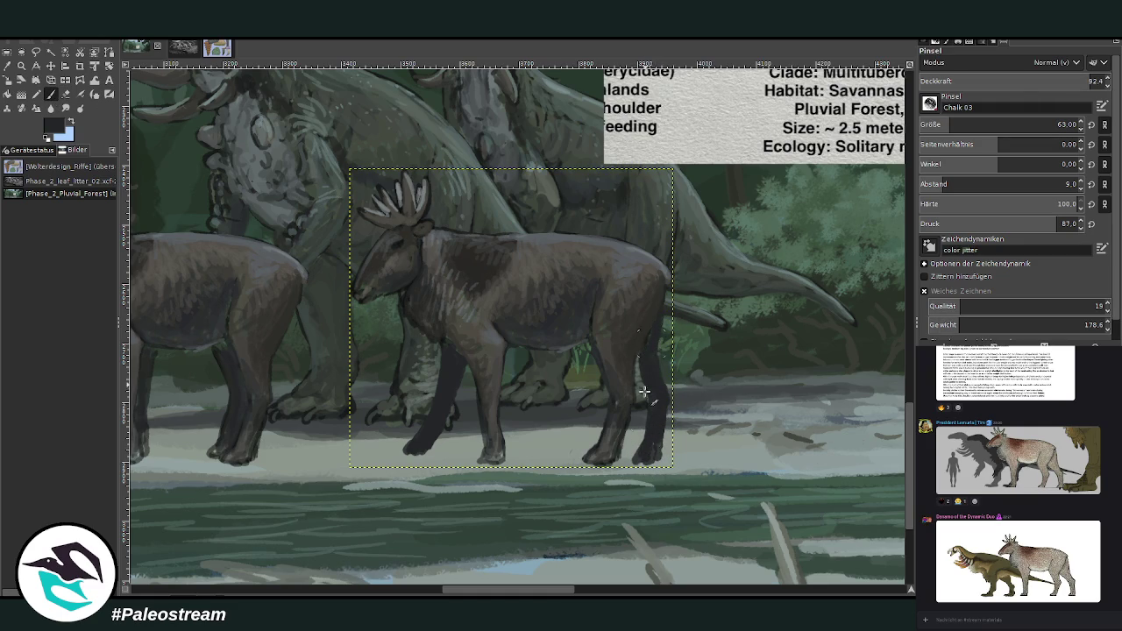
{"action": "key", "text": "o"}
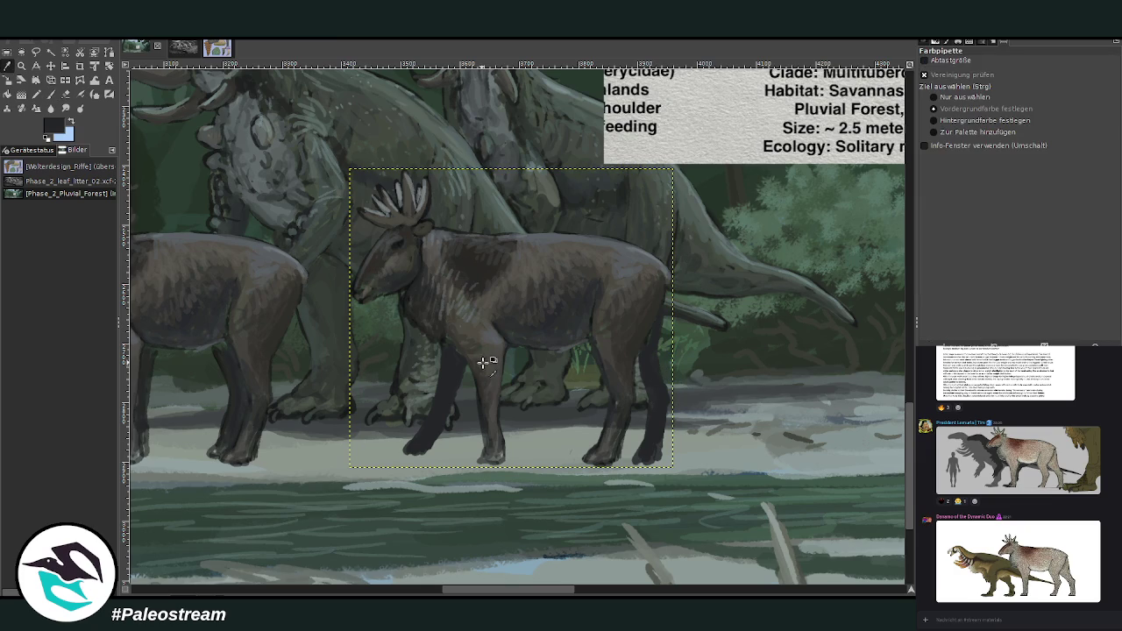
{"action": "left_click", "coordinate": [50, 95]}
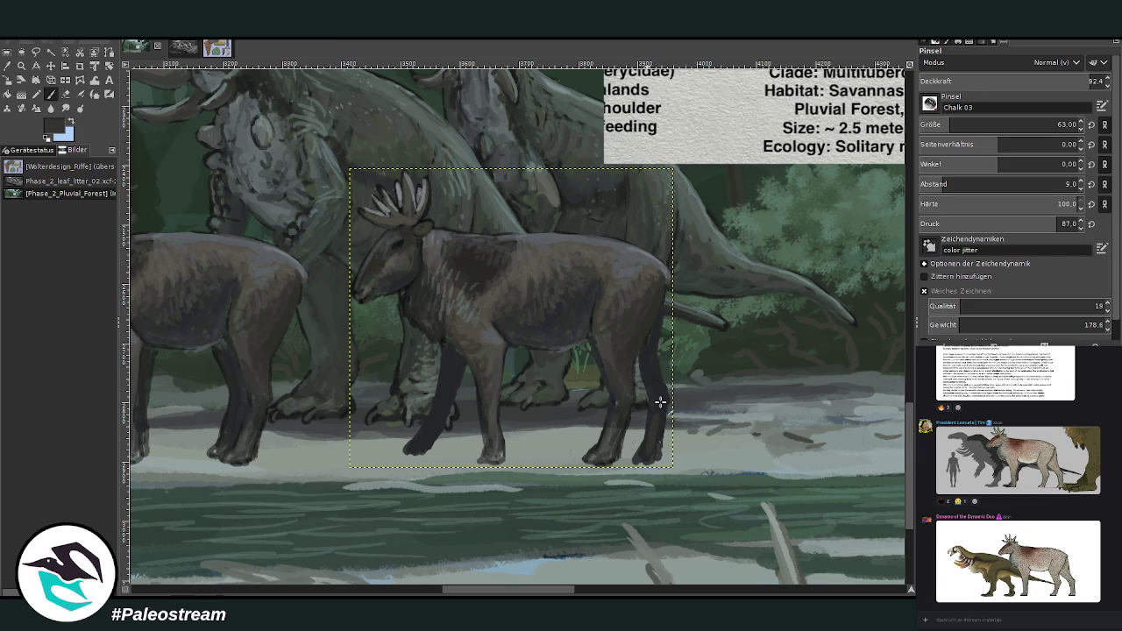
{"action": "left_click_drag", "start_coordinate": [659, 414], "coordinate": [649, 369]}
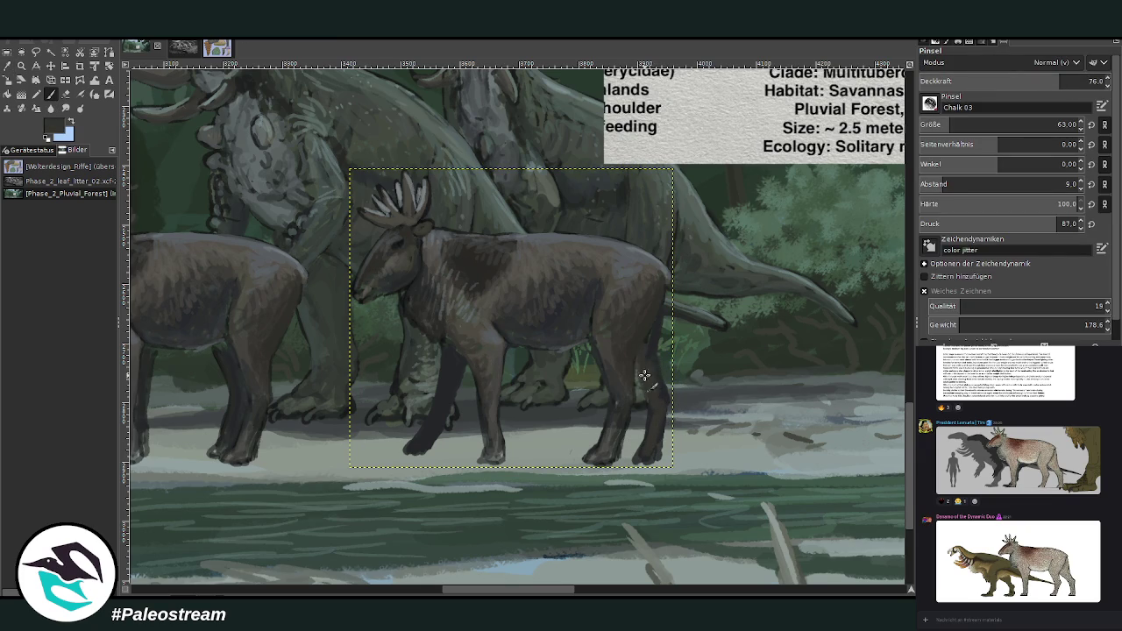
{"action": "left_click_drag", "start_coordinate": [440, 404], "coordinate": [421, 439]}
{"action": "left_click", "coordinate": [955, 124]}
{"action": "left_click", "coordinate": [1020, 81]}
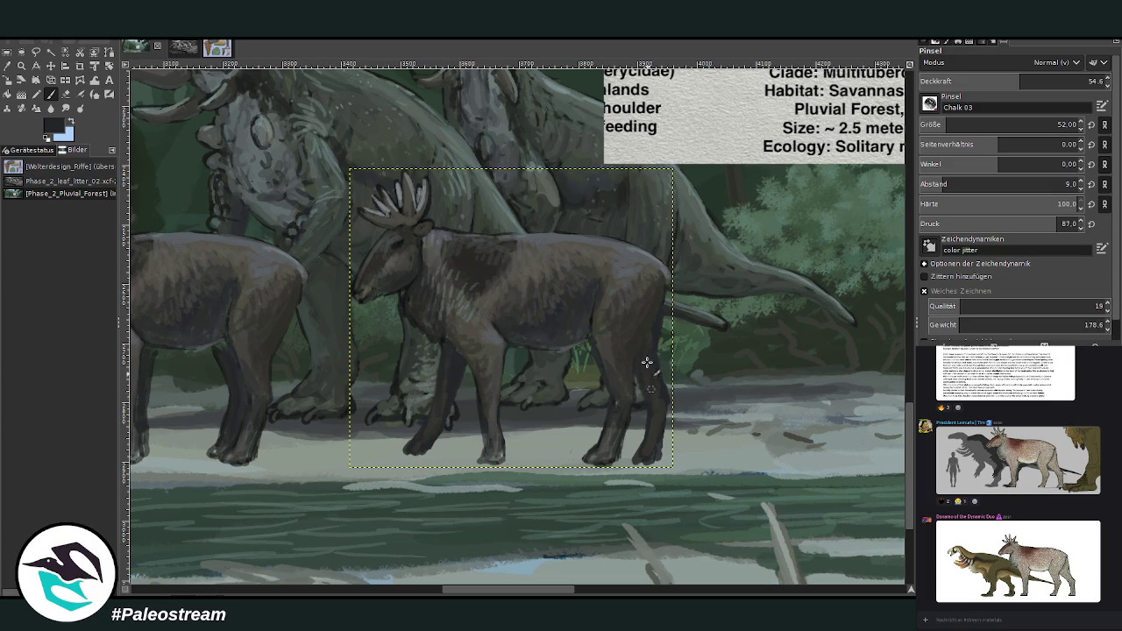
{"action": "scroll", "coordinate": [620, 278], "scroll_direction": "down", "scroll_amount": 3}
{"action": "scroll", "coordinate": [621, 277], "scroll_direction": "up", "scroll_amount": 1}
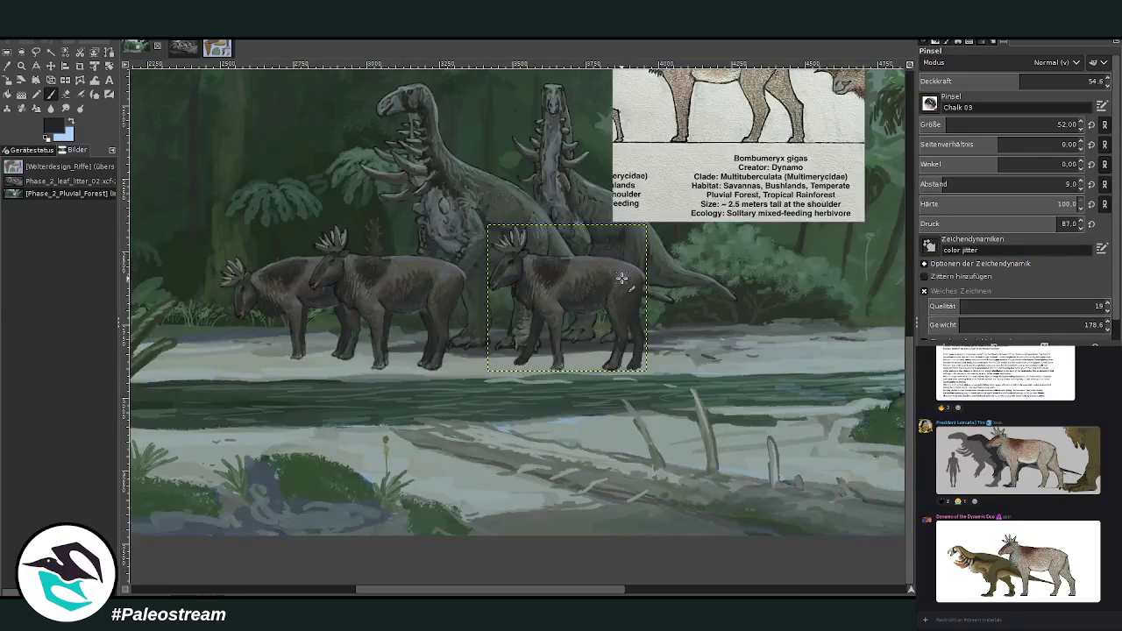
- Tilt the third Bombumeryx about 2°, shift it about 47 px right, and zoom in
{"action": "left_click", "coordinate": [108, 66]}
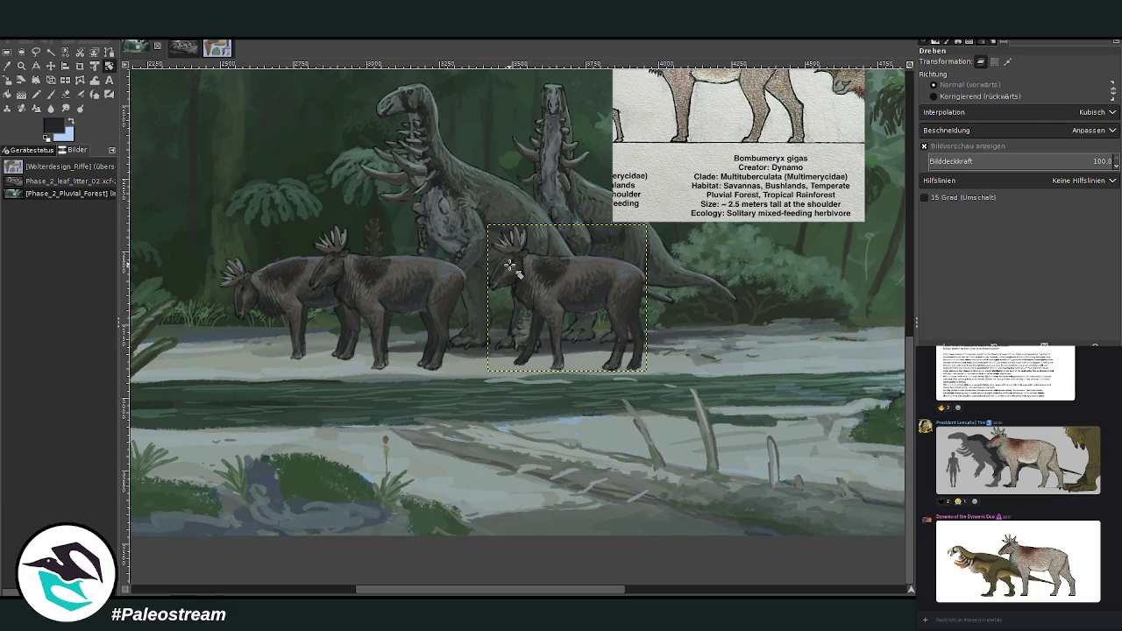
{"action": "left_click_drag", "start_coordinate": [510, 261], "coordinate": [509, 244]}
{"action": "key", "text": "Return"}
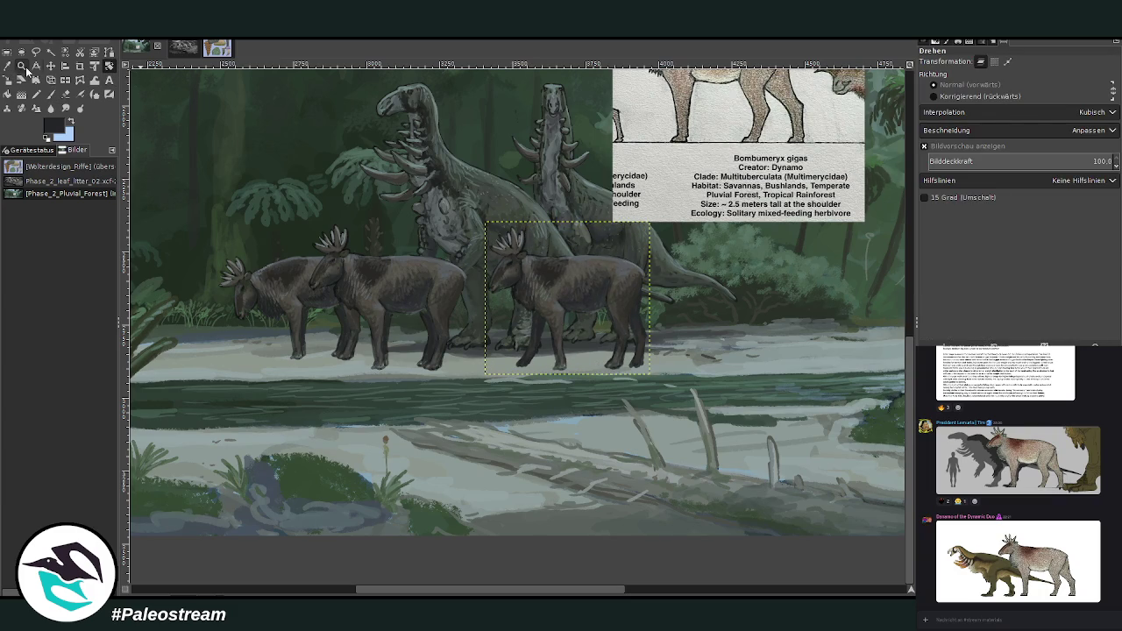
{"action": "left_click", "coordinate": [51, 66]}
{"action": "mouse_move", "coordinate": [564, 278]}
{"action": "left_mouse_down"}
{"action": "mouse_move", "coordinate": [604, 276]}
{"action": "mouse_move", "coordinate": [597, 280]}
{"action": "left_mouse_up"}
{"action": "key", "text": "z"}
{"action": "left_click_drag", "start_coordinate": [498, 188], "coordinate": [618, 316]}
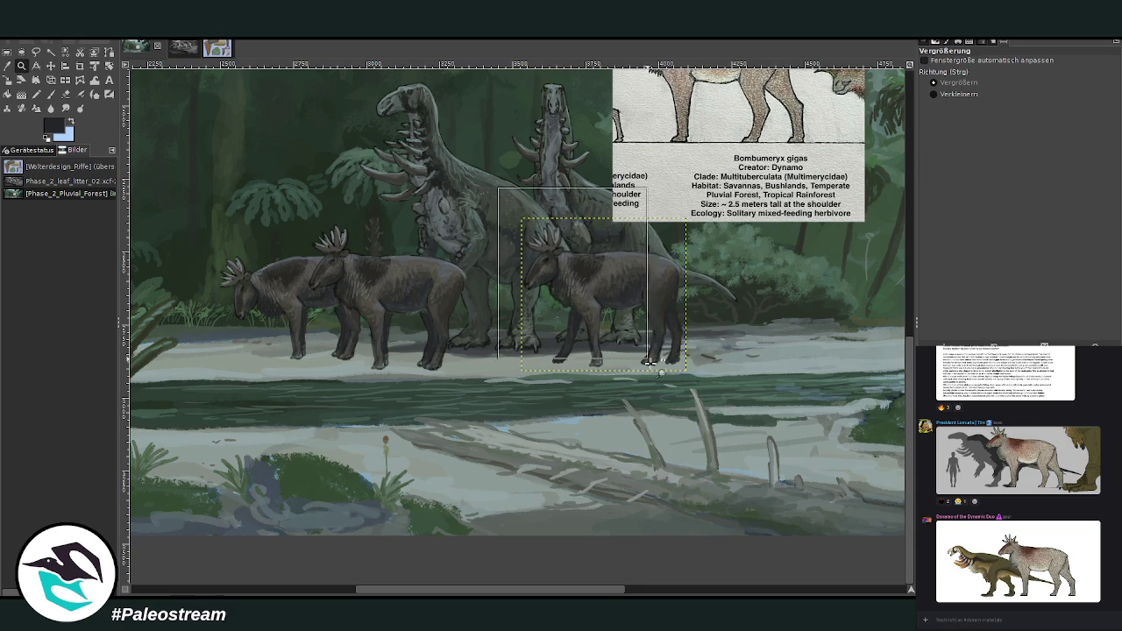
- Paint dark brown then pale fur strokes on the chest with a 27 px brush at 54.3 opacity
{"action": "key", "text": "o"}
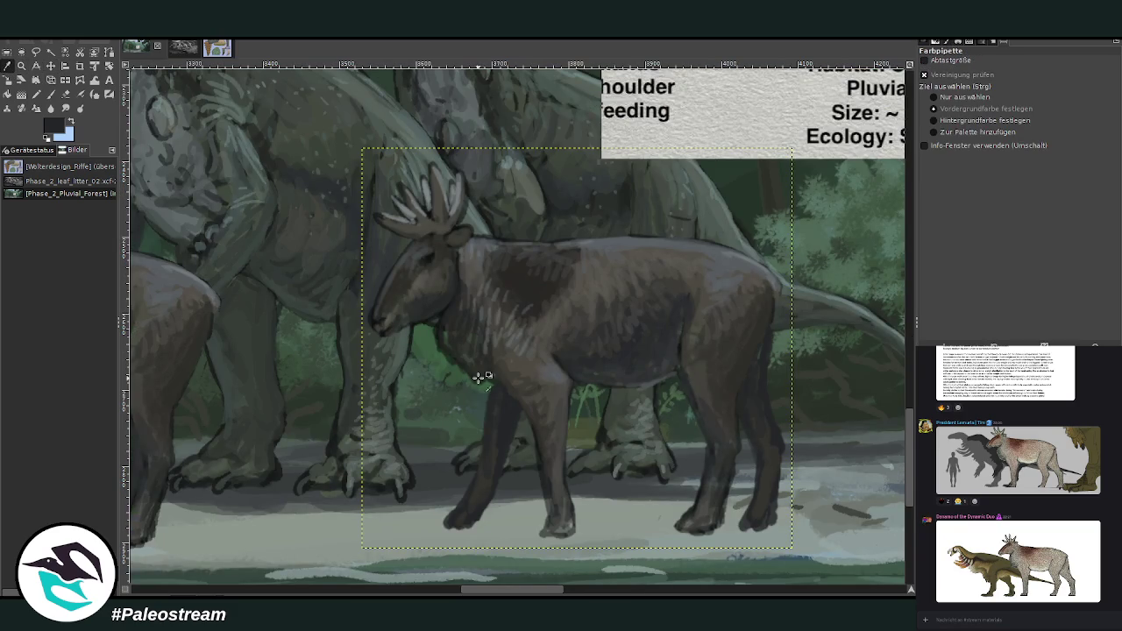
{"action": "left_click", "coordinate": [427, 298]}
{"action": "left_click", "coordinate": [50, 94]}
{"action": "left_click", "coordinate": [1058, 124]}
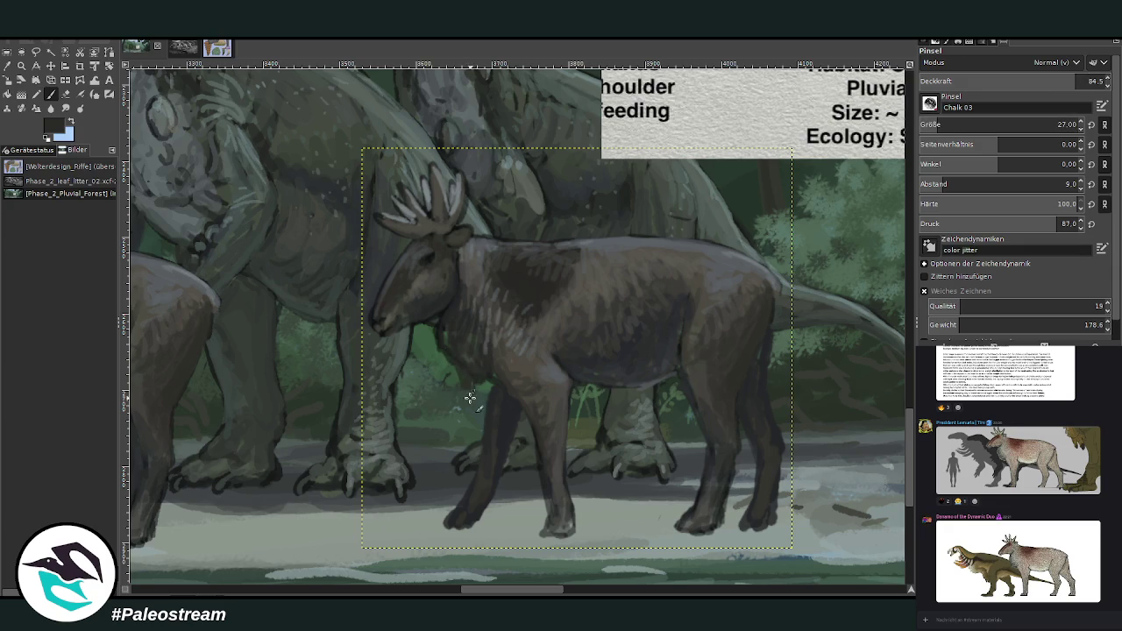
{"action": "mouse_move", "coordinate": [464, 383]}
{"action": "left_mouse_down"}
{"action": "mouse_move", "coordinate": [451, 370]}
{"action": "mouse_move", "coordinate": [463, 380]}
{"action": "mouse_move", "coordinate": [477, 368]}
{"action": "mouse_move", "coordinate": [480, 390]}
{"action": "left_mouse_up"}
{"action": "left_click", "coordinate": [847, 328], "text": "ctrl"}
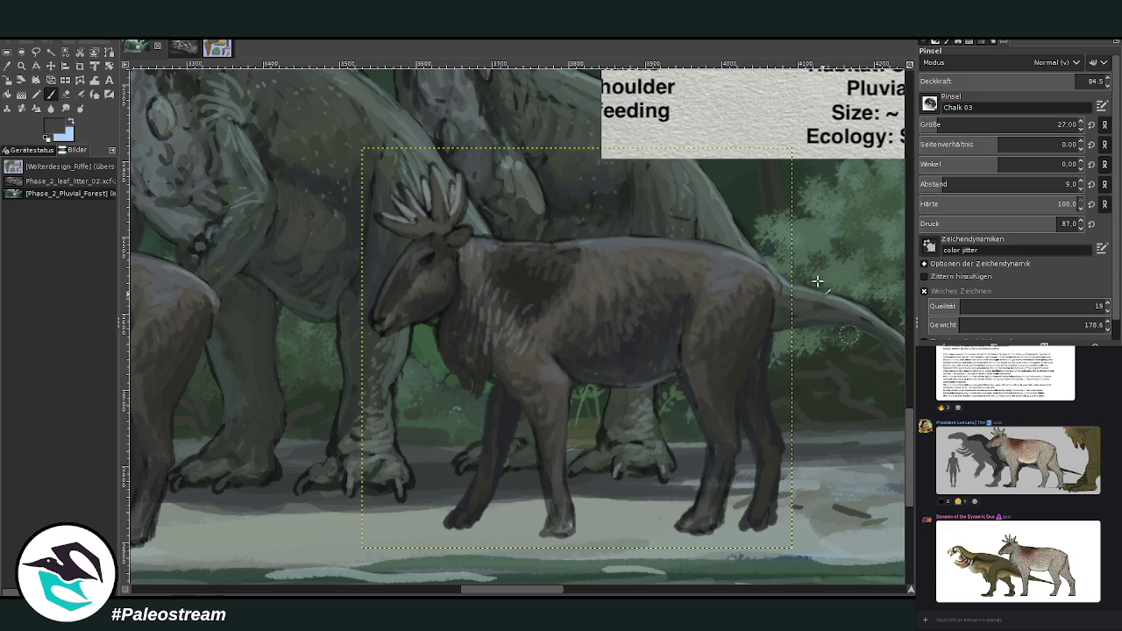
{"action": "left_click_drag", "start_coordinate": [470, 401], "coordinate": [491, 337]}
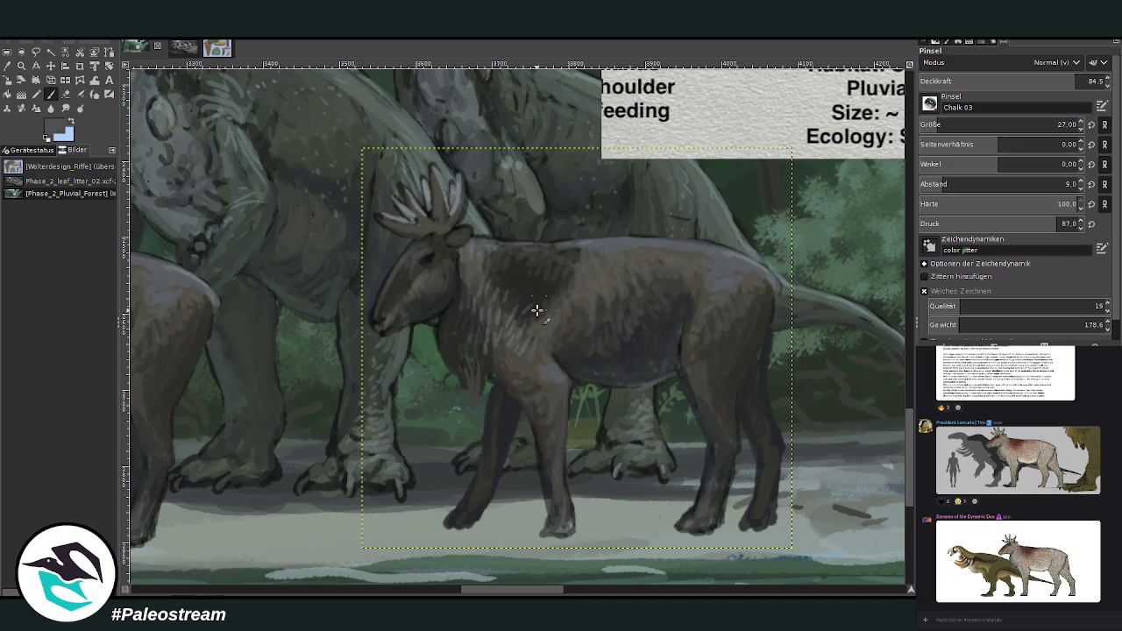
{"action": "left_click", "coordinate": [866, 354], "text": "ctrl"}
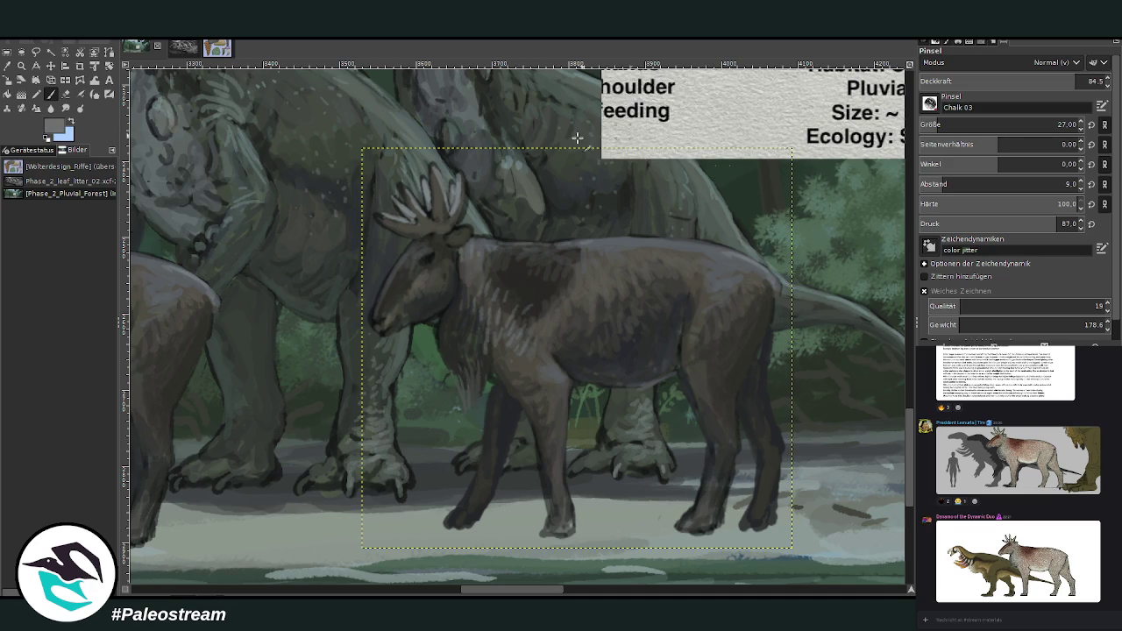
{"action": "mouse_move", "coordinate": [462, 371]}
{"action": "left_mouse_down"}
{"action": "mouse_move", "coordinate": [470, 404]}
{"action": "mouse_move", "coordinate": [492, 417]}
{"action": "mouse_move", "coordinate": [472, 370]}
{"action": "left_mouse_up"}
{"action": "left_click", "coordinate": [1020, 80]}
{"action": "mouse_move", "coordinate": [477, 412]}
{"action": "left_mouse_down"}
{"action": "mouse_move", "coordinate": [463, 369]}
{"action": "mouse_move", "coordinate": [450, 368]}
{"action": "mouse_move", "coordinate": [500, 396]}
{"action": "mouse_move", "coordinate": [467, 363]}
{"action": "left_mouse_up"}
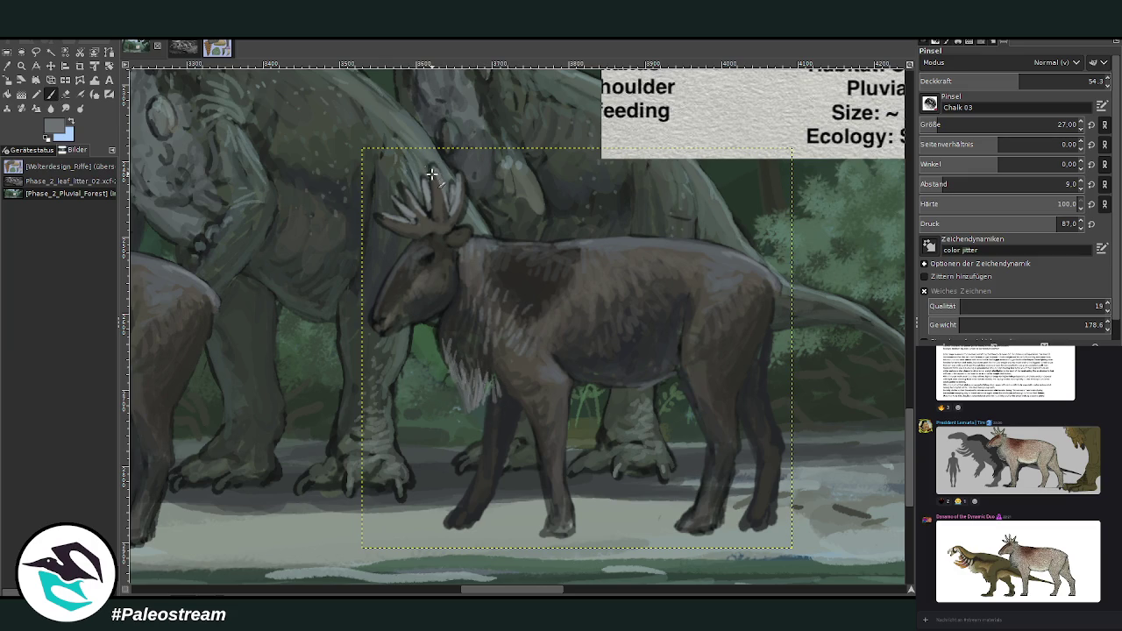
{"action": "left_click", "coordinate": [83, 91]}
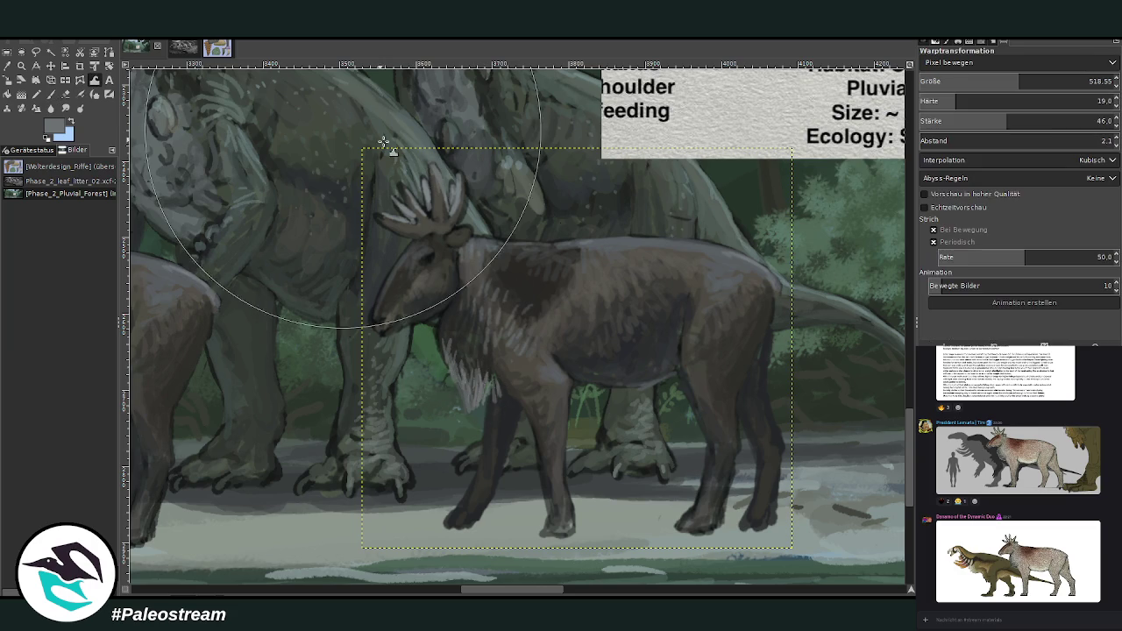
{"action": "mouse_move", "coordinate": [438, 169]}
{"action": "left_mouse_down"}
{"action": "mouse_move", "coordinate": [382, 205]}
{"action": "mouse_move", "coordinate": [413, 175]}
{"action": "mouse_move", "coordinate": [467, 172]}
{"action": "mouse_move", "coordinate": [377, 197]}
{"action": "mouse_move", "coordinate": [467, 175]}
{"action": "mouse_move", "coordinate": [468, 186]}
{"action": "left_mouse_up"}
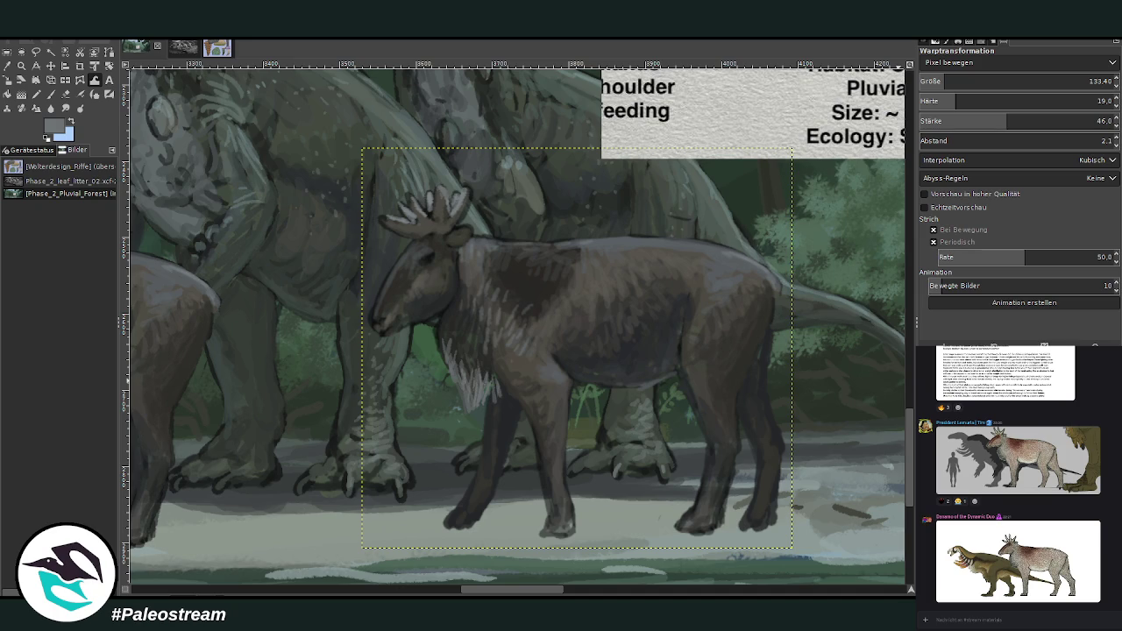
{"action": "key", "text": "minus"}
{"action": "key", "text": "minus"}
{"action": "key", "text": "minus"}
{"action": "key", "text": "minus"}
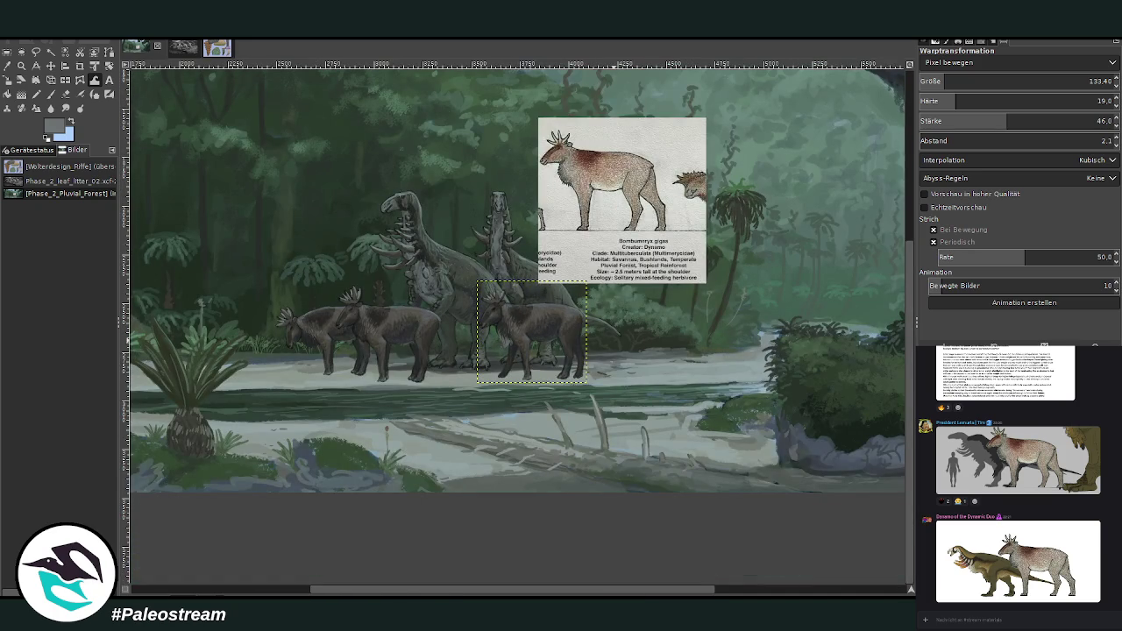
{"action": "left_click", "coordinate": [21, 65]}
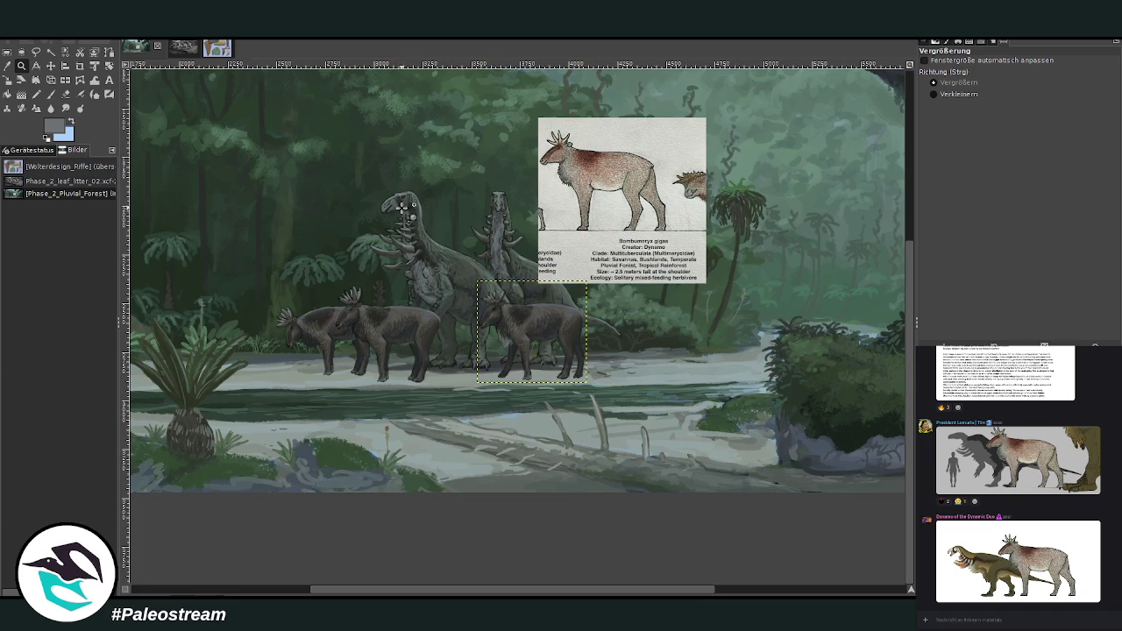
{"action": "left_click_drag", "start_coordinate": [396, 205], "coordinate": [634, 426]}
{"action": "left_click_drag", "start_coordinate": [279, 145], "coordinate": [672, 500]}
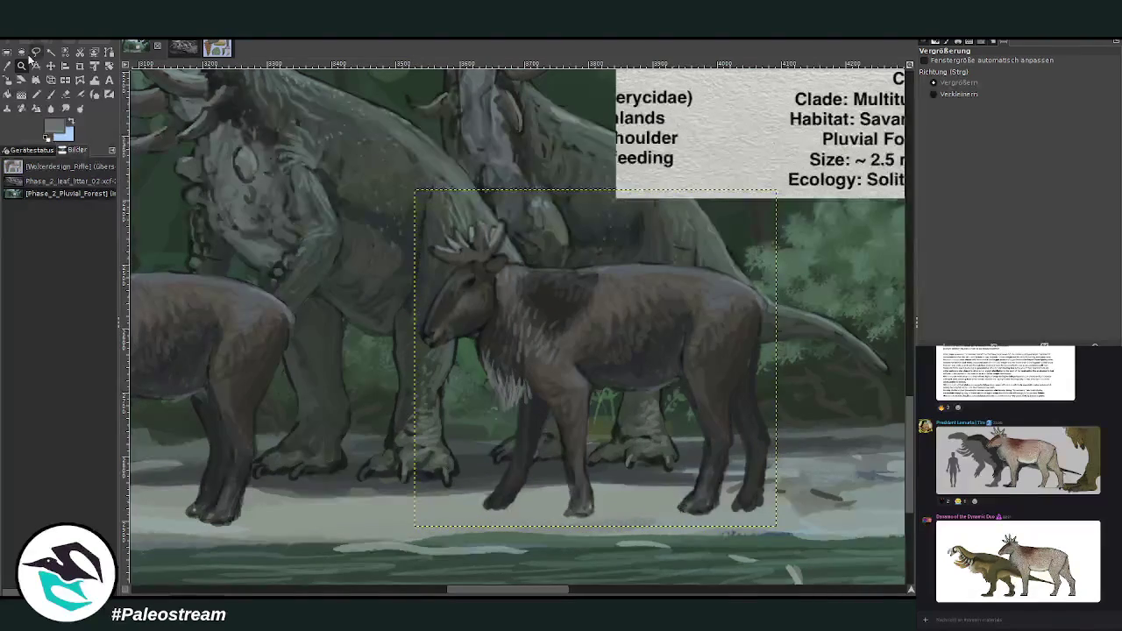
- Set the chalk brush to size 25 with higher opacity and highlight the moose's back
{"action": "key", "text": "o"}
{"action": "key", "text": "p"}
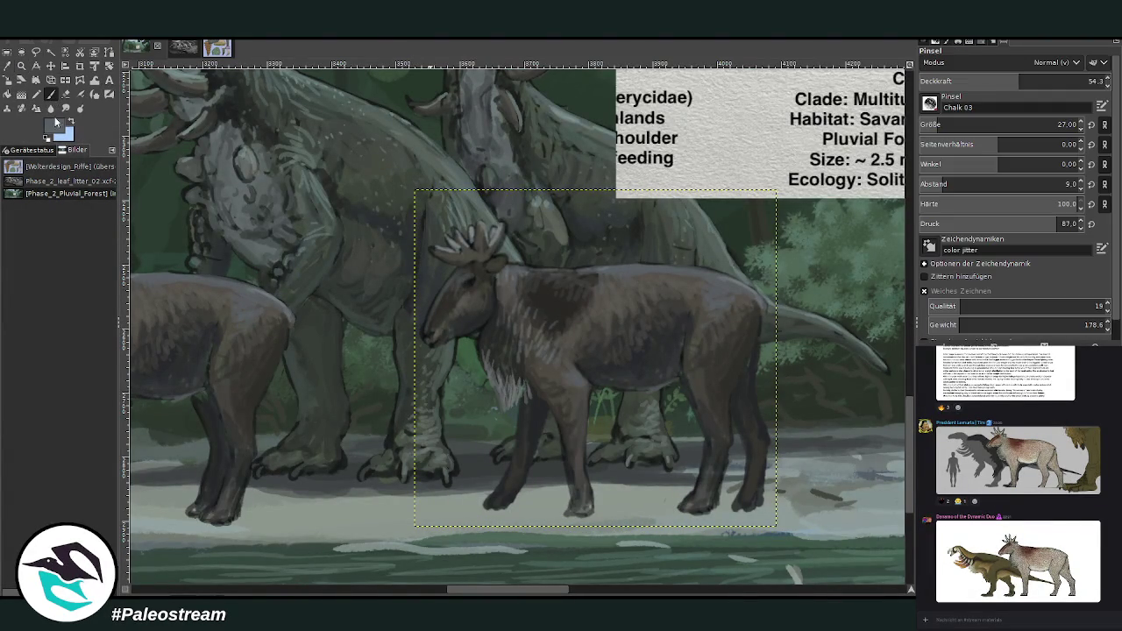
{"action": "left_click_drag", "start_coordinate": [1020, 80], "coordinate": [1039, 81]}
{"action": "scroll", "coordinate": [1008, 124], "scroll_direction": "down", "scroll_amount": 2}
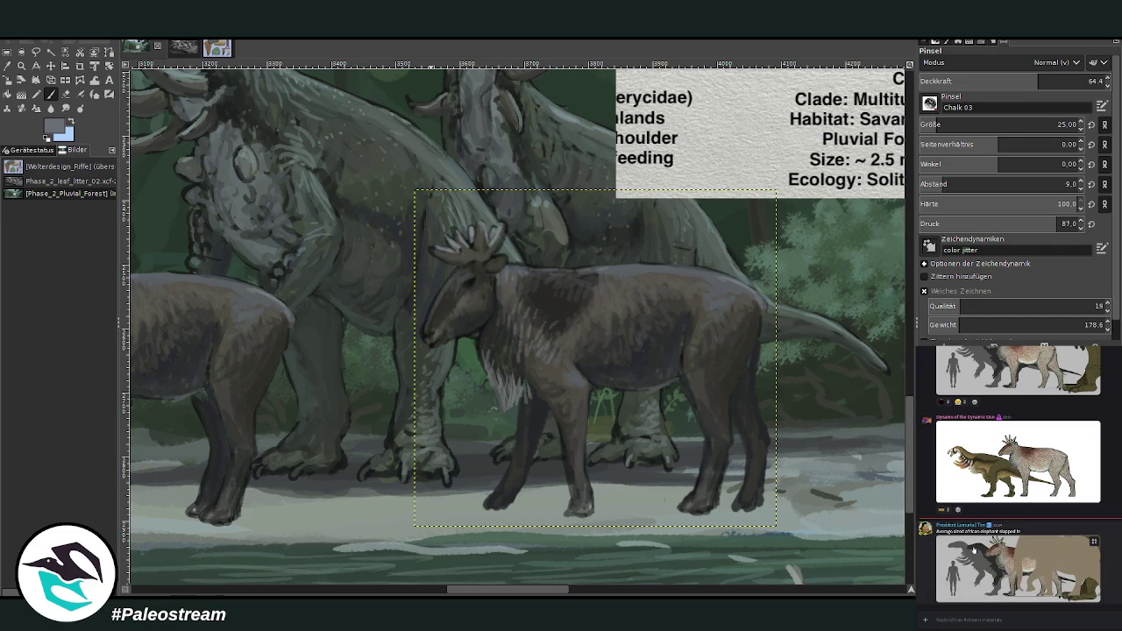
{"action": "left_click_drag", "start_coordinate": [578, 275], "coordinate": [732, 272]}
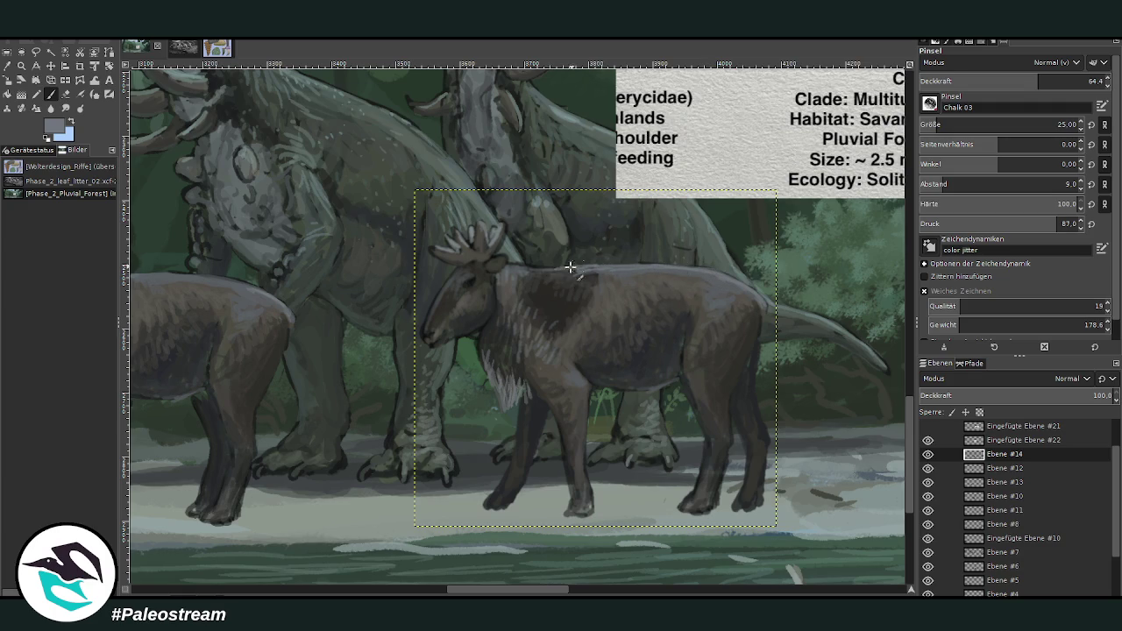
- Highlight the left antler's tines, lowering brush opacity to 48.6 and then 28.1
{"action": "scroll", "coordinate": [910, 481], "scroll_direction": "up", "scroll_amount": 2}
{"action": "mouse_move", "coordinate": [910, 481]}
{"action": "left_mouse_down"}
{"action": "mouse_move", "coordinate": [914, 427]}
{"action": "mouse_move", "coordinate": [915, 495]}
{"action": "mouse_move", "coordinate": [915, 478]}
{"action": "left_mouse_up"}
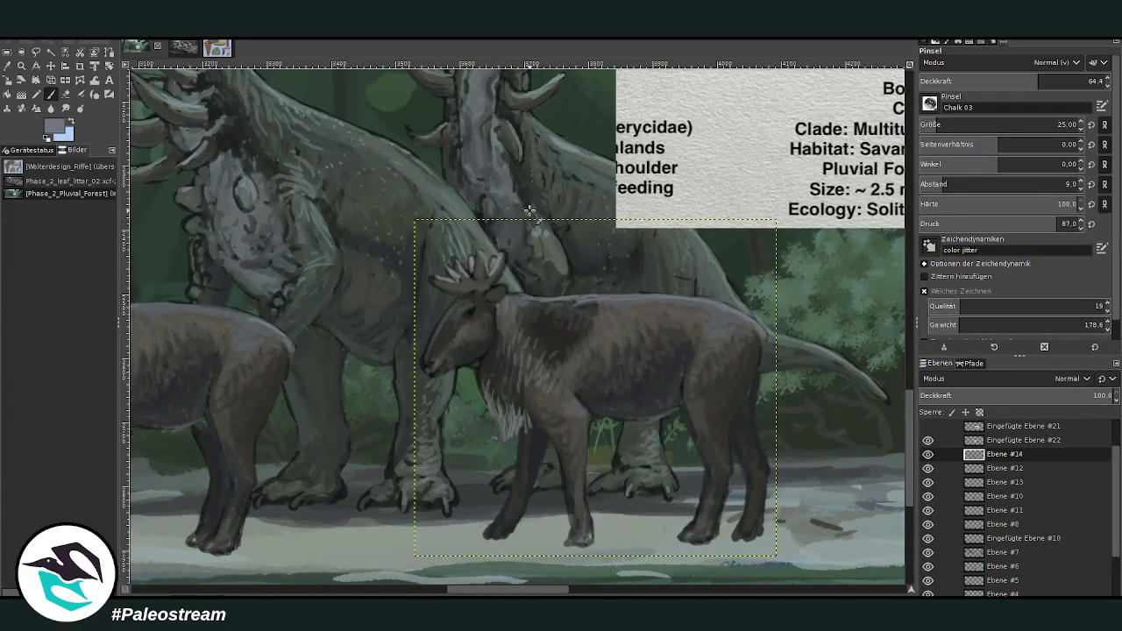
{"action": "key", "text": "less"}
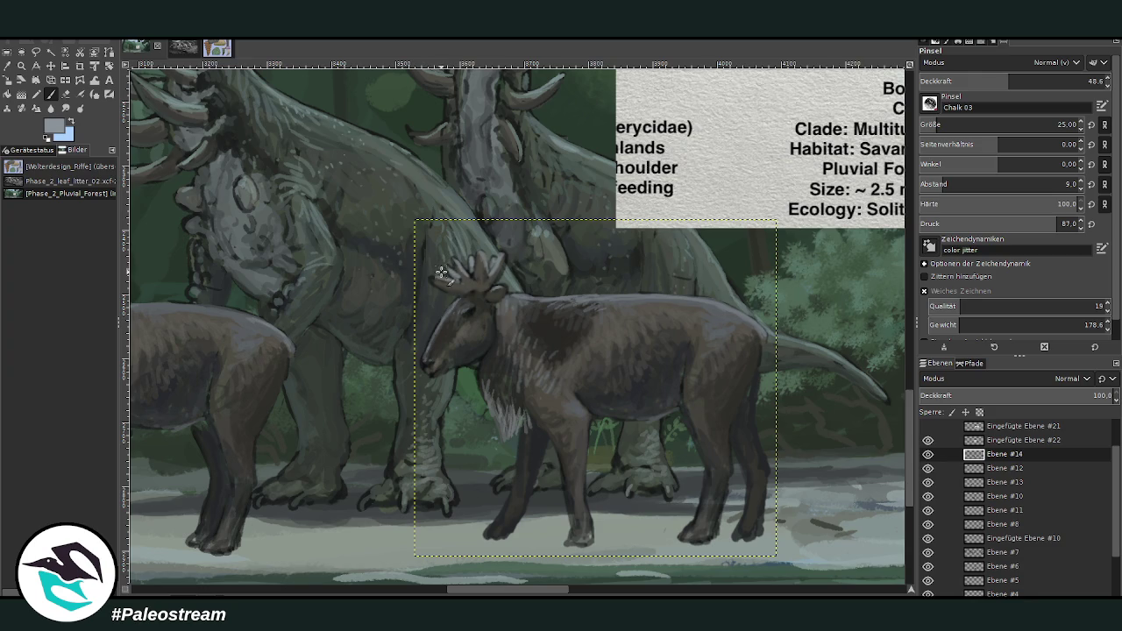
{"action": "mouse_move", "coordinate": [471, 272]}
{"action": "left_mouse_down"}
{"action": "mouse_move", "coordinate": [443, 277]}
{"action": "mouse_move", "coordinate": [512, 284]}
{"action": "mouse_move", "coordinate": [496, 289]}
{"action": "left_mouse_up"}
{"action": "key", "text": "less"}
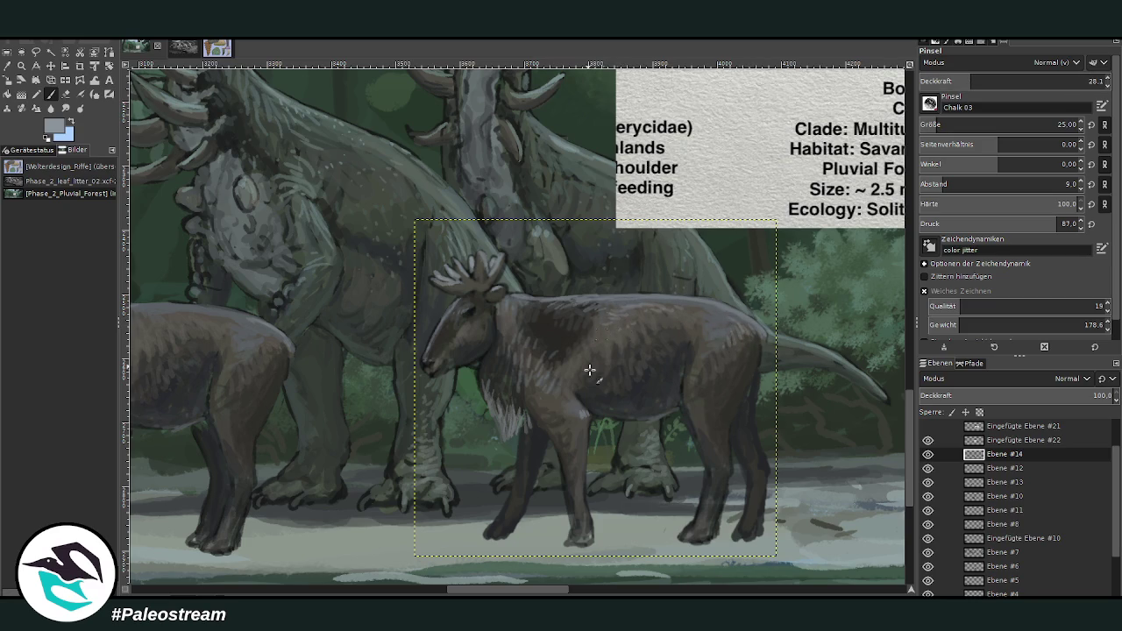
{"action": "scroll", "coordinate": [566, 590], "scroll_direction": "left", "scroll_amount": 5}
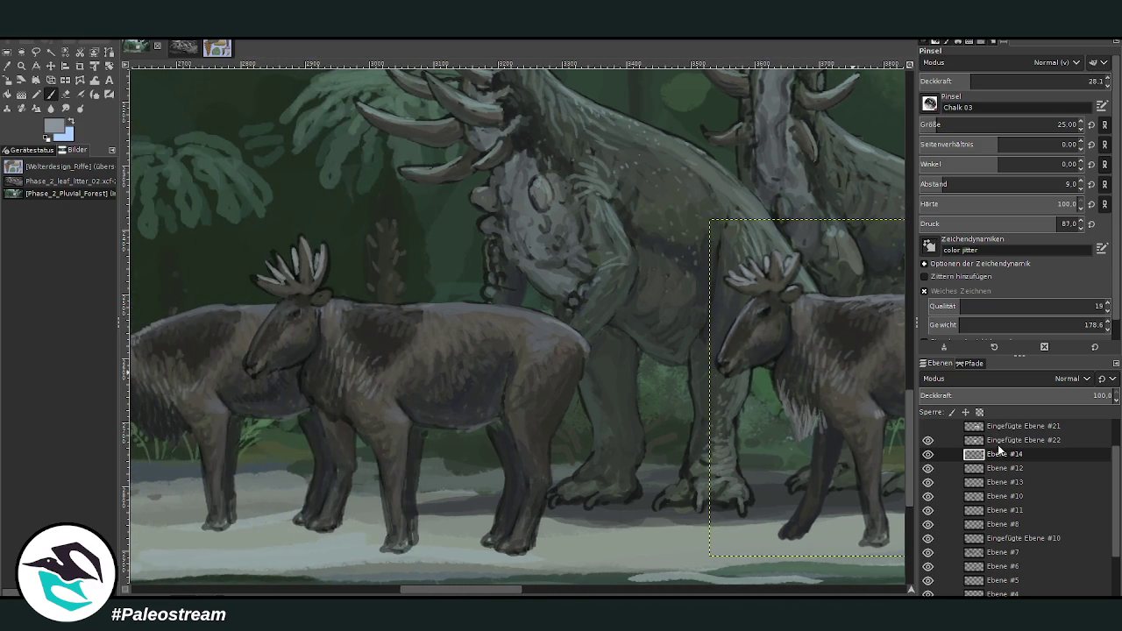
- Activate the moose's layer and create the copy layer Ebene #15 above it
{"action": "left_click", "coordinate": [995, 471]}
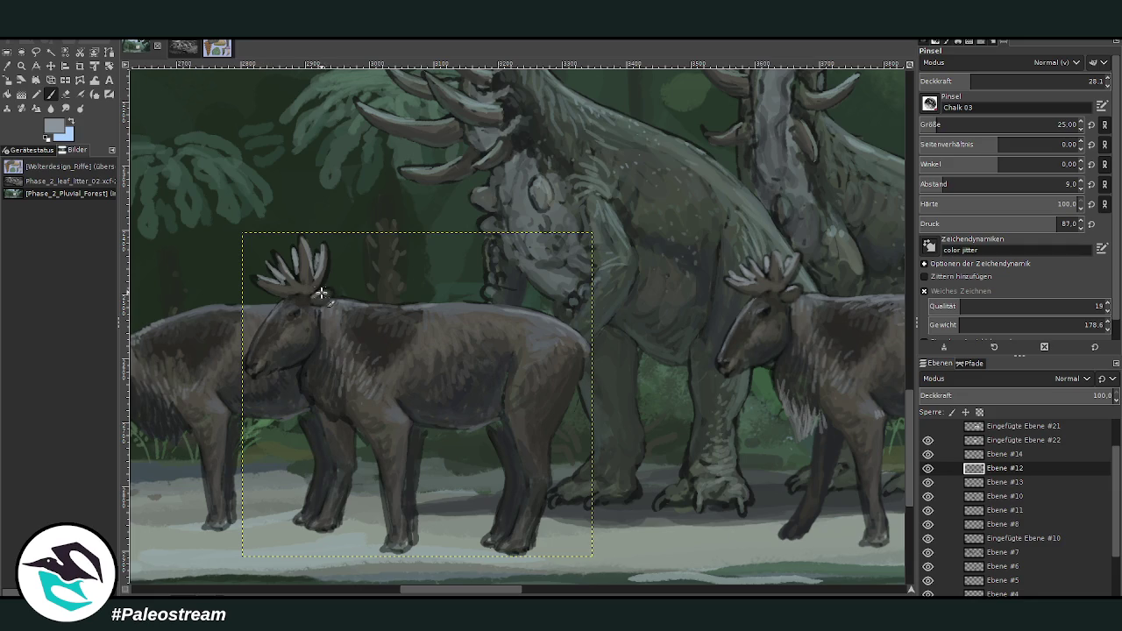
{"action": "scroll", "coordinate": [263, 319], "scroll_direction": "down", "scroll_amount": 3}
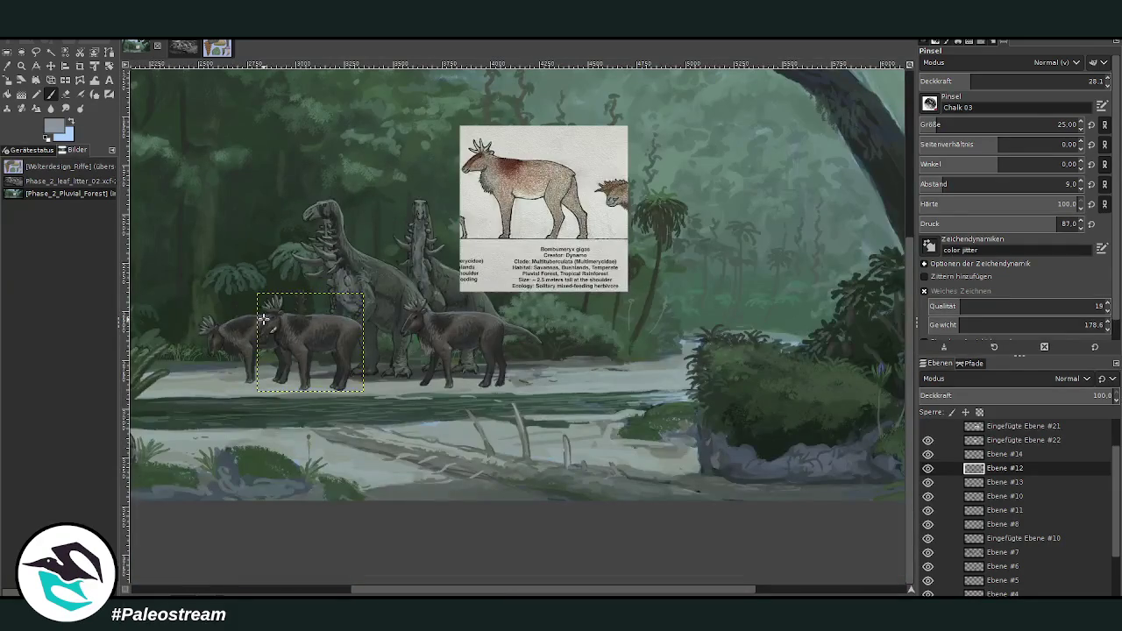
{"action": "scroll", "coordinate": [470, 580], "scroll_direction": "left", "scroll_amount": 3}
{"action": "scroll", "coordinate": [318, 549], "scroll_direction": "left", "scroll_amount": 2}
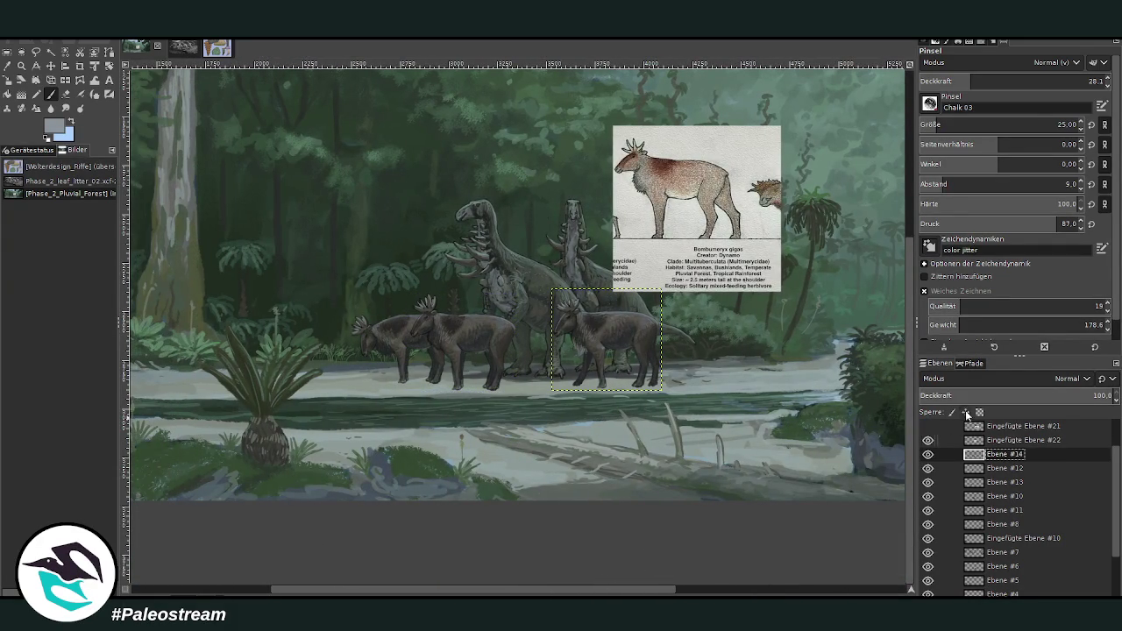
{"action": "key", "text": "shift+ctrl+n"}
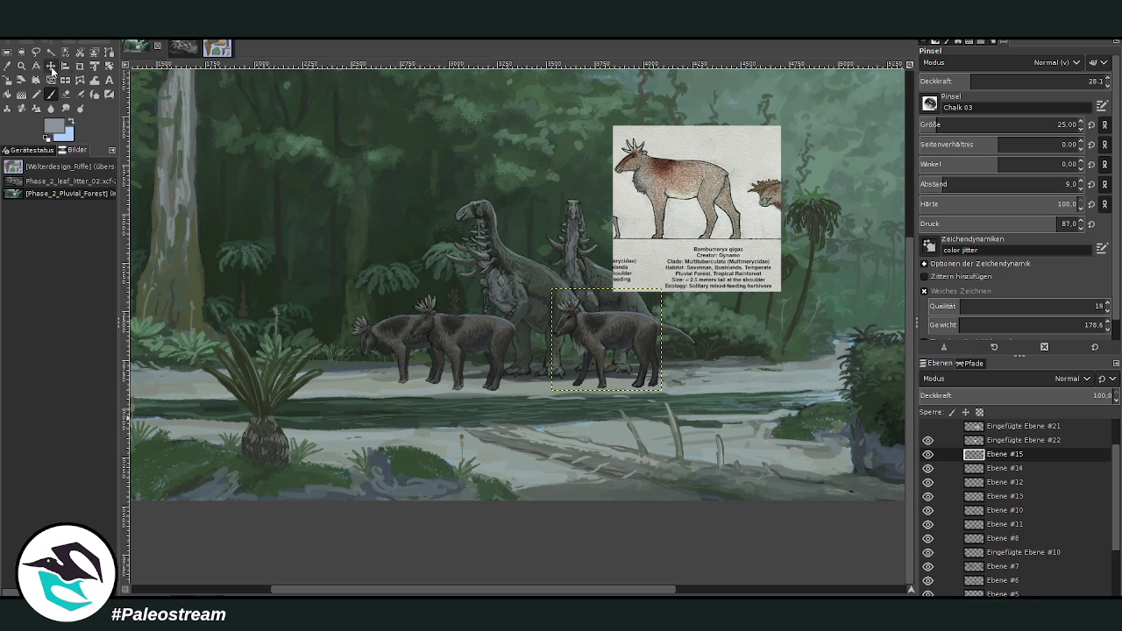
- Move the copied moose to the left end of the herd and zoom in on it
{"action": "left_click", "coordinate": [51, 66]}
{"action": "mouse_move", "coordinate": [611, 316]}
{"action": "left_mouse_down"}
{"action": "mouse_move", "coordinate": [517, 314]}
{"action": "mouse_move", "coordinate": [351, 345]}
{"action": "left_mouse_up"}
{"action": "left_click_drag", "start_coordinate": [464, 590], "coordinate": [387, 591]}
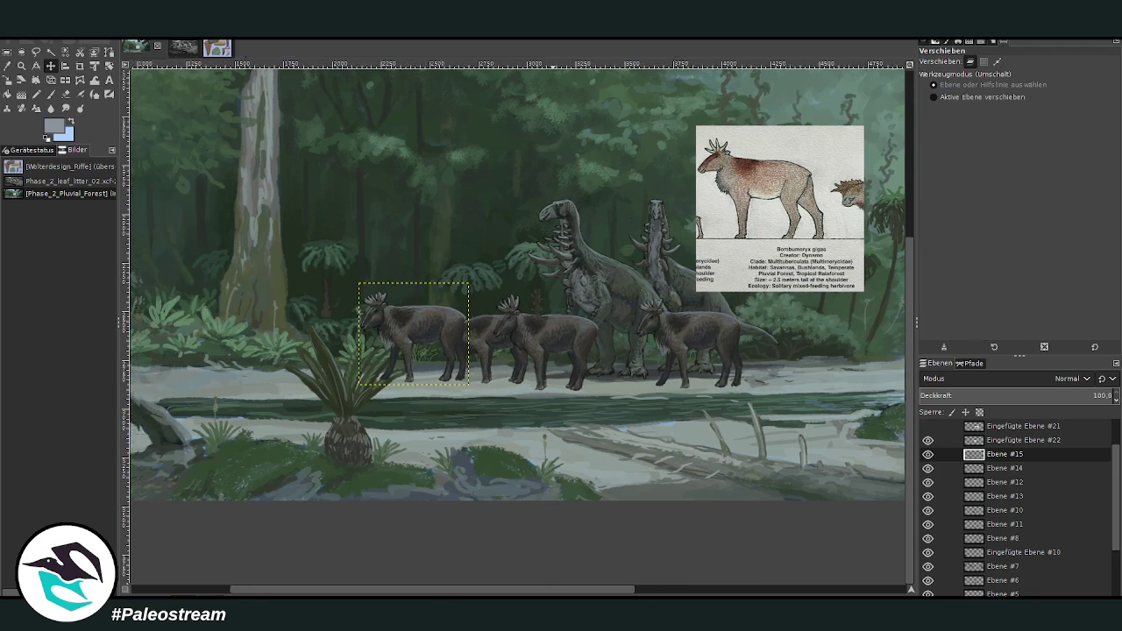
{"action": "key", "text": "z"}
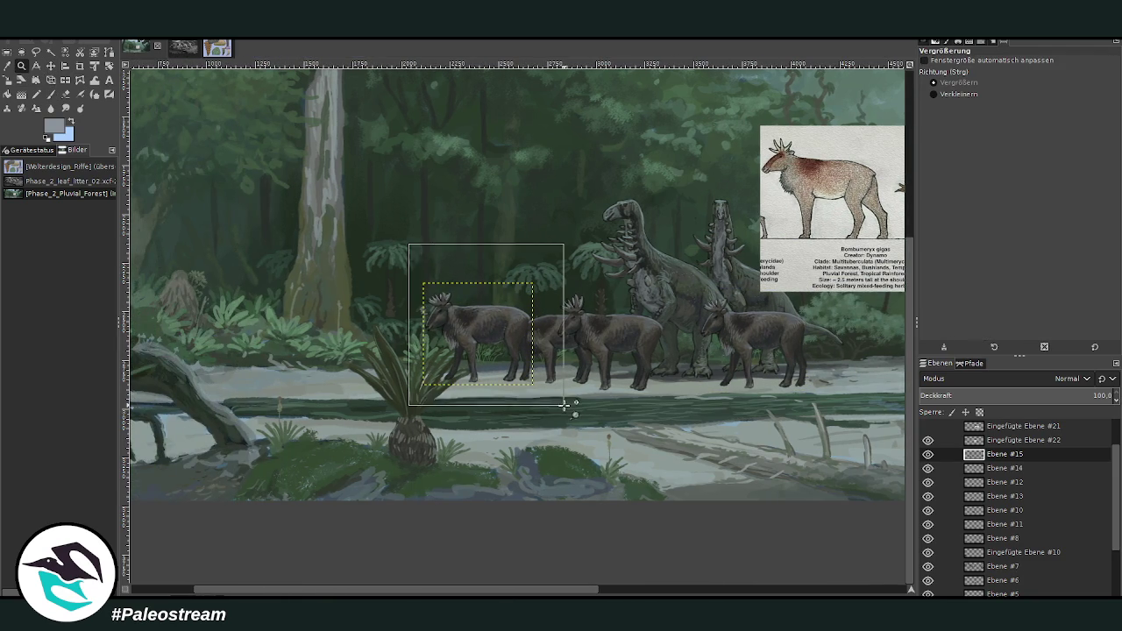
{"action": "left_click_drag", "start_coordinate": [427, 263], "coordinate": [574, 412]}
- Erase the front lower leg with an 89-px eraser and repaint it raised and dark at size 29, opacity 85.5
{"action": "key", "text": "shift+e"}
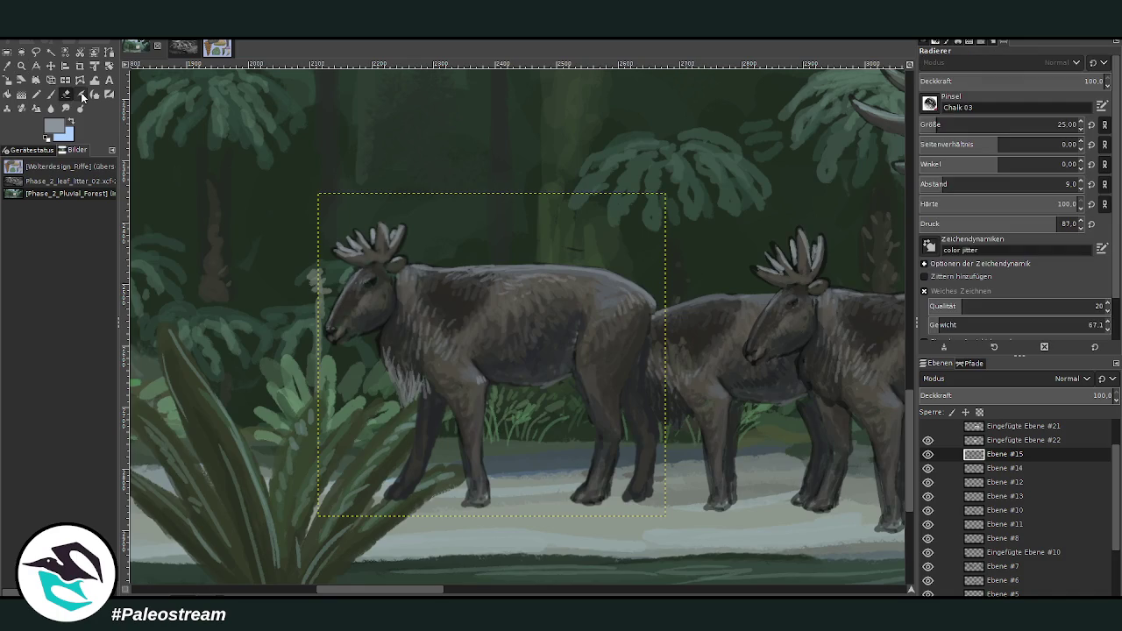
{"action": "left_click_drag", "start_coordinate": [949, 129], "coordinate": [956, 129]}
{"action": "mouse_move", "coordinate": [457, 474]}
{"action": "left_mouse_down"}
{"action": "mouse_move", "coordinate": [494, 459]}
{"action": "mouse_move", "coordinate": [476, 513]}
{"action": "mouse_move", "coordinate": [453, 451]}
{"action": "left_mouse_up"}
{"action": "key", "text": "o"}
{"action": "left_click", "coordinate": [466, 410]}
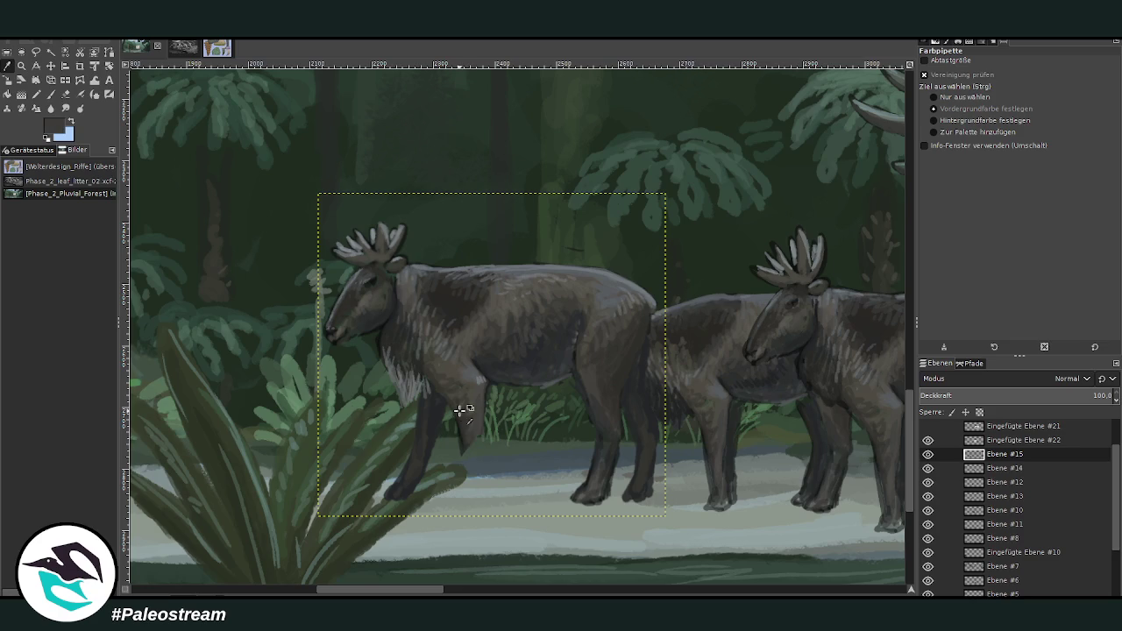
{"action": "key", "text": "p"}
{"action": "left_click_drag", "start_coordinate": [923, 83], "coordinate": [1079, 80]}
{"action": "left_click", "coordinate": [1057, 125]}
{"action": "mouse_move", "coordinate": [465, 452]}
{"action": "left_mouse_down"}
{"action": "mouse_move", "coordinate": [488, 461]}
{"action": "mouse_move", "coordinate": [478, 466]}
{"action": "mouse_move", "coordinate": [498, 492]}
{"action": "mouse_move", "coordinate": [475, 443]}
{"action": "mouse_move", "coordinate": [496, 479]}
{"action": "left_mouse_up"}
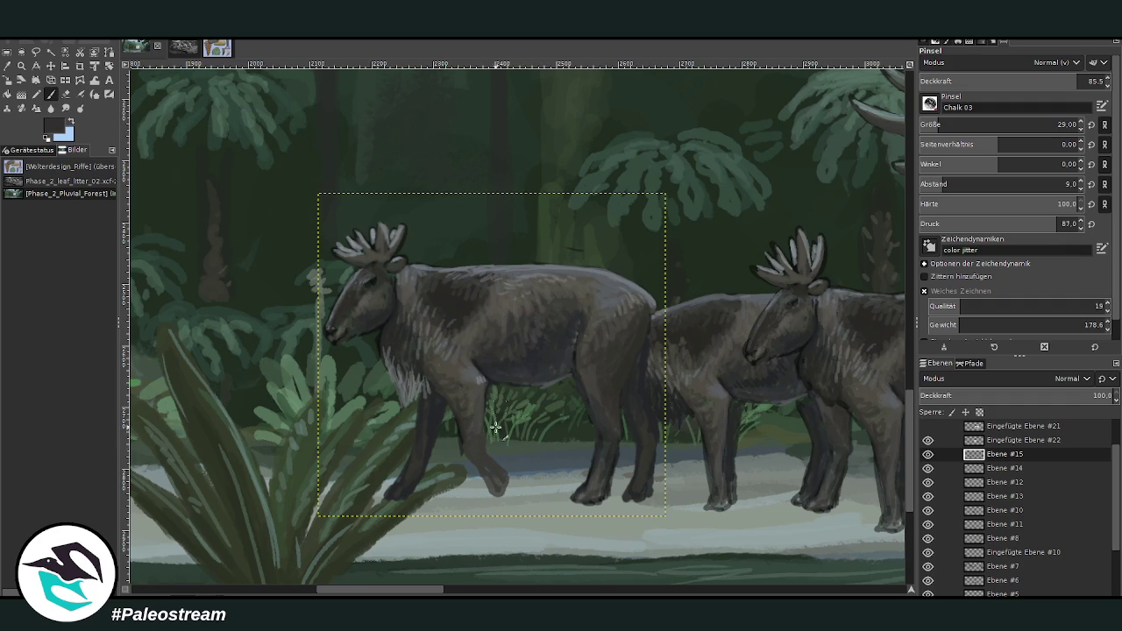
{"action": "mouse_move", "coordinate": [498, 490]}
{"action": "left_mouse_down"}
{"action": "mouse_move", "coordinate": [466, 458]}
{"action": "mouse_move", "coordinate": [491, 469]}
{"action": "mouse_move", "coordinate": [484, 459]}
{"action": "left_mouse_up"}
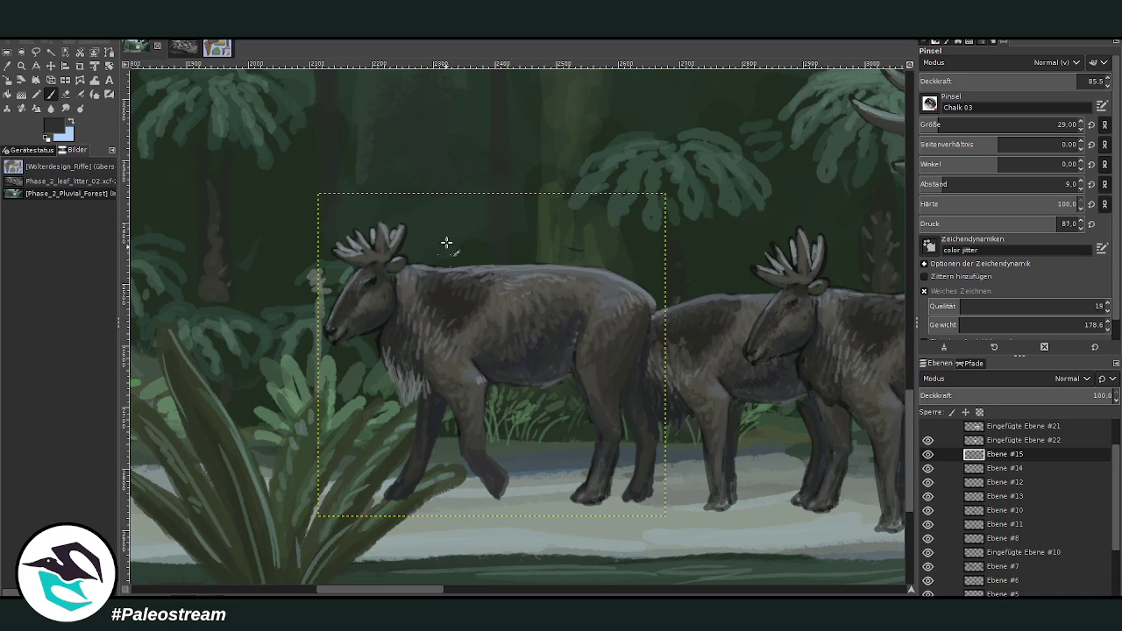
- Rotate the moose layer by about -4°
{"action": "left_click", "coordinate": [66, 94]}
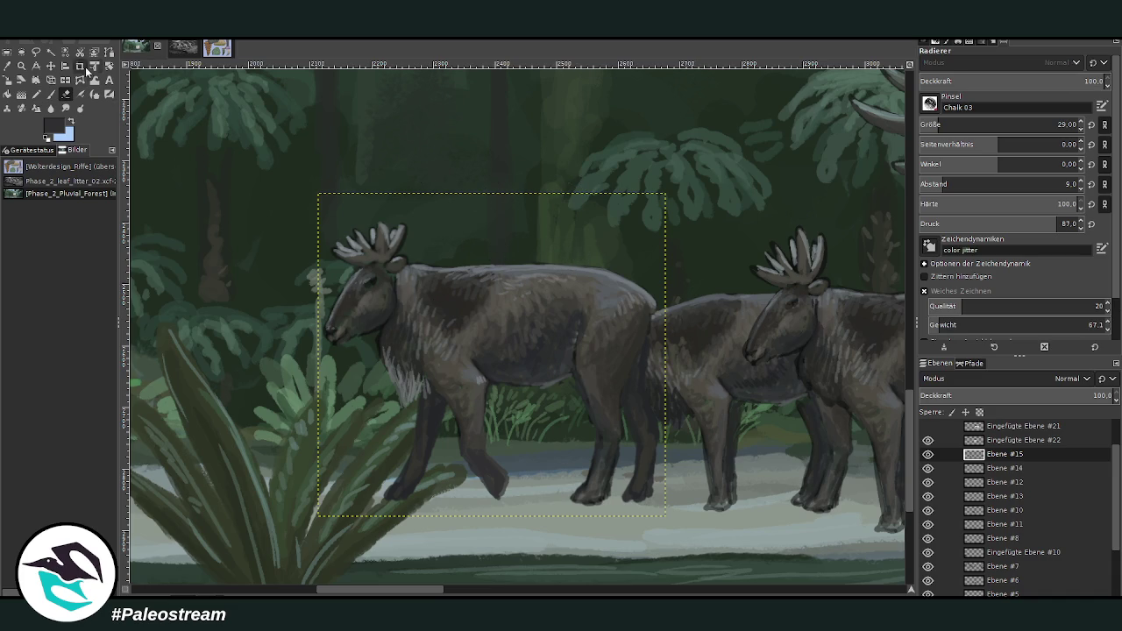
{"action": "key", "text": "shift+r"}
{"action": "mouse_move", "coordinate": [379, 285]}
{"action": "left_mouse_down"}
{"action": "mouse_move", "coordinate": [362, 294]}
{"action": "mouse_move", "coordinate": [387, 297]}
{"action": "left_mouse_up"}
{"action": "key", "text": "Return"}
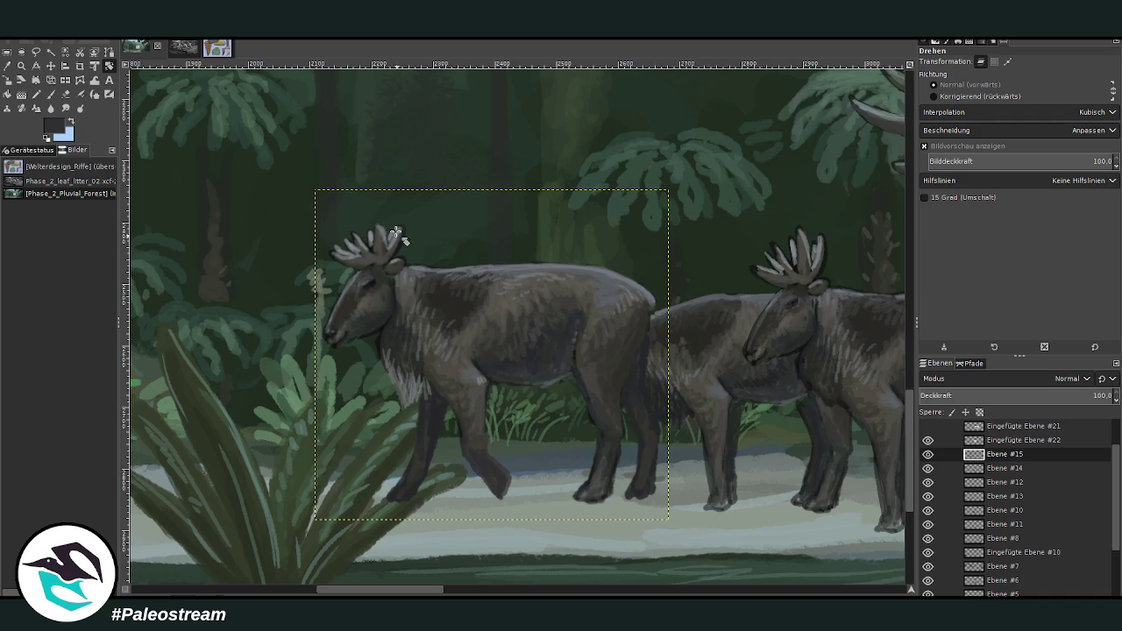
- Add light hatch strokes on the moose's shoulder using greys sampled from its body
{"action": "key", "text": "p"}
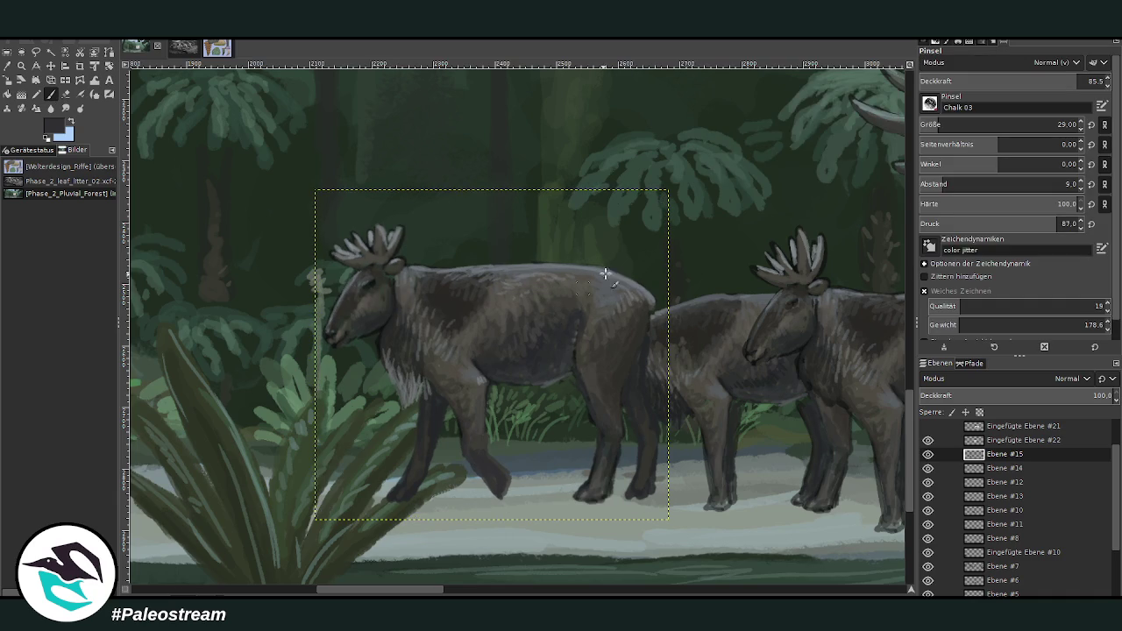
{"action": "left_click", "coordinate": [599, 318], "text": "ctrl"}
{"action": "left_click", "coordinate": [604, 440], "text": "ctrl"}
{"action": "left_click", "coordinate": [465, 335], "text": "ctrl"}
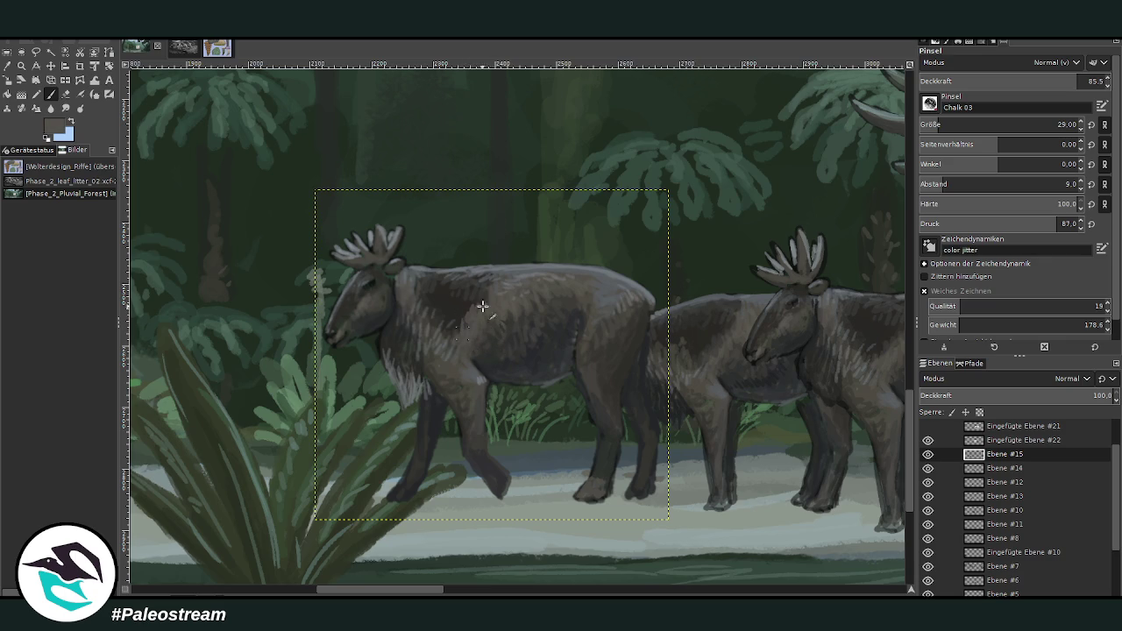
{"action": "mouse_move", "coordinate": [480, 296]}
{"action": "left_mouse_down"}
{"action": "mouse_move", "coordinate": [458, 333]}
{"action": "mouse_move", "coordinate": [476, 294]}
{"action": "mouse_move", "coordinate": [447, 309]}
{"action": "mouse_move", "coordinate": [459, 319]}
{"action": "mouse_move", "coordinate": [476, 295]}
{"action": "left_mouse_up"}
{"action": "left_click", "coordinate": [447, 304], "text": "ctrl"}
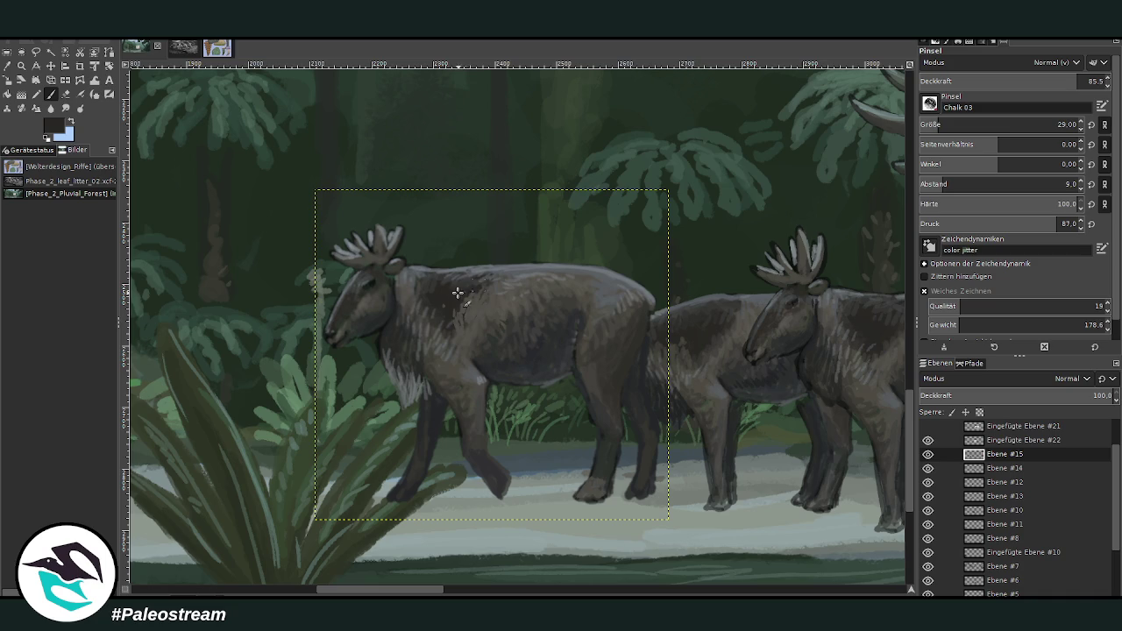
{"action": "left_click", "coordinate": [505, 280], "text": "ctrl"}
{"action": "scroll", "coordinate": [478, 322], "scroll_direction": "down", "scroll_amount": 1}
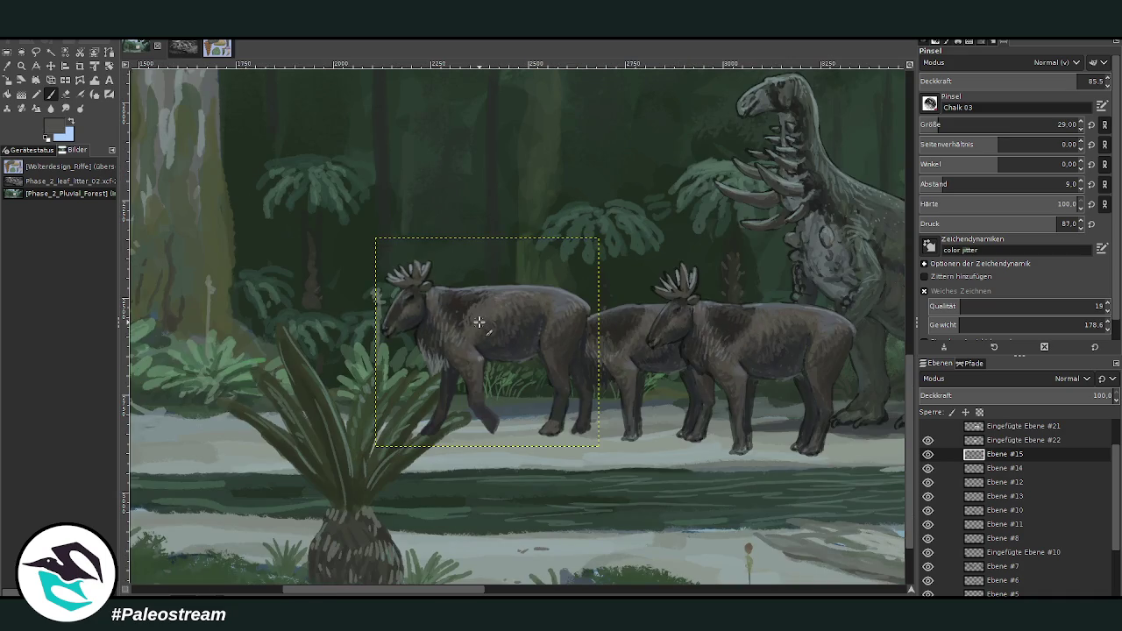
{"action": "key", "text": "z"}
{"action": "left_click_drag", "start_coordinate": [378, 197], "coordinate": [568, 435]}
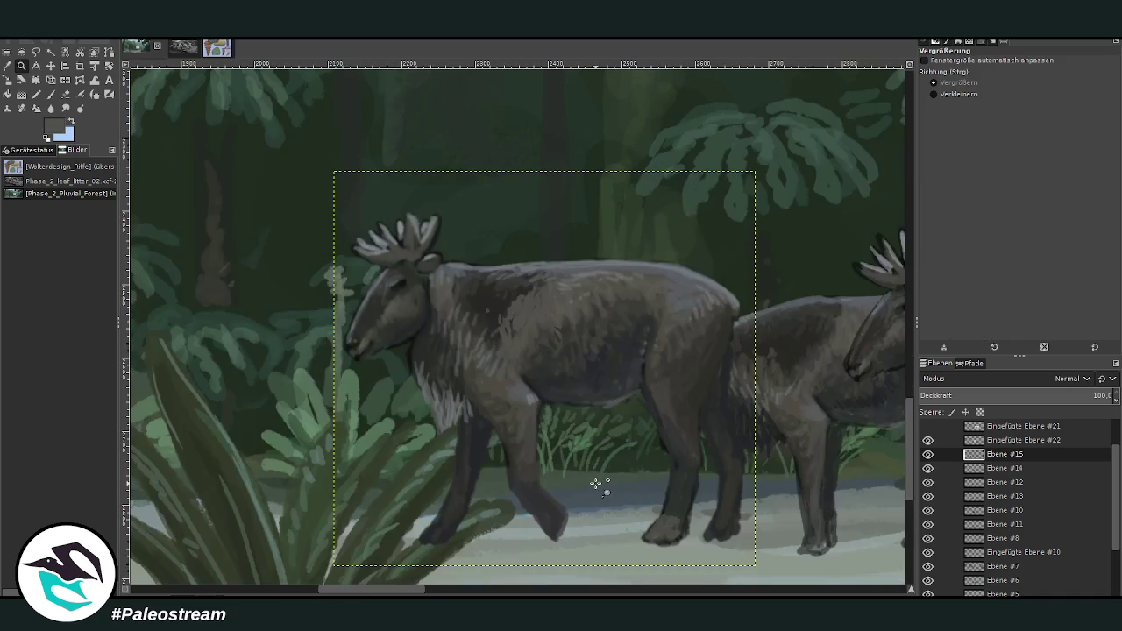
- Erase the front animal's head, antlers and neck, and sample a darker brown from its back
{"action": "key", "text": "shift+e"}
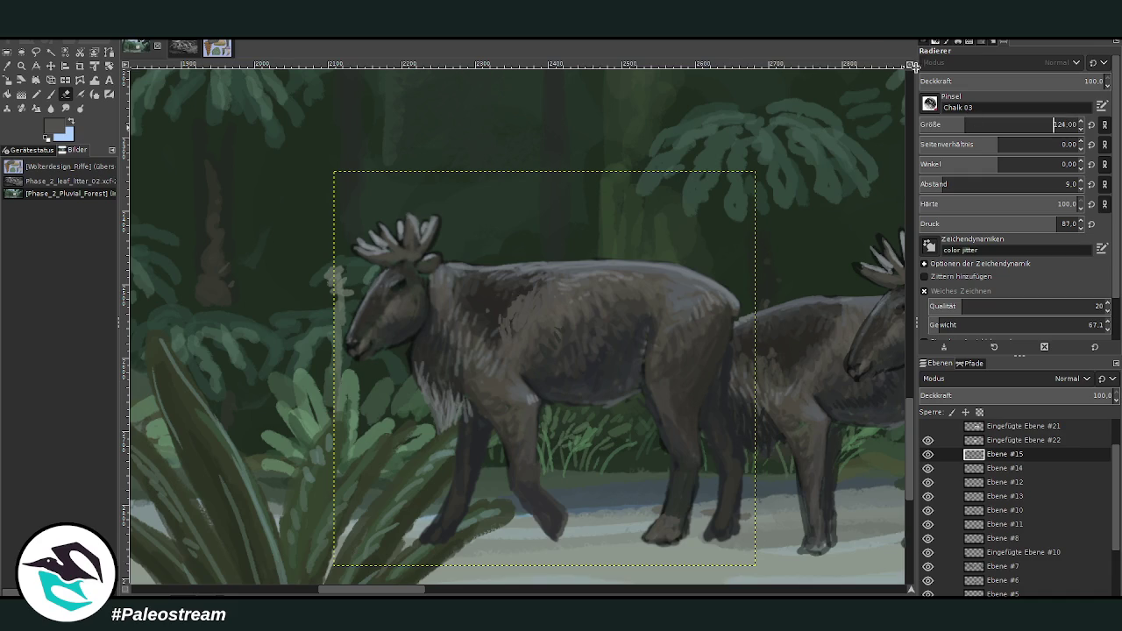
{"action": "mouse_move", "coordinate": [353, 329]}
{"action": "left_mouse_down"}
{"action": "mouse_move", "coordinate": [375, 321]}
{"action": "mouse_move", "coordinate": [451, 426]}
{"action": "mouse_move", "coordinate": [426, 251]}
{"action": "mouse_move", "coordinate": [366, 289]}
{"action": "mouse_move", "coordinate": [406, 306]}
{"action": "mouse_move", "coordinate": [447, 386]}
{"action": "mouse_move", "coordinate": [438, 376]}
{"action": "left_mouse_up"}
{"action": "left_click", "coordinate": [7, 65]}
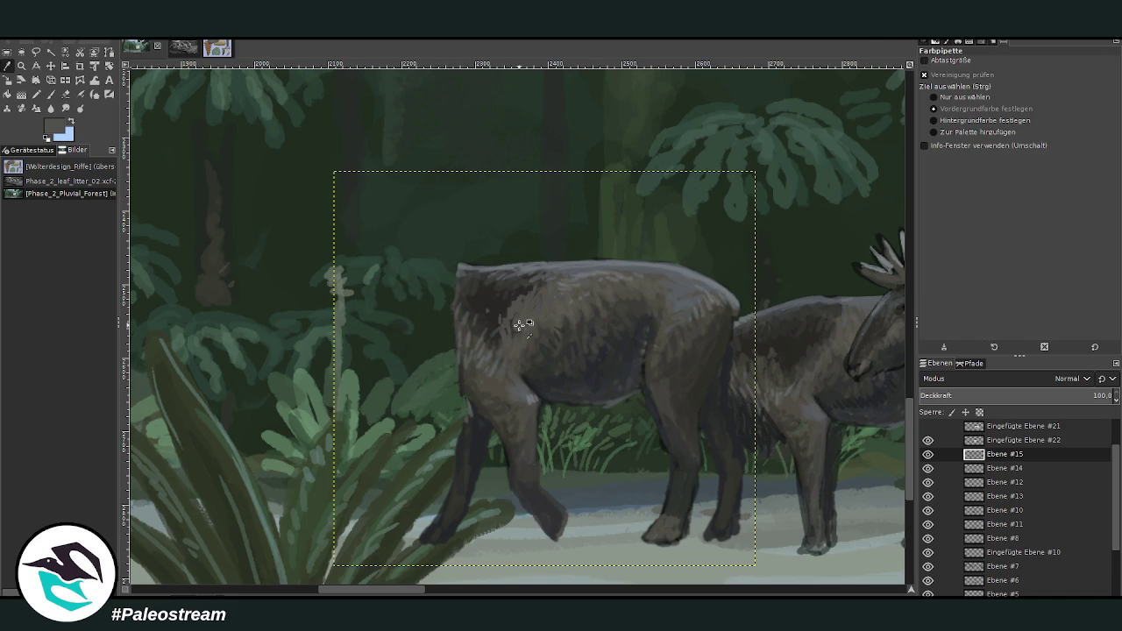
{"action": "left_click", "coordinate": [471, 294]}
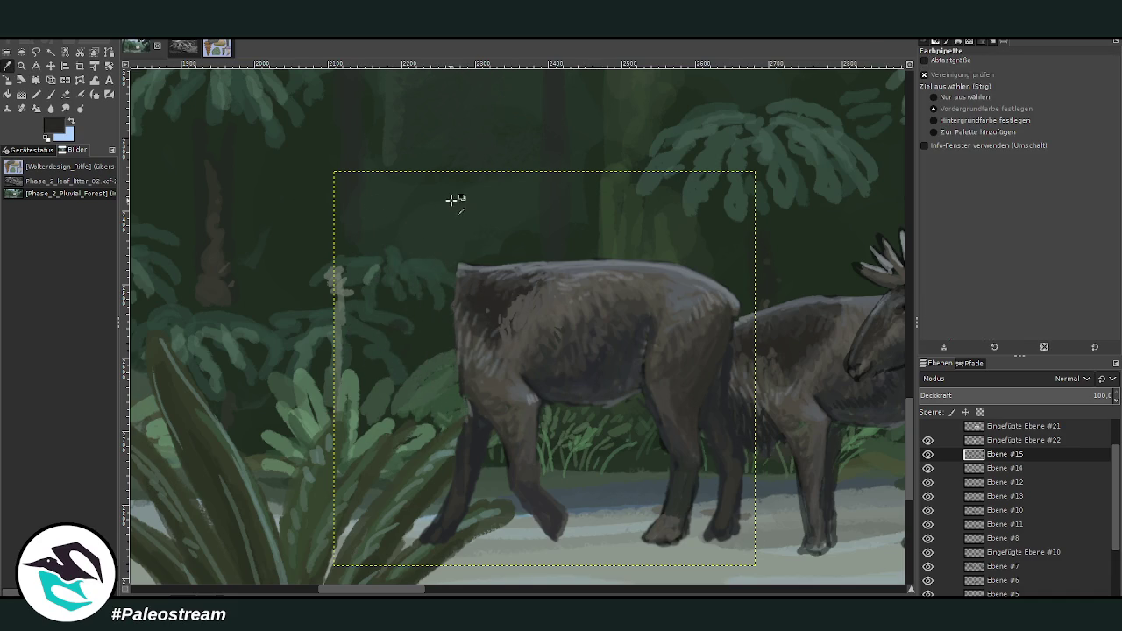
- Reduce the paintbrush size from 72 to 46 to 13 for sketching
{"action": "left_click", "coordinate": [51, 94]}
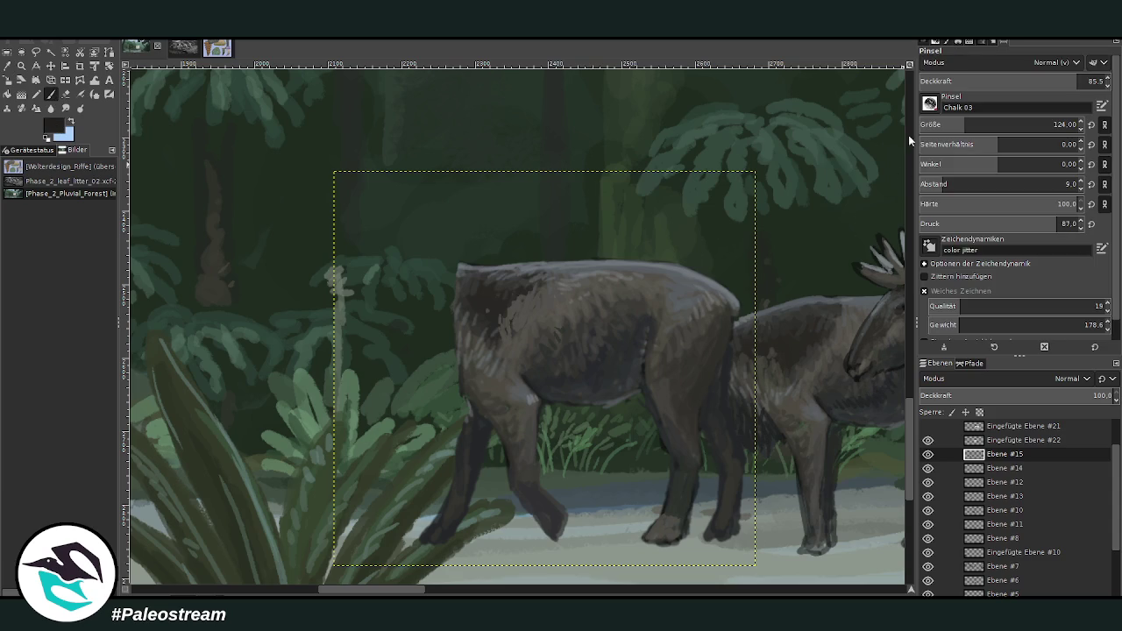
{"action": "left_click", "coordinate": [968, 121]}
{"action": "left_click", "coordinate": [1060, 81]}
{"action": "left_click", "coordinate": [943, 124]}
{"action": "left_click", "coordinate": [930, 124]}
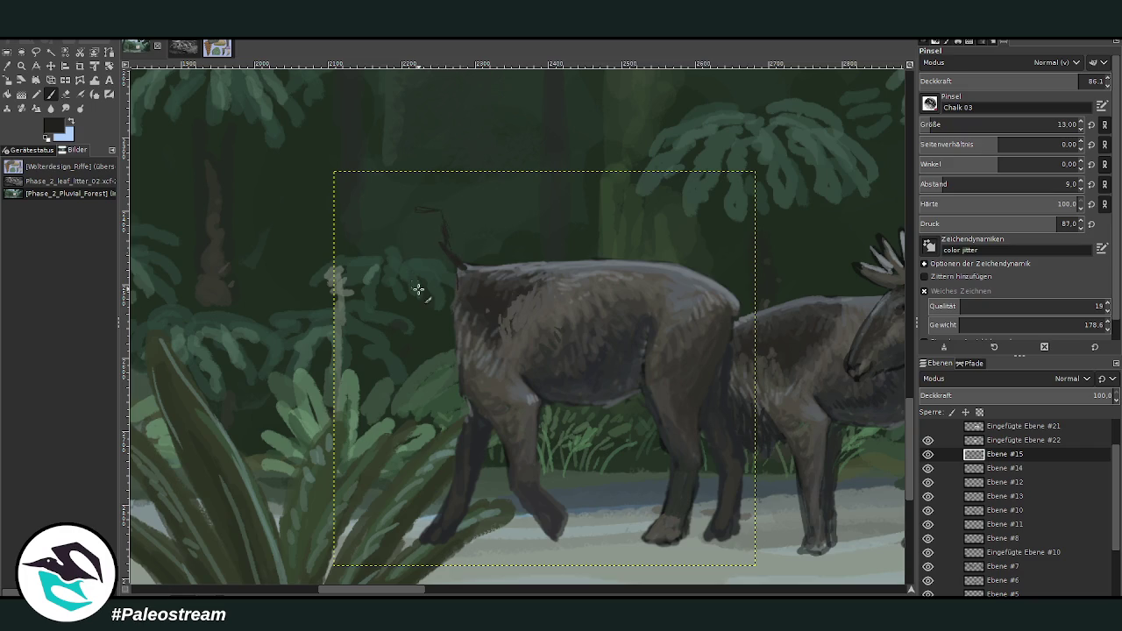
- Sketch thin dark lines outlining the new head's position and edge
{"action": "left_click_drag", "start_coordinate": [406, 595], "coordinate": [417, 594]}
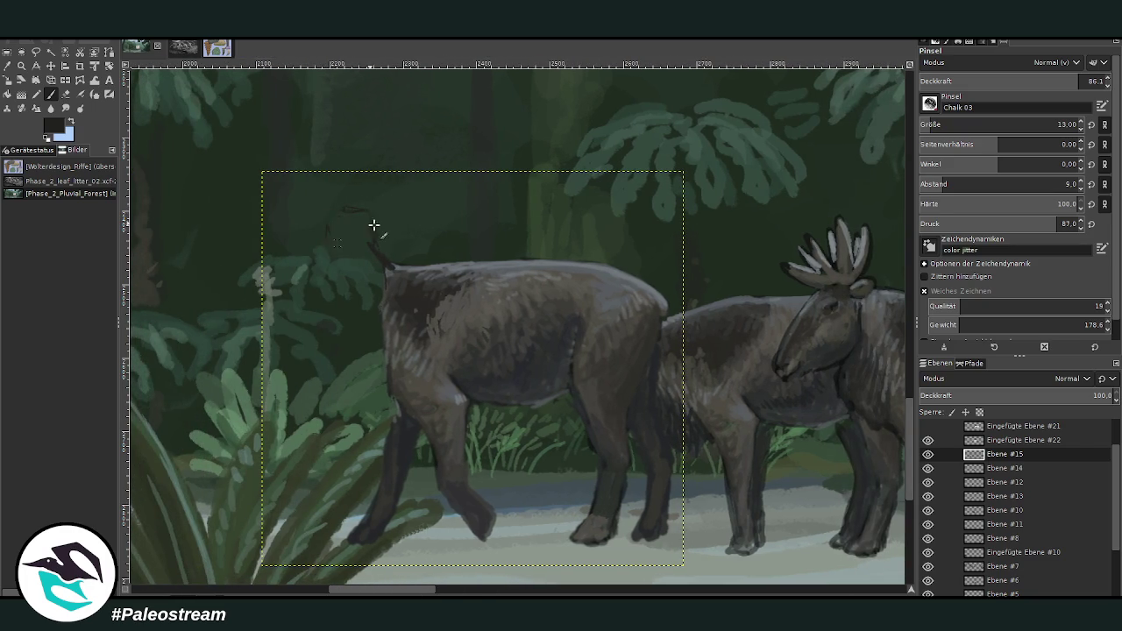
{"action": "mouse_move", "coordinate": [328, 244]}
{"action": "left_mouse_down"}
{"action": "mouse_move", "coordinate": [334, 321]}
{"action": "mouse_move", "coordinate": [363, 314]}
{"action": "mouse_move", "coordinate": [371, 296]}
{"action": "left_mouse_up"}
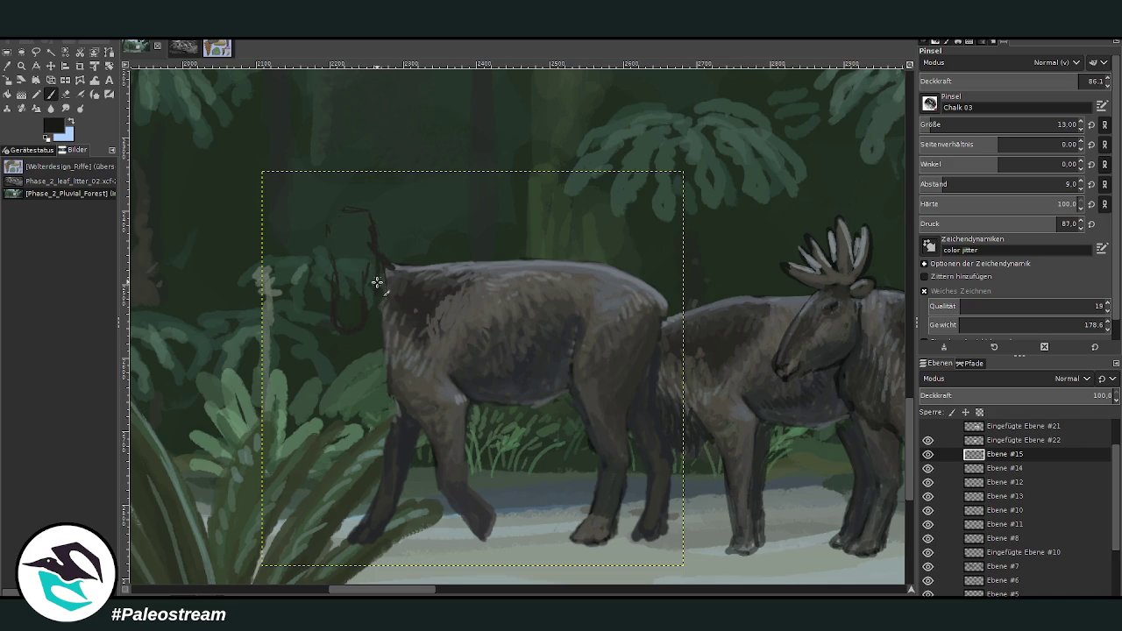
{"action": "left_click_drag", "start_coordinate": [323, 249], "coordinate": [320, 288]}
{"action": "scroll", "coordinate": [426, 589], "scroll_direction": "left", "scroll_amount": 4}
{"action": "scroll", "coordinate": [426, 588], "scroll_direction": "left", "scroll_amount": 1}
- Darken the ear shape, draw a line down from it, and nudge the layer up-left
{"action": "mouse_move", "coordinate": [485, 216]}
{"action": "left_mouse_down"}
{"action": "mouse_move", "coordinate": [481, 279]}
{"action": "mouse_move", "coordinate": [495, 274]}
{"action": "mouse_move", "coordinate": [474, 281]}
{"action": "left_mouse_up"}
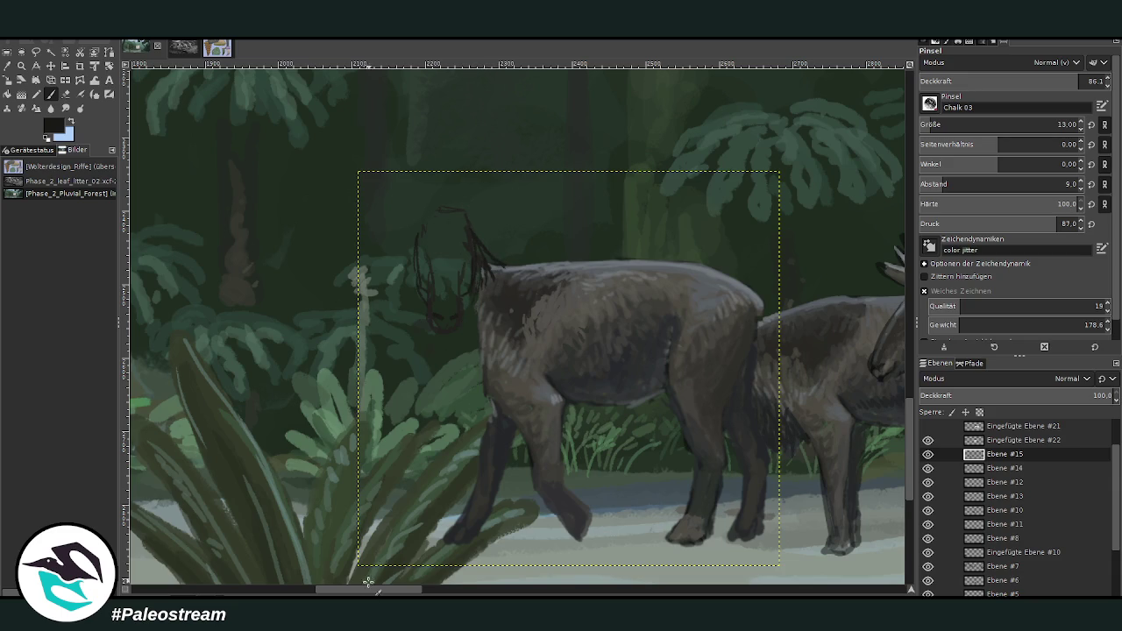
{"action": "scroll", "coordinate": [371, 585], "scroll_direction": "right", "scroll_amount": 4}
{"action": "scroll", "coordinate": [372, 586], "scroll_direction": "left", "scroll_amount": 2}
{"action": "scroll", "coordinate": [371, 587], "scroll_direction": "left", "scroll_amount": 1}
{"action": "mouse_move", "coordinate": [391, 350]}
{"action": "left_mouse_down"}
{"action": "mouse_move", "coordinate": [408, 380]}
{"action": "mouse_move", "coordinate": [441, 397]}
{"action": "left_mouse_up"}
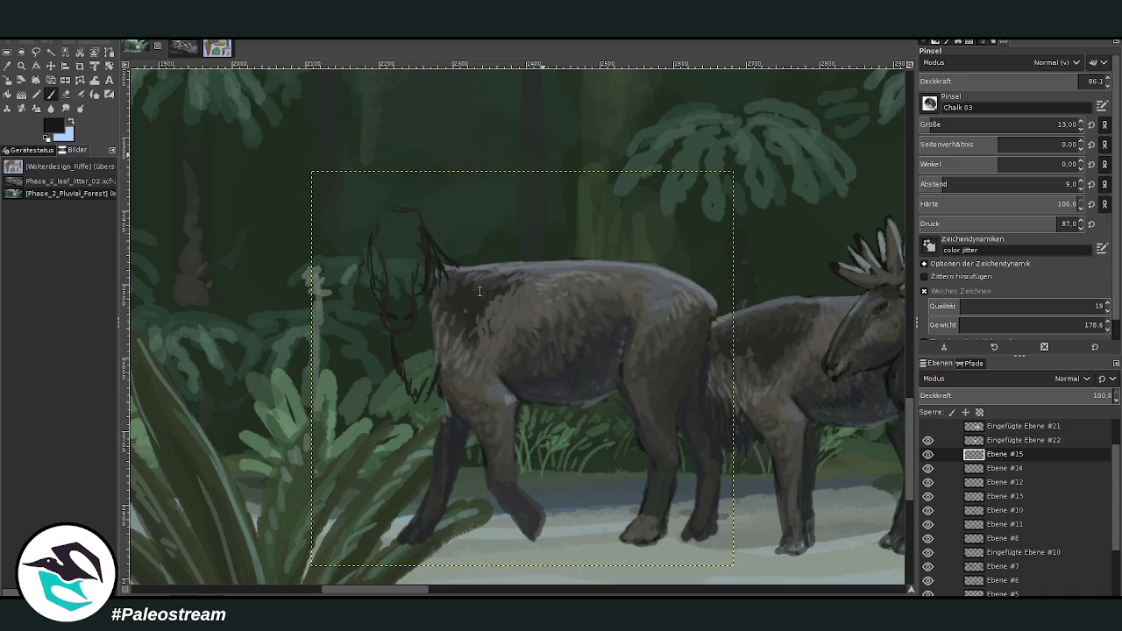
{"action": "key", "text": "m"}
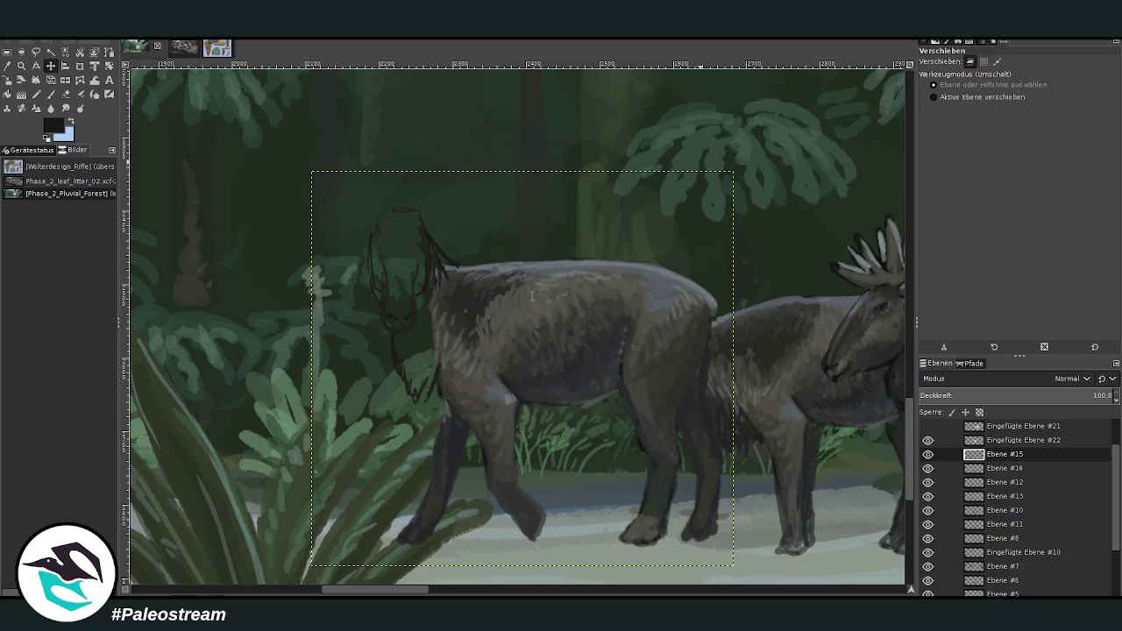
{"action": "left_click", "coordinate": [592, 468]}
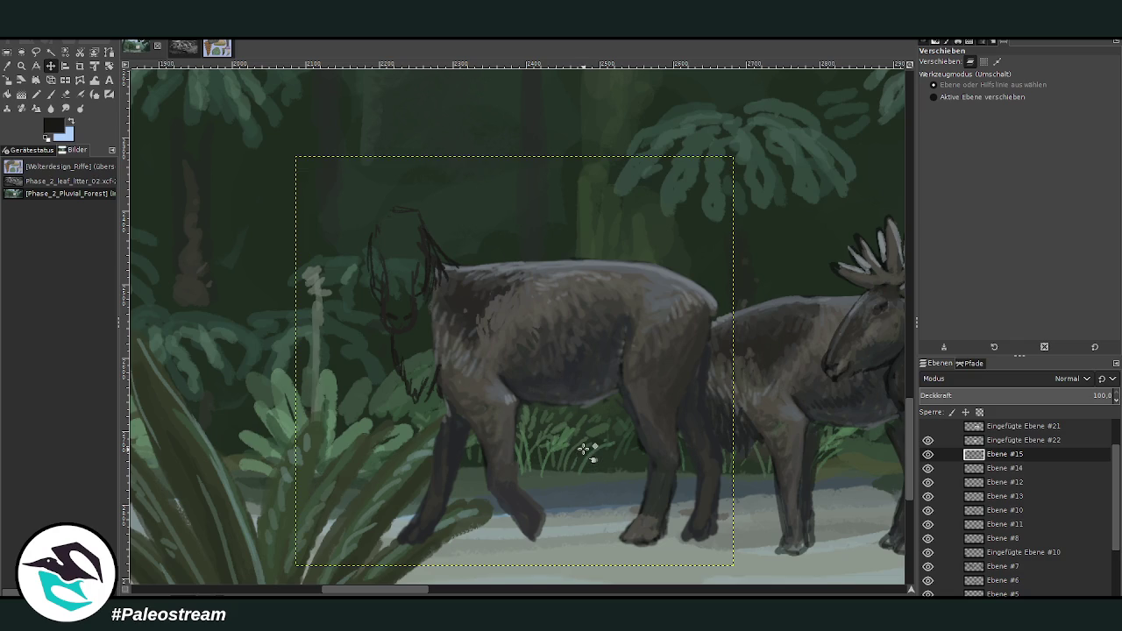
- Sketch the head's left edge, two ears and the left antler above the new head
{"action": "left_click", "coordinate": [51, 94]}
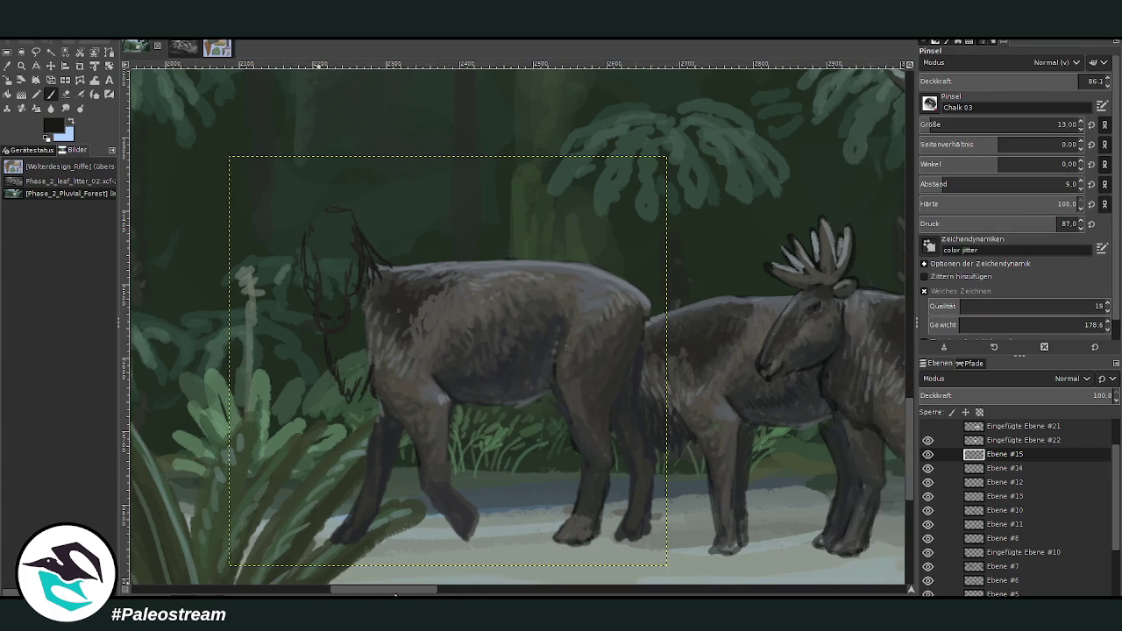
{"action": "scroll", "coordinate": [412, 534], "scroll_direction": "right", "scroll_amount": 3}
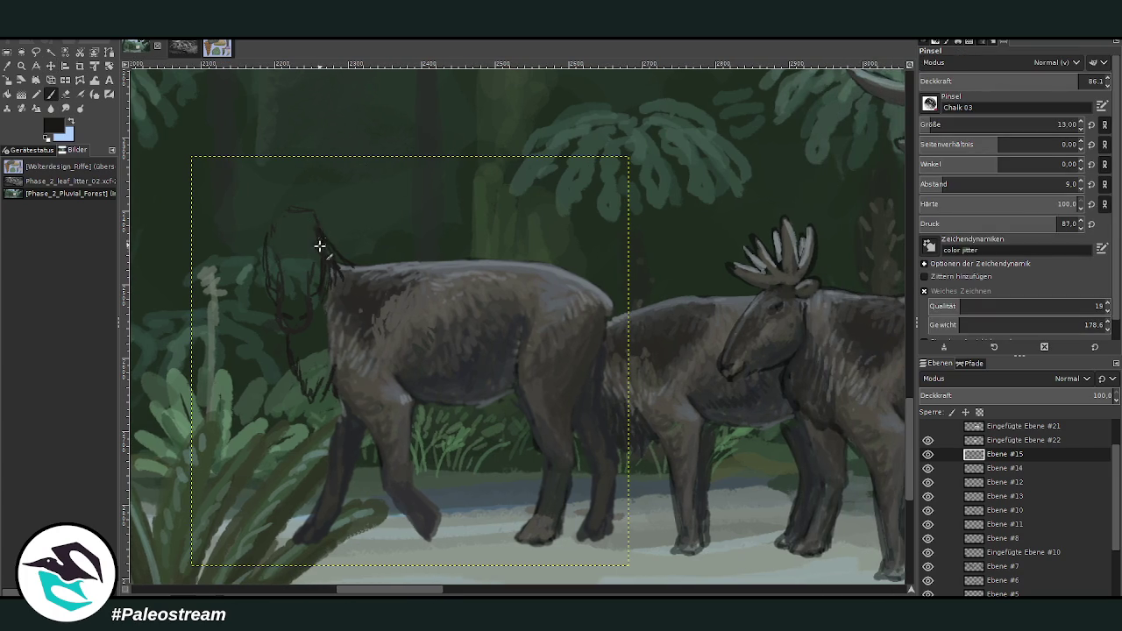
{"action": "left_click_drag", "start_coordinate": [276, 228], "coordinate": [271, 251]}
{"action": "left_click_drag", "start_coordinate": [308, 205], "coordinate": [317, 175]}
{"action": "mouse_move", "coordinate": [318, 180]}
{"action": "left_mouse_down"}
{"action": "mouse_move", "coordinate": [324, 167]}
{"action": "mouse_move", "coordinate": [310, 216]}
{"action": "left_mouse_up"}
{"action": "mouse_move", "coordinate": [304, 209]}
{"action": "left_mouse_down"}
{"action": "mouse_move", "coordinate": [314, 173]}
{"action": "mouse_move", "coordinate": [351, 166]}
{"action": "left_mouse_up"}
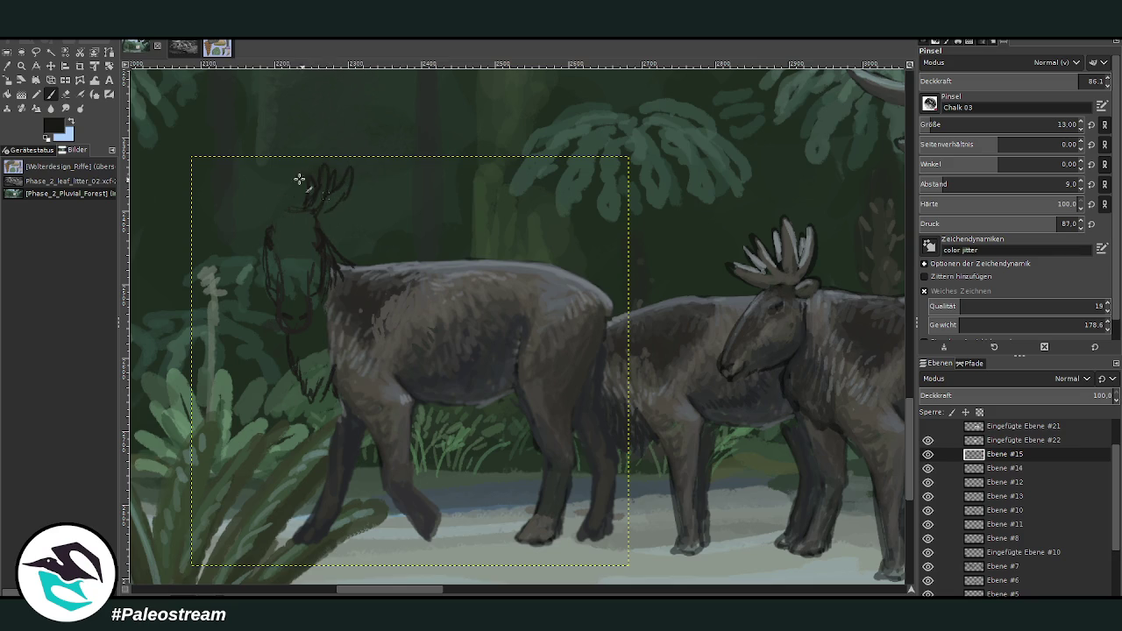
{"action": "left_click_drag", "start_coordinate": [279, 208], "coordinate": [256, 168]}
{"action": "left_click_drag", "start_coordinate": [262, 207], "coordinate": [235, 170]}
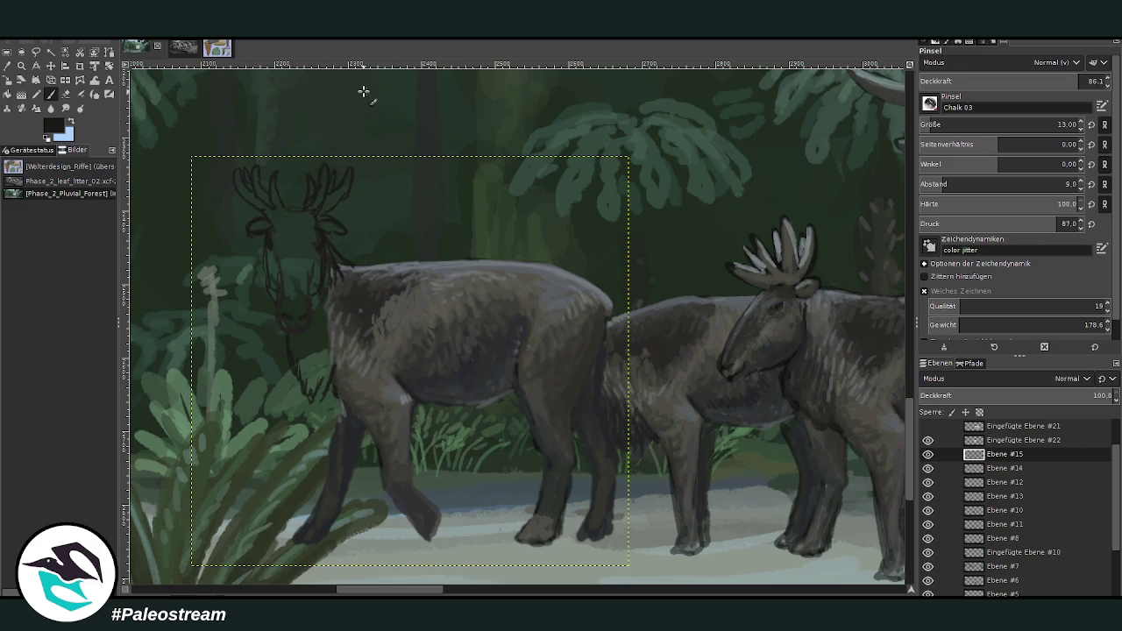
{"action": "left_click", "coordinate": [455, 264], "text": "ctrl"}
- Paint a light face blaze, then grey over the antlers at size 21, opacity 73.5
{"action": "mouse_move", "coordinate": [288, 226]}
{"action": "left_mouse_down"}
{"action": "mouse_move", "coordinate": [290, 216]}
{"action": "mouse_move", "coordinate": [288, 257]}
{"action": "left_mouse_up"}
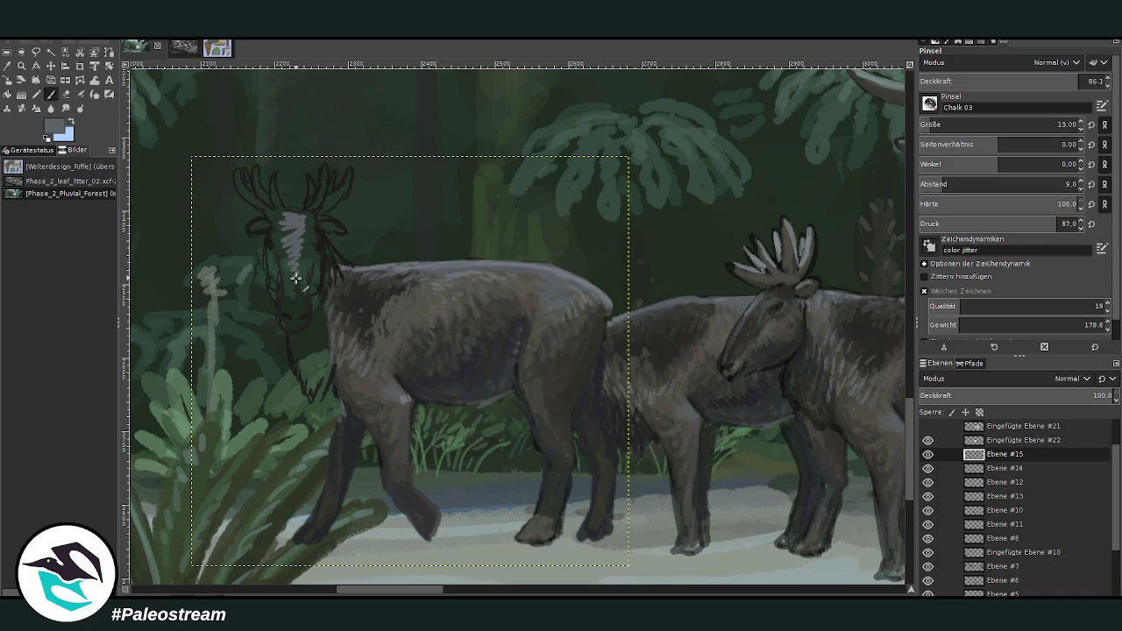
{"action": "left_click", "coordinate": [940, 122]}
{"action": "left_click", "coordinate": [1053, 80]}
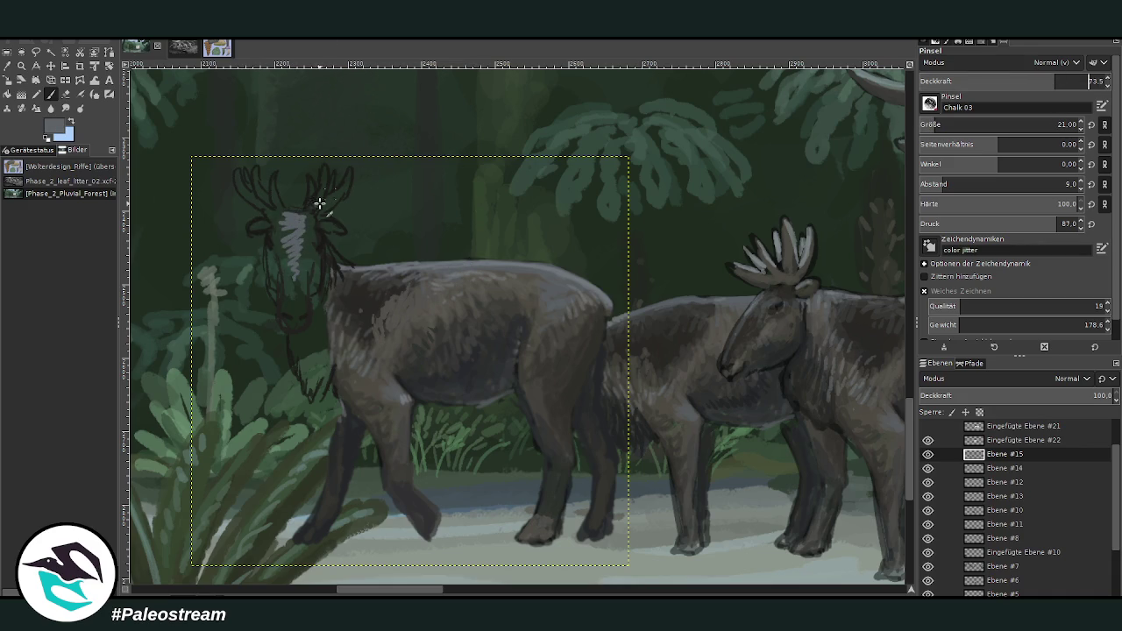
{"action": "left_click", "coordinate": [788, 251], "text": "ctrl"}
{"action": "mouse_move", "coordinate": [321, 201]}
{"action": "left_mouse_down"}
{"action": "mouse_move", "coordinate": [322, 171]}
{"action": "mouse_move", "coordinate": [324, 199]}
{"action": "mouse_move", "coordinate": [272, 178]}
{"action": "mouse_move", "coordinate": [269, 207]}
{"action": "mouse_move", "coordinate": [235, 172]}
{"action": "left_mouse_up"}
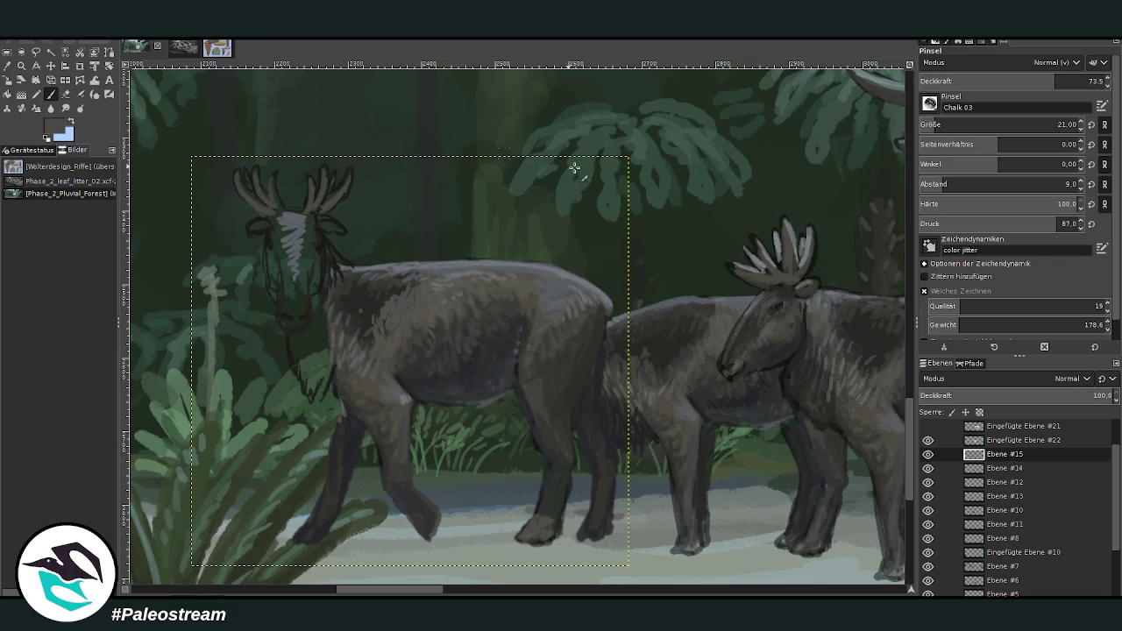
- Brighten both antlers' tines and the forehead between them with a lighter grey
{"action": "left_click", "coordinate": [800, 235], "text": "ctrl"}
{"action": "mouse_move", "coordinate": [335, 192]}
{"action": "left_mouse_down"}
{"action": "mouse_move", "coordinate": [338, 181]}
{"action": "mouse_move", "coordinate": [318, 166]}
{"action": "mouse_move", "coordinate": [328, 195]}
{"action": "mouse_move", "coordinate": [263, 181]}
{"action": "mouse_move", "coordinate": [260, 163]}
{"action": "left_mouse_up"}
{"action": "mouse_move", "coordinate": [256, 206]}
{"action": "left_mouse_down"}
{"action": "mouse_move", "coordinate": [244, 184]}
{"action": "mouse_move", "coordinate": [260, 171]}
{"action": "mouse_move", "coordinate": [252, 178]}
{"action": "left_mouse_up"}
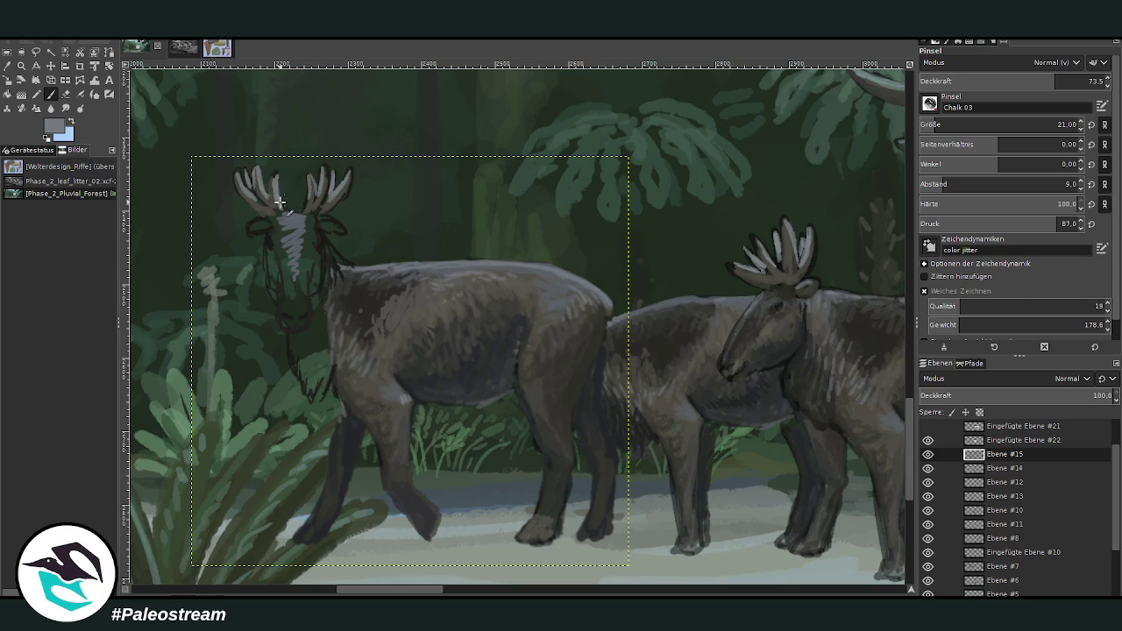
{"action": "mouse_move", "coordinate": [305, 207]}
{"action": "left_mouse_down"}
{"action": "mouse_move", "coordinate": [294, 212]}
{"action": "mouse_move", "coordinate": [322, 166]}
{"action": "mouse_move", "coordinate": [343, 185]}
{"action": "mouse_move", "coordinate": [348, 170]}
{"action": "left_mouse_up"}
{"action": "left_click_drag", "start_coordinate": [254, 187], "coordinate": [242, 180]}
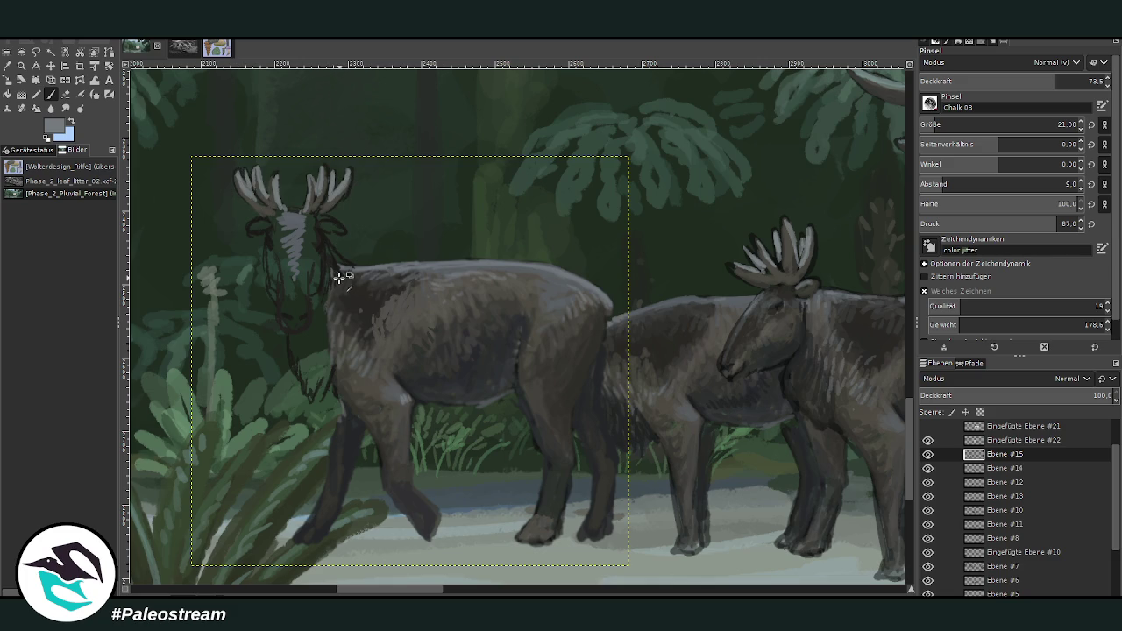
- Darken the throat and neck and add a light grey stroke down the neck
{"action": "left_click", "coordinate": [382, 171], "text": "ctrl"}
{"action": "left_click_drag", "start_coordinate": [295, 339], "coordinate": [315, 394]}
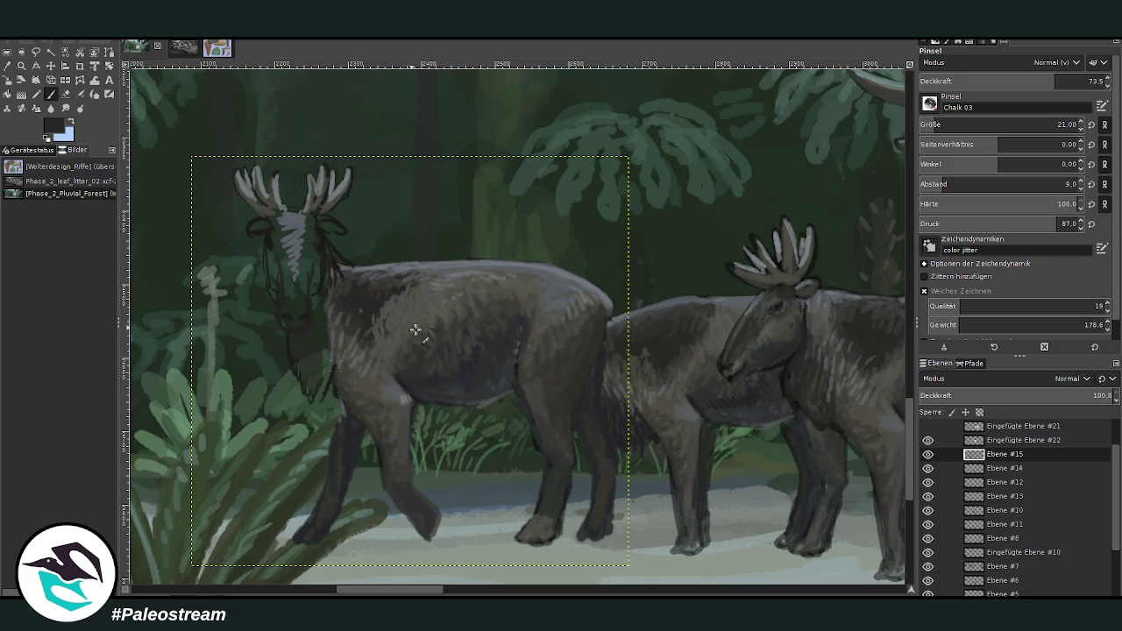
{"action": "mouse_move", "coordinate": [325, 349]}
{"action": "left_mouse_down"}
{"action": "mouse_move", "coordinate": [289, 347]}
{"action": "mouse_move", "coordinate": [325, 381]}
{"action": "mouse_move", "coordinate": [324, 361]}
{"action": "left_mouse_up"}
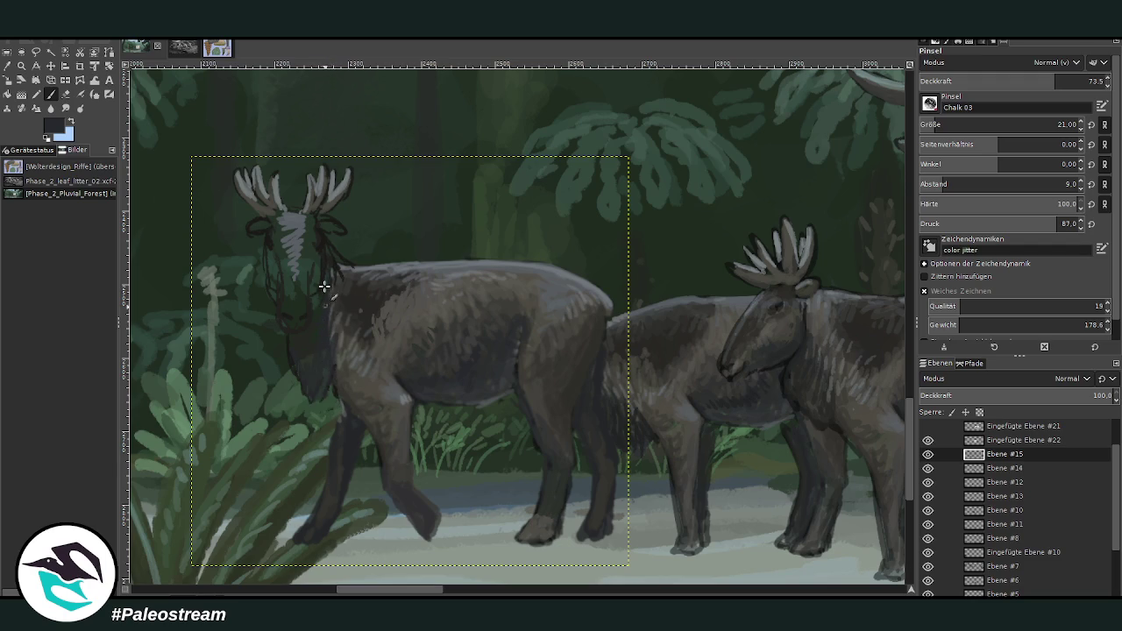
{"action": "left_click", "coordinate": [399, 324], "text": "ctrl"}
{"action": "left_click", "coordinate": [380, 265], "text": "ctrl"}
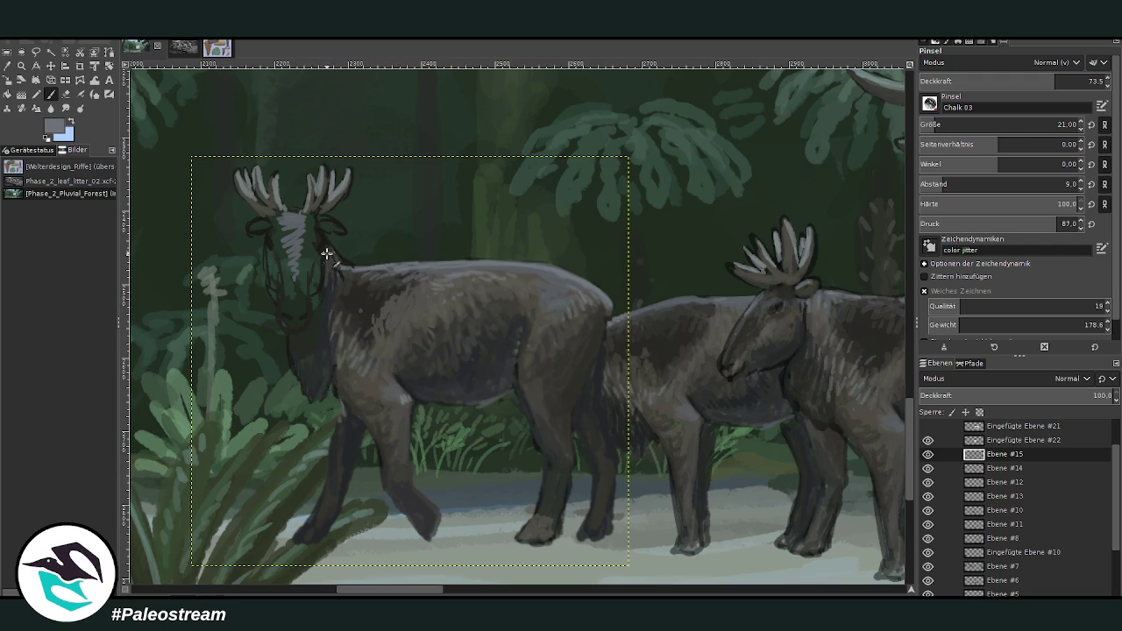
{"action": "left_click_drag", "start_coordinate": [322, 241], "coordinate": [339, 282]}
{"action": "left_click", "coordinate": [350, 296], "text": "ctrl"}
{"action": "left_click", "coordinate": [406, 318], "text": "ctrl"}
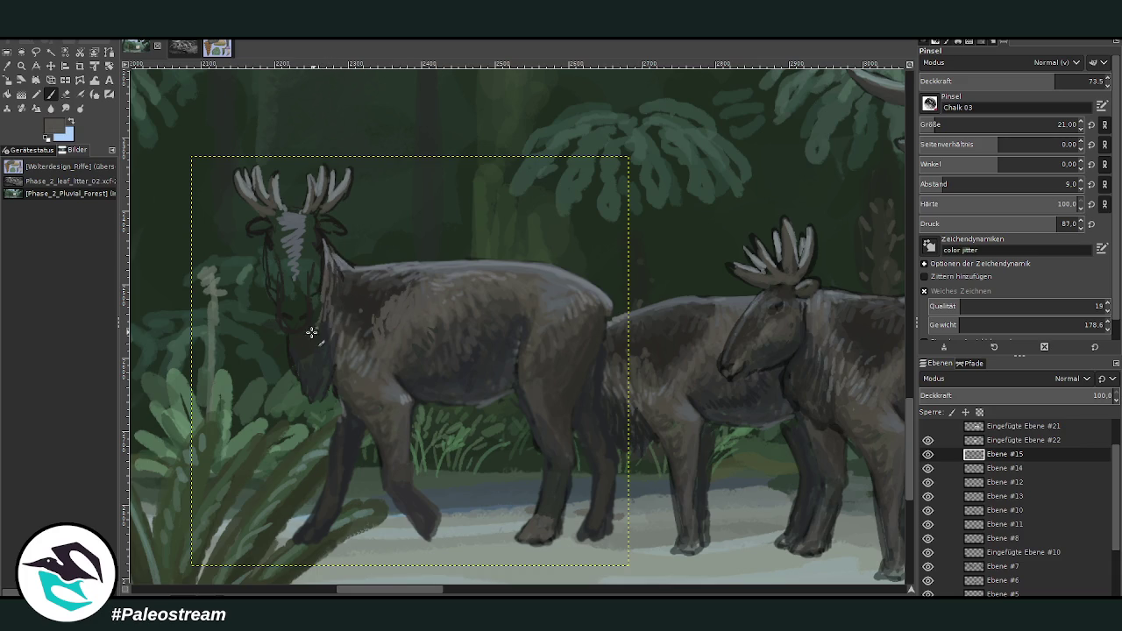
{"action": "left_click", "coordinate": [435, 382], "text": "ctrl"}
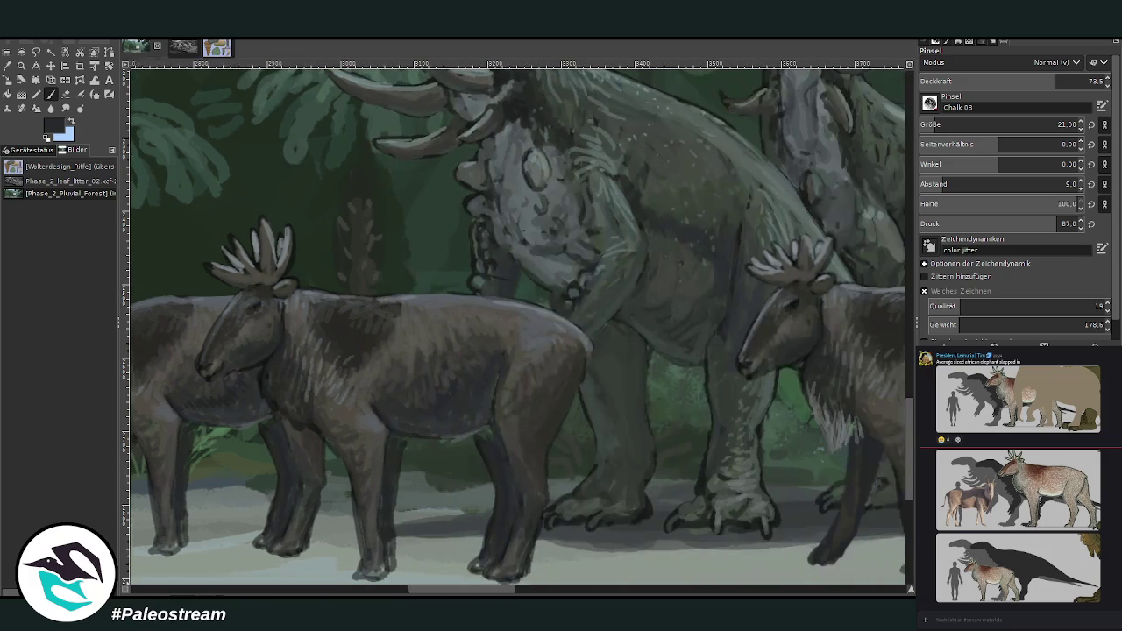
{"action": "scroll", "coordinate": [518, 327], "scroll_direction": "left", "scroll_amount": 1}
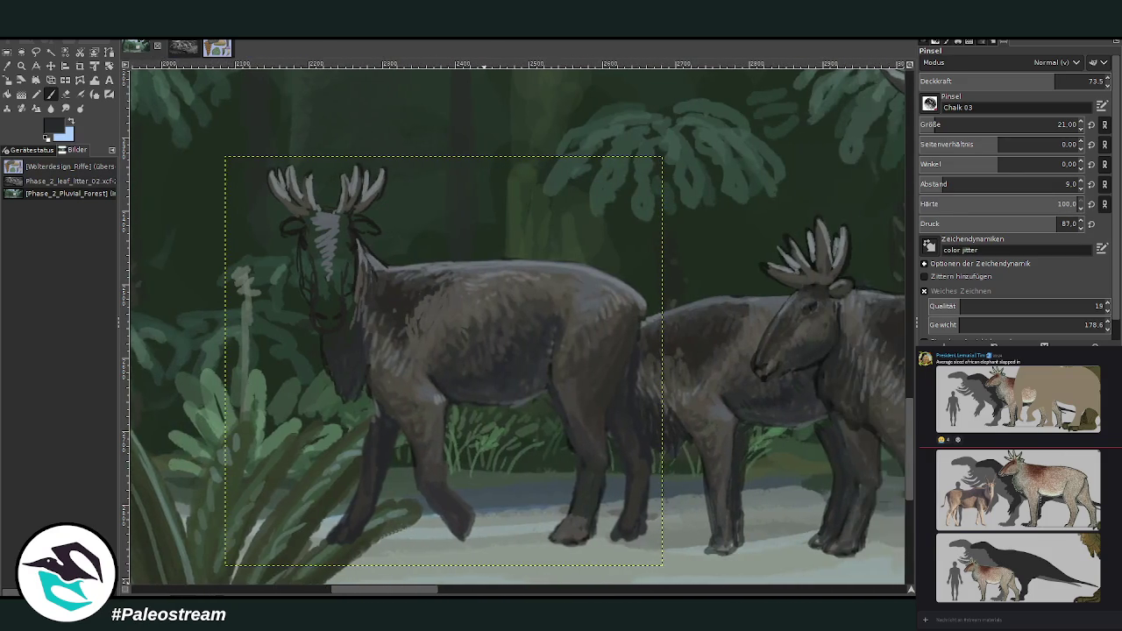
- Widen the face blaze, add light streaks near the nostril, and darken the muzzle
{"action": "scroll", "coordinate": [517, 327], "scroll_direction": "left", "scroll_amount": 1}
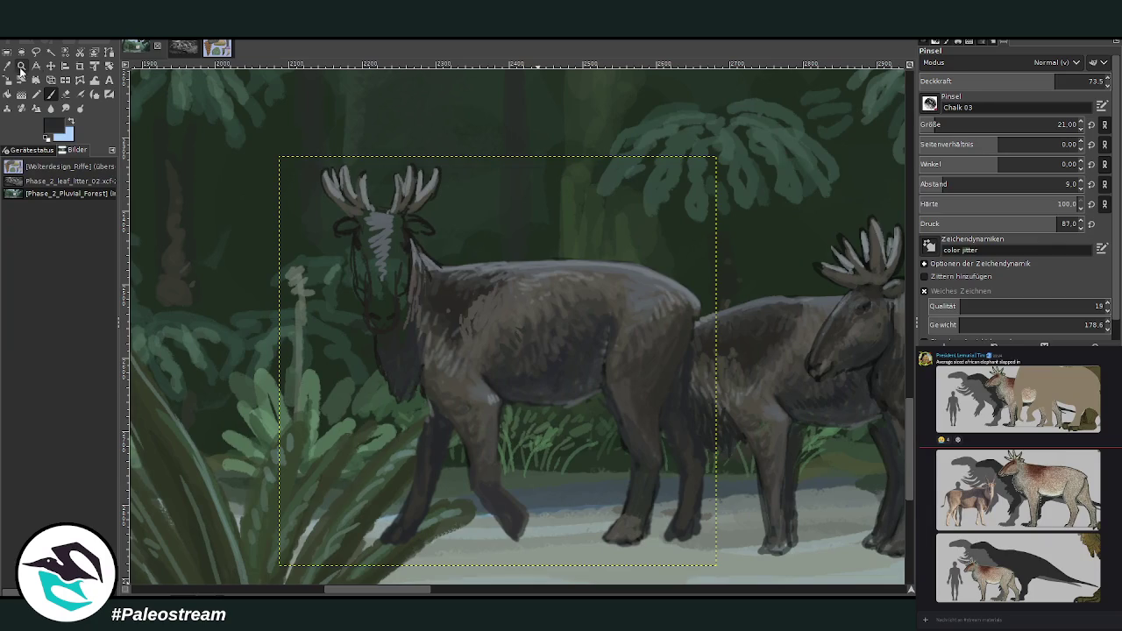
{"action": "left_click", "coordinate": [7, 66]}
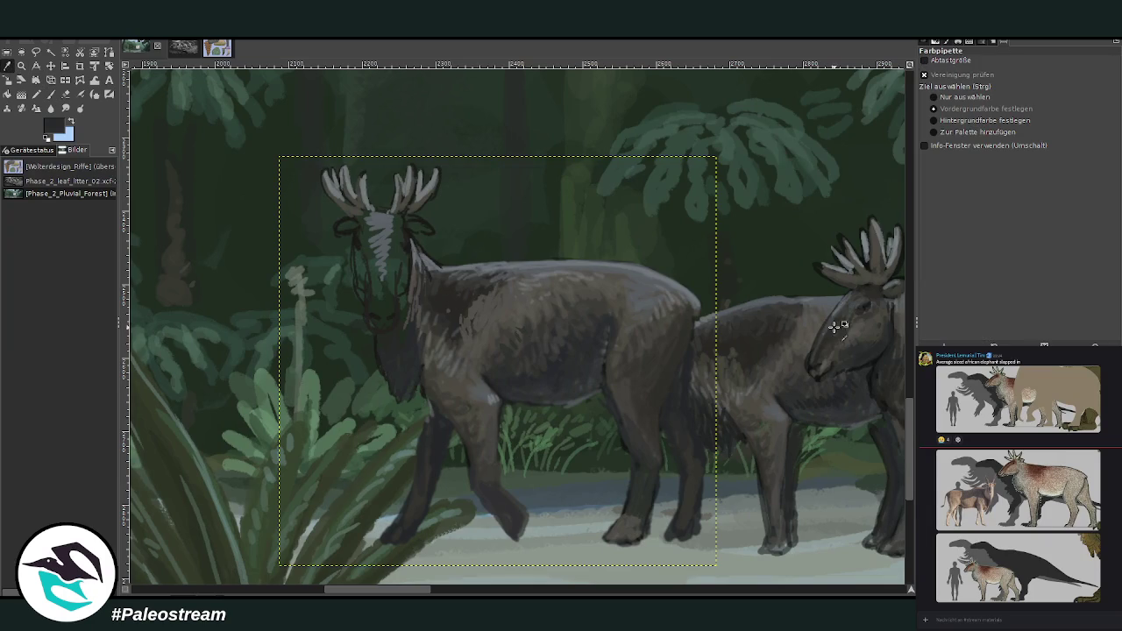
{"action": "key", "text": "p"}
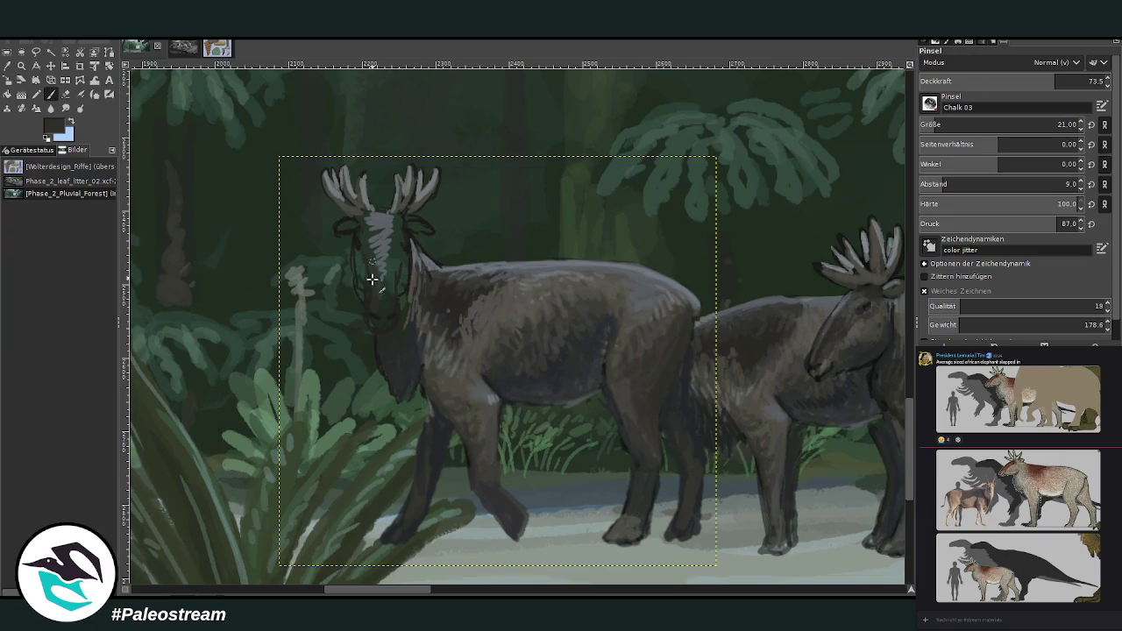
{"action": "left_click_drag", "start_coordinate": [397, 226], "coordinate": [393, 277]}
{"action": "mouse_move", "coordinate": [362, 255]}
{"action": "left_mouse_down"}
{"action": "mouse_move", "coordinate": [359, 282]}
{"action": "mouse_move", "coordinate": [354, 254]}
{"action": "left_mouse_up"}
{"action": "left_click_drag", "start_coordinate": [387, 292], "coordinate": [377, 327]}
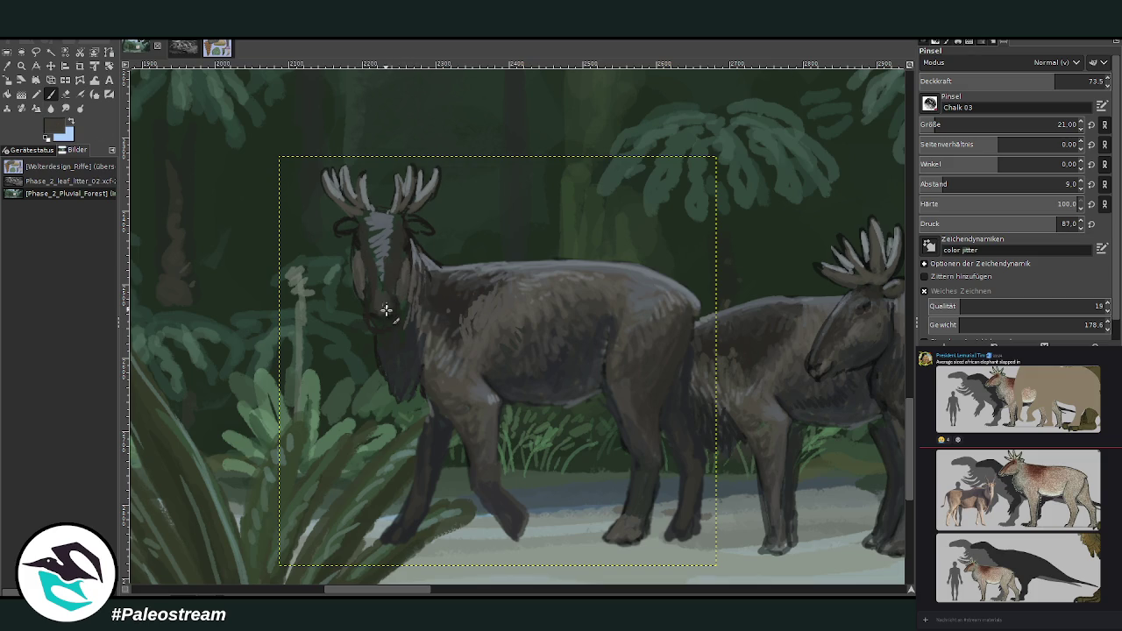
{"action": "left_click_drag", "start_coordinate": [384, 307], "coordinate": [390, 323]}
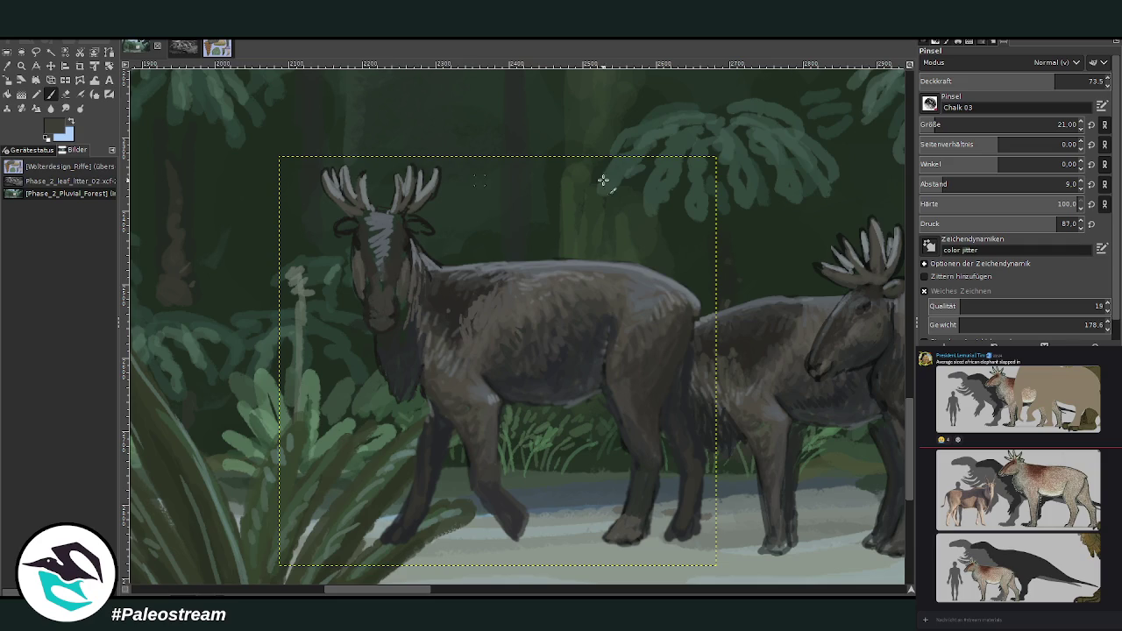
- Paint lighter blue-grey over the forehead and ear base at 47.9 opacity
{"action": "left_click", "coordinate": [377, 229], "text": "ctrl"}
{"action": "left_click", "coordinate": [1008, 81]}
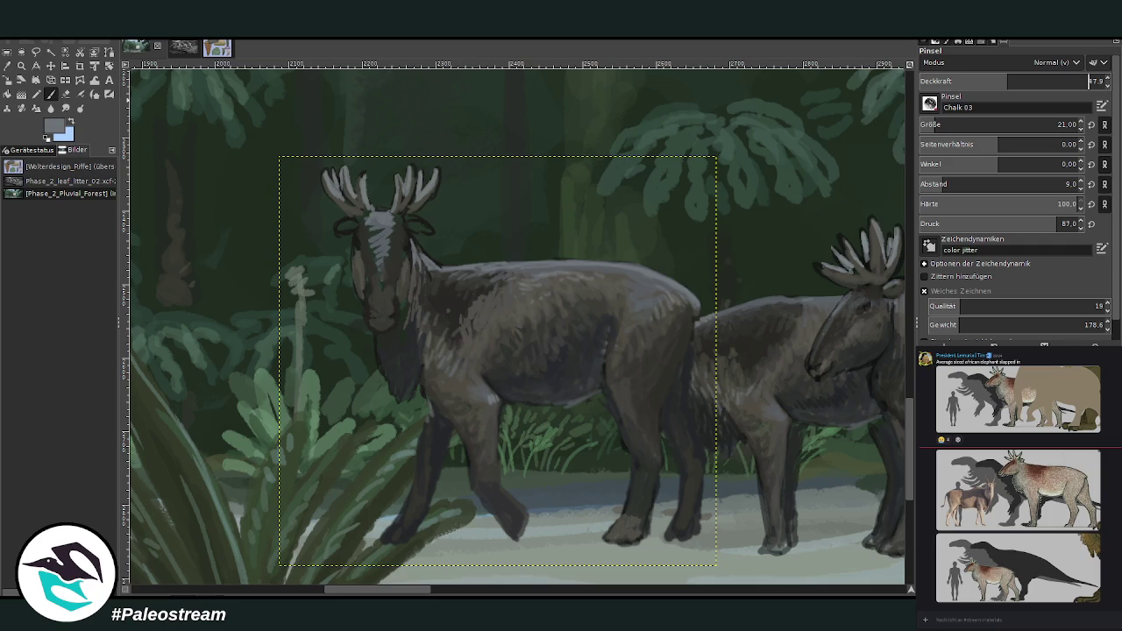
{"action": "mouse_move", "coordinate": [377, 230]}
{"action": "left_mouse_down"}
{"action": "mouse_move", "coordinate": [390, 252]}
{"action": "mouse_move", "coordinate": [426, 226]}
{"action": "left_mouse_up"}
{"action": "mouse_move", "coordinate": [337, 221]}
{"action": "left_mouse_down"}
{"action": "mouse_move", "coordinate": [375, 230]}
{"action": "mouse_move", "coordinate": [386, 250]}
{"action": "mouse_move", "coordinate": [400, 243]}
{"action": "mouse_move", "coordinate": [360, 234]}
{"action": "mouse_move", "coordinate": [405, 233]}
{"action": "mouse_move", "coordinate": [372, 261]}
{"action": "mouse_move", "coordinate": [393, 250]}
{"action": "mouse_move", "coordinate": [375, 273]}
{"action": "mouse_move", "coordinate": [372, 263]}
{"action": "left_mouse_up"}
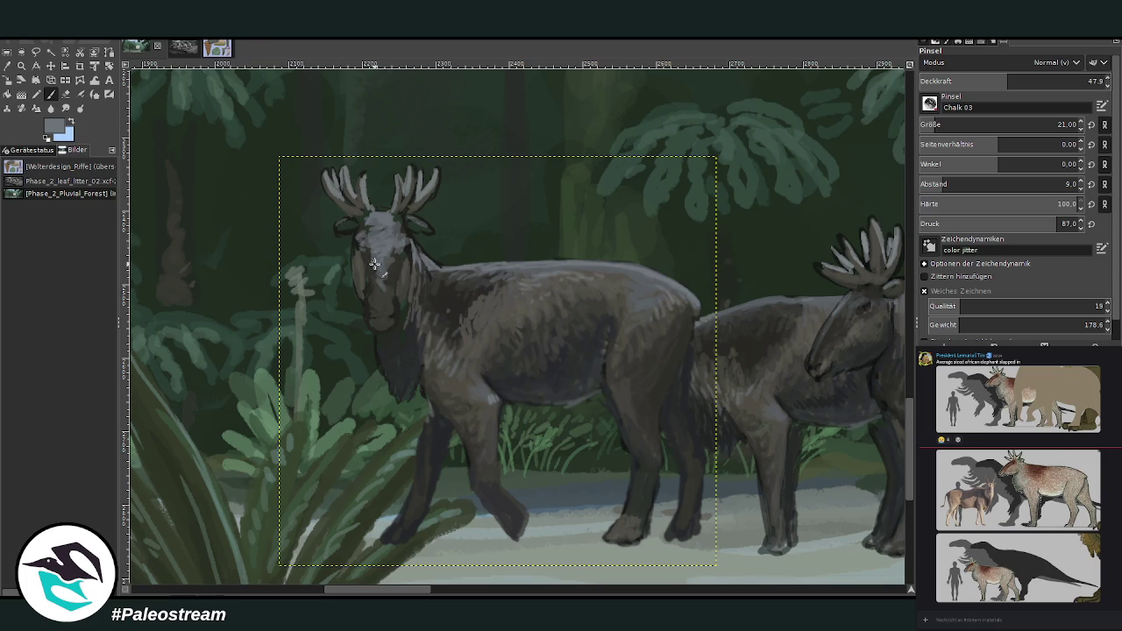
- Retone the forehead blaze at 72.6 opacity and darken and reshape the front hoof
{"action": "key", "text": "o"}
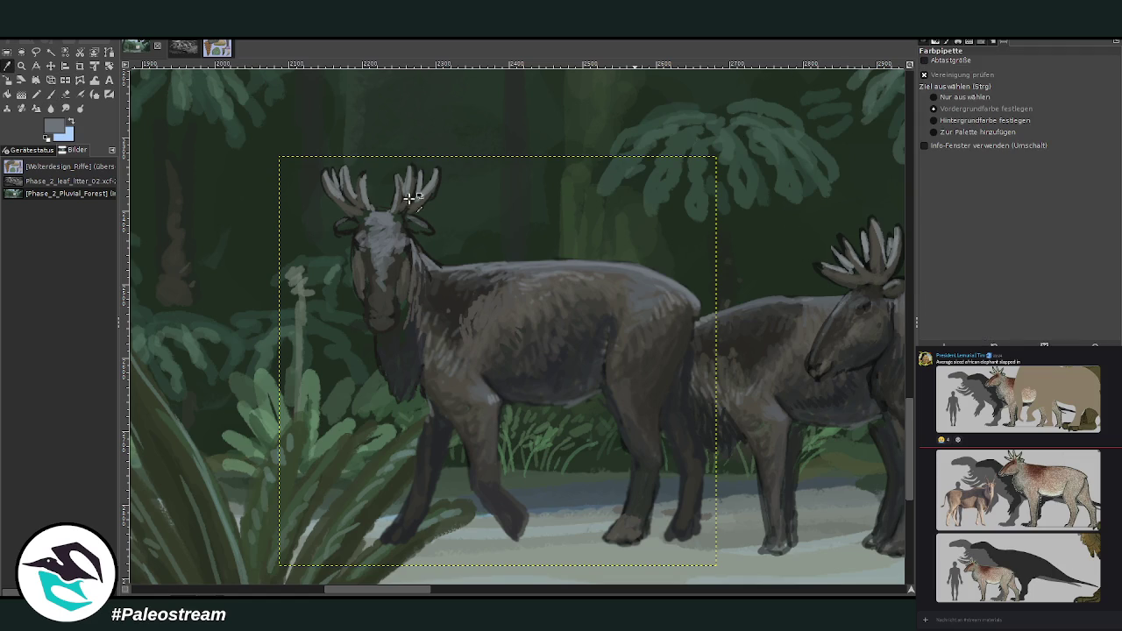
{"action": "left_click", "coordinate": [389, 261]}
{"action": "key", "text": "p"}
{"action": "mouse_move", "coordinate": [379, 293]}
{"action": "left_mouse_down"}
{"action": "mouse_move", "coordinate": [390, 256]}
{"action": "mouse_move", "coordinate": [373, 238]}
{"action": "mouse_move", "coordinate": [378, 294]}
{"action": "left_mouse_up"}
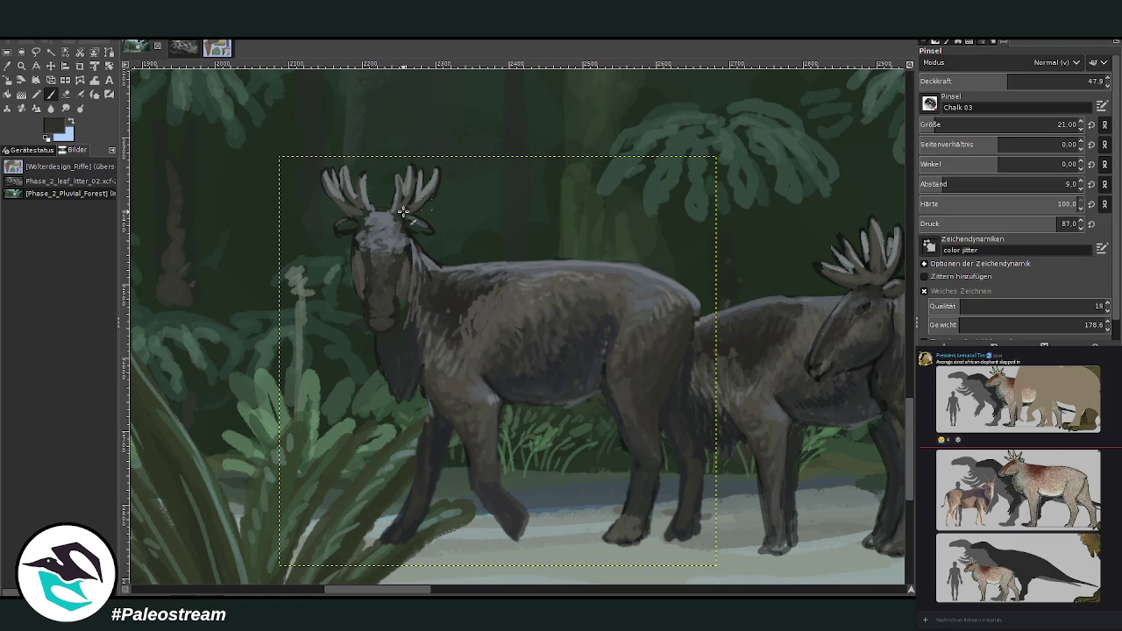
{"action": "left_click_drag", "start_coordinate": [1031, 83], "coordinate": [1053, 83]}
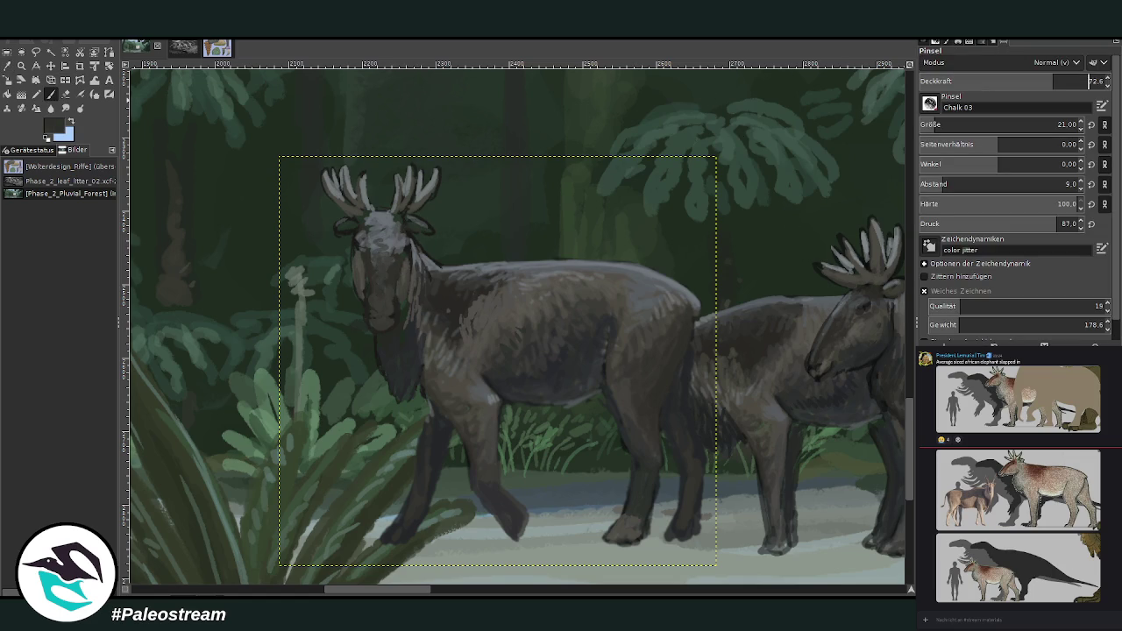
{"action": "left_click_drag", "start_coordinate": [351, 228], "coordinate": [402, 221]}
{"action": "left_click_drag", "start_coordinate": [520, 523], "coordinate": [511, 514]}
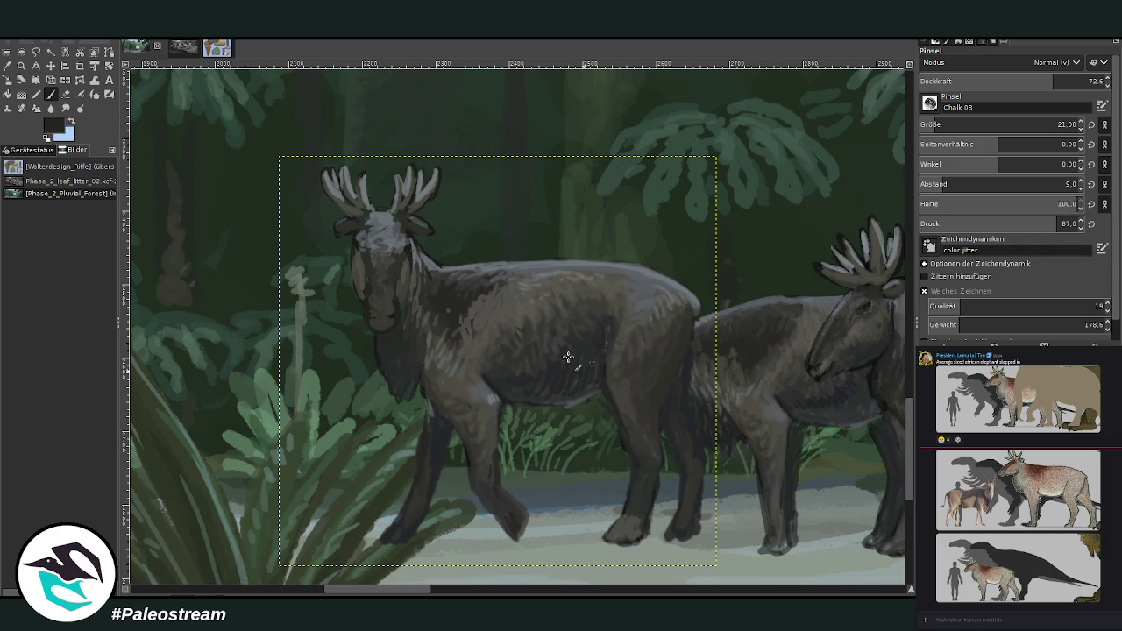
{"action": "left_click", "coordinate": [9, 66]}
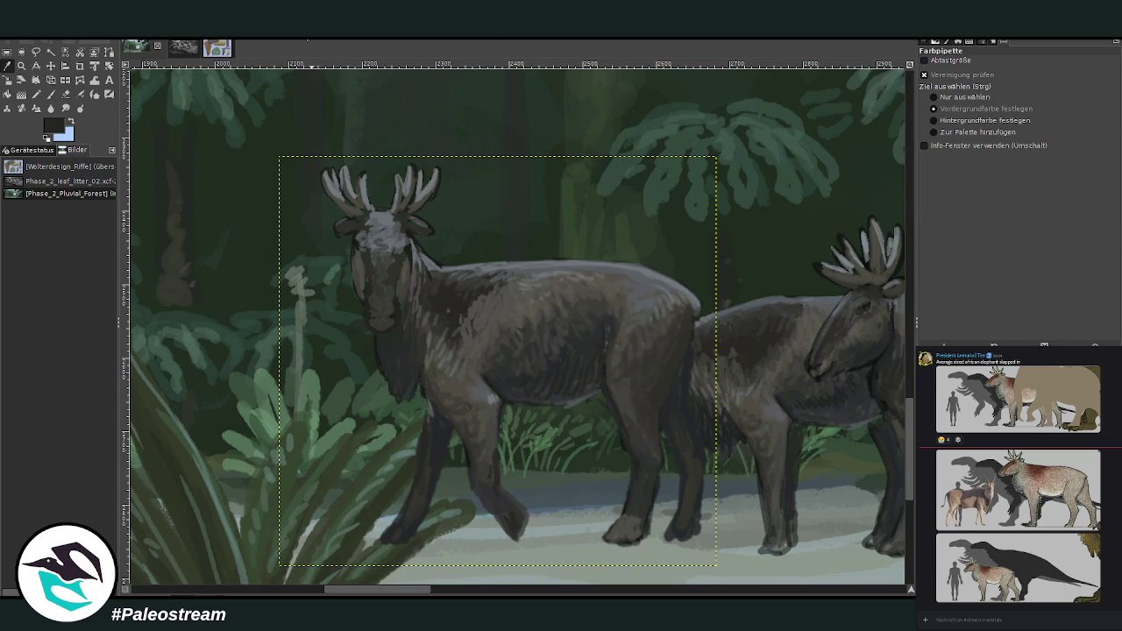
{"action": "left_click", "coordinate": [36, 93]}
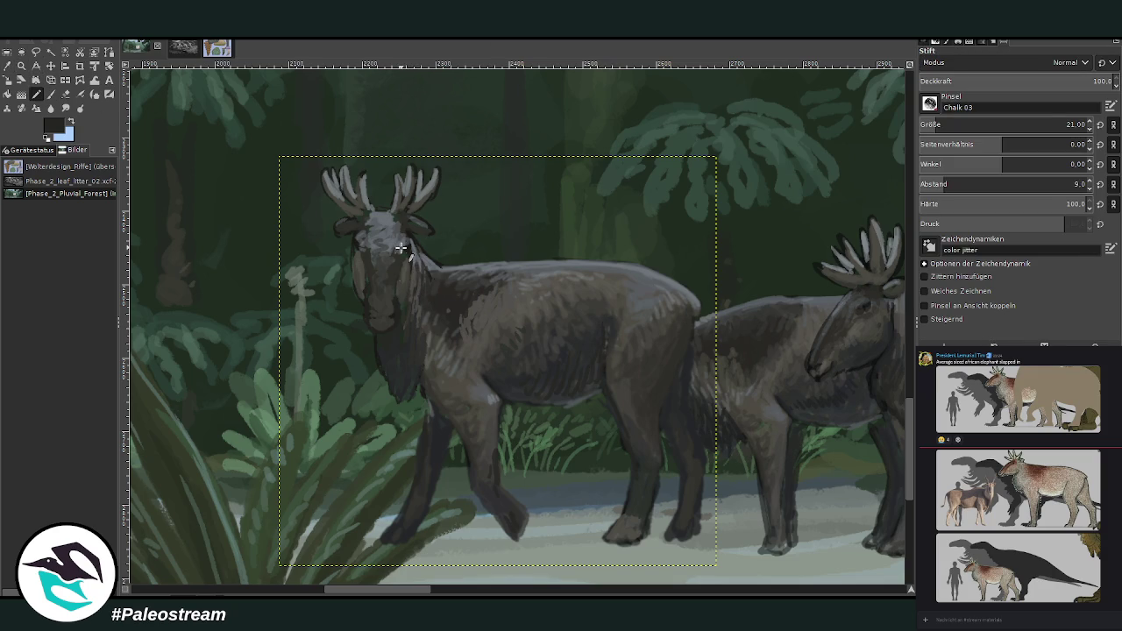
- Paint faint fur strokes on the body at 36.6 opacity, erasing stray marks
{"action": "left_click", "coordinate": [51, 94]}
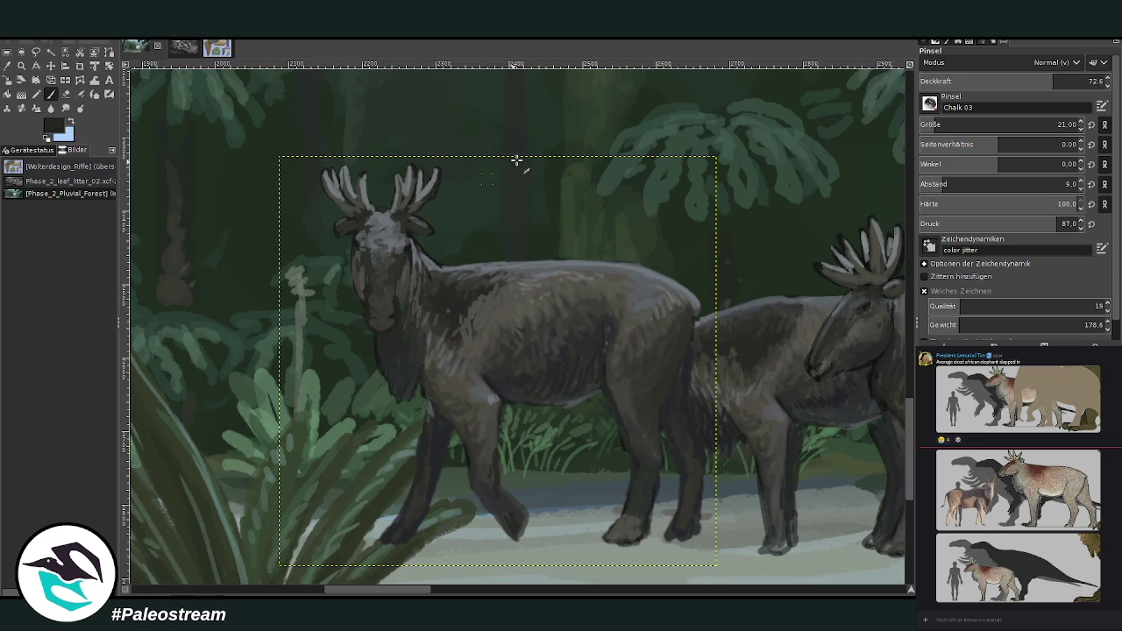
{"action": "left_click", "coordinate": [987, 81]}
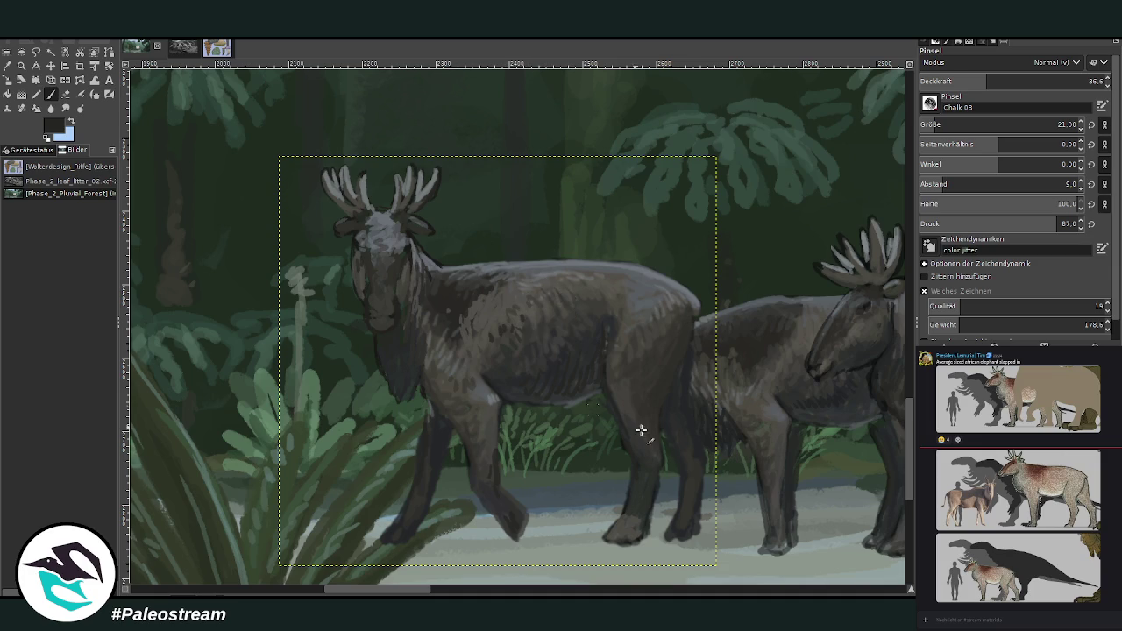
{"action": "key", "text": "shift+e"}
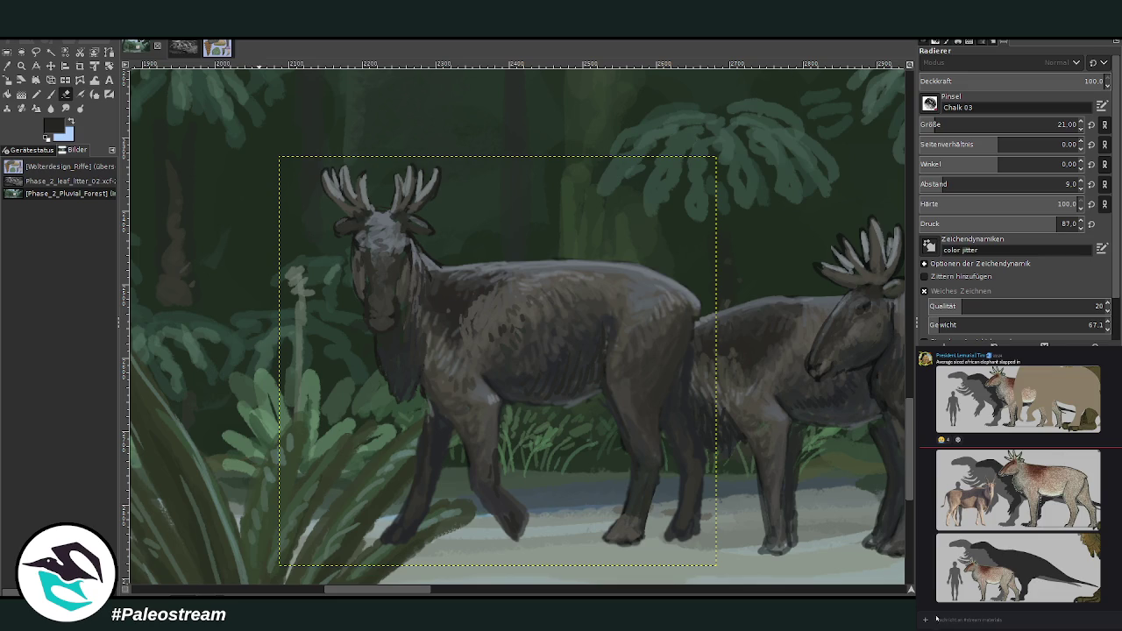
{"action": "left_click", "coordinate": [50, 94]}
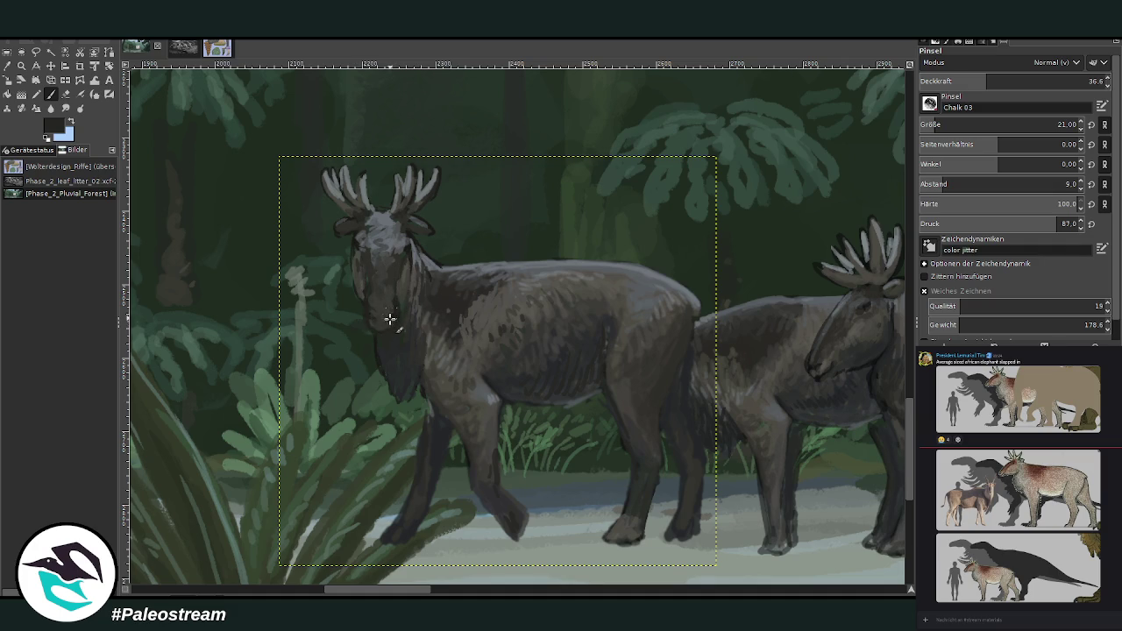
{"action": "scroll", "coordinate": [358, 326], "scroll_direction": "down", "scroll_amount": 1}
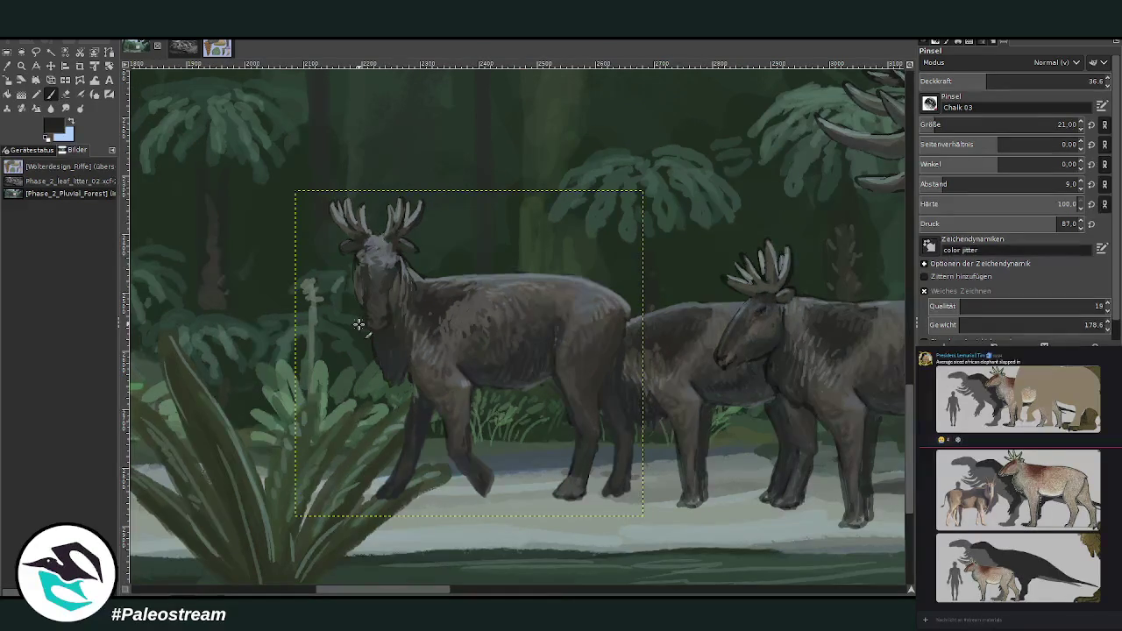
{"action": "left_click", "coordinate": [8, 80]}
- Scale the front animal to 540×506 px and nudge it into place behind the grazing one
{"action": "left_click", "coordinate": [404, 303]}
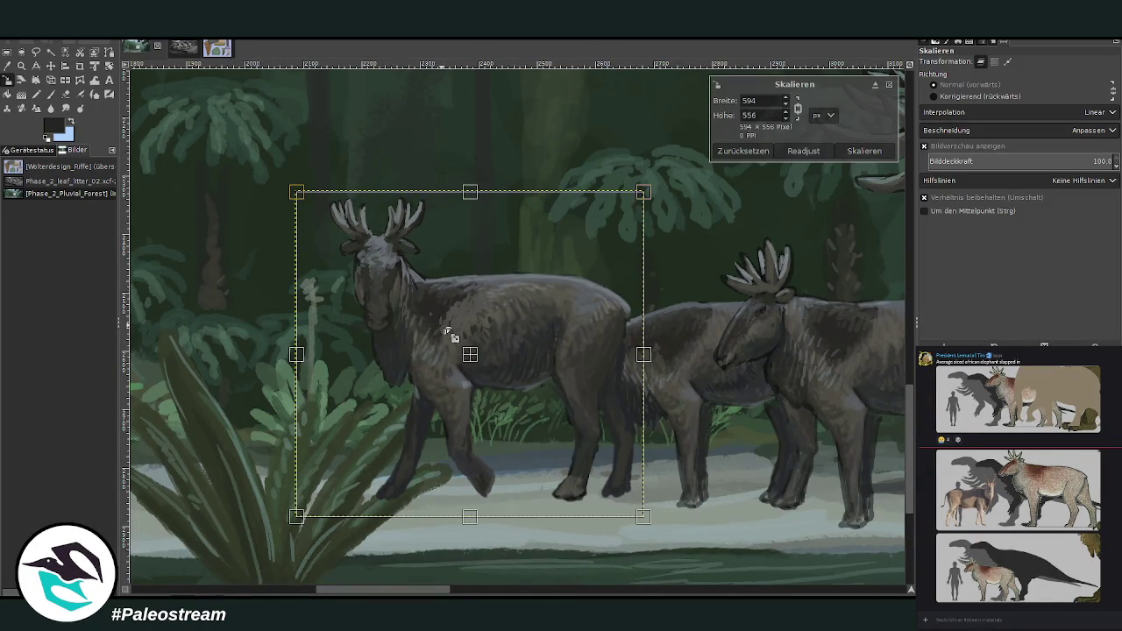
{"action": "type", "text": "540"}
{"action": "left_click_drag", "start_coordinate": [458, 343], "coordinate": [607, 363]}
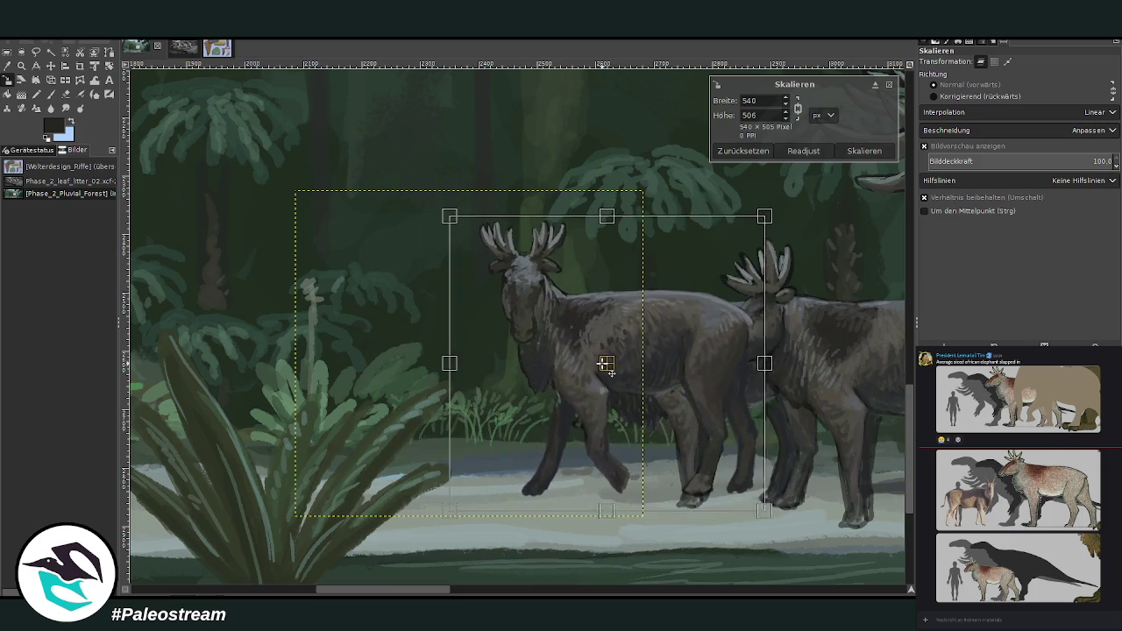
{"action": "left_click", "coordinate": [862, 151]}
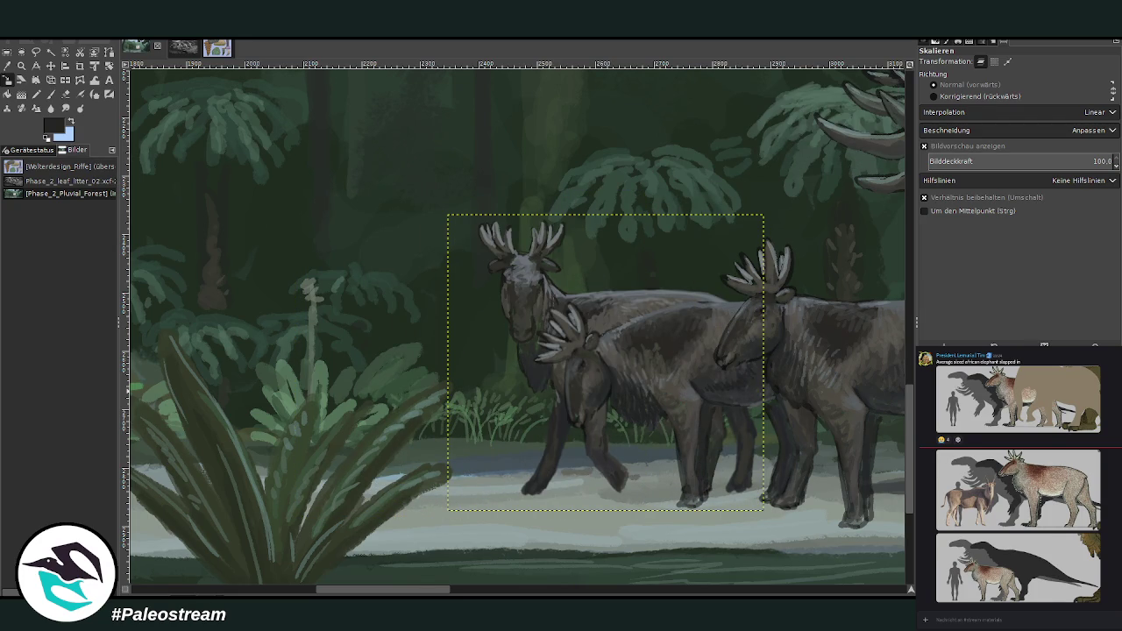
{"action": "left_click", "coordinate": [50, 65]}
{"action": "left_click_drag", "start_coordinate": [611, 303], "coordinate": [586, 304]}
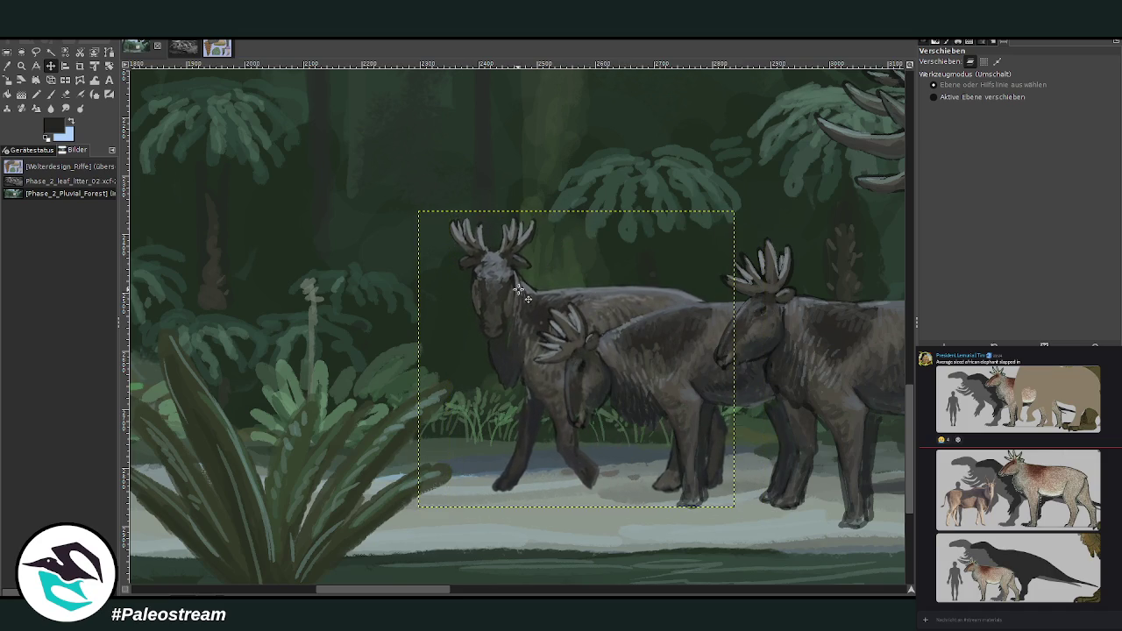
{"action": "left_click_drag", "start_coordinate": [513, 304], "coordinate": [513, 298]}
{"action": "left_click", "coordinate": [21, 66]}
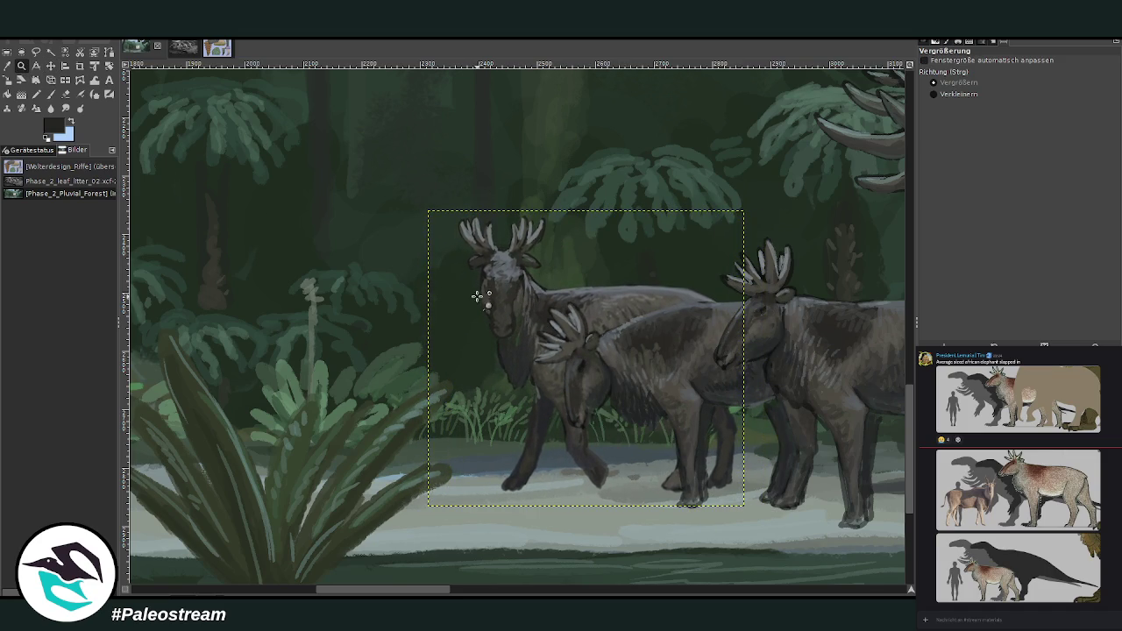
- Zoom in on the front Bombumeryx and the four-animal herd to check placement before the dinosaurs
{"action": "left_click_drag", "start_coordinate": [446, 191], "coordinate": [732, 490]}
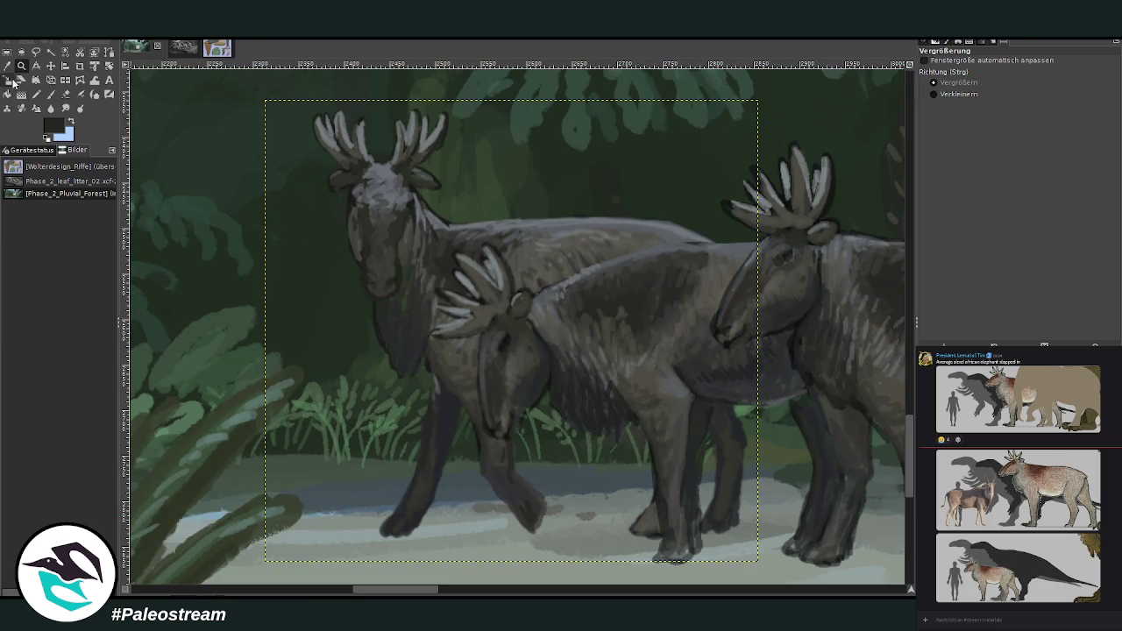
{"action": "key", "text": "o"}
{"action": "key", "text": "p"}
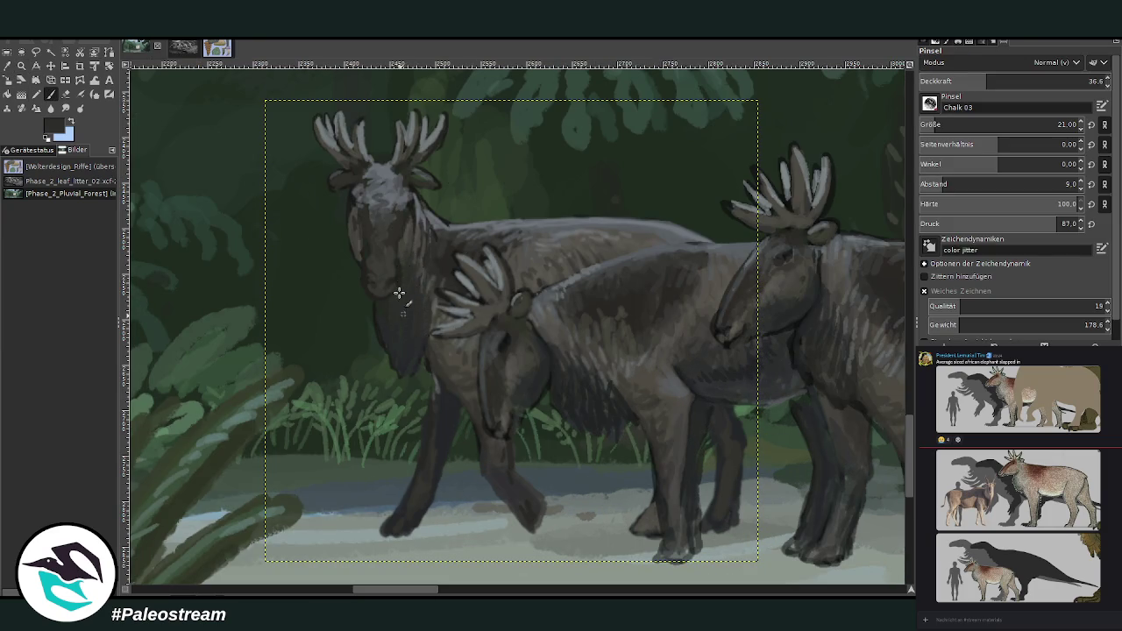
{"action": "scroll", "coordinate": [396, 335], "scroll_direction": "down", "scroll_amount": 5}
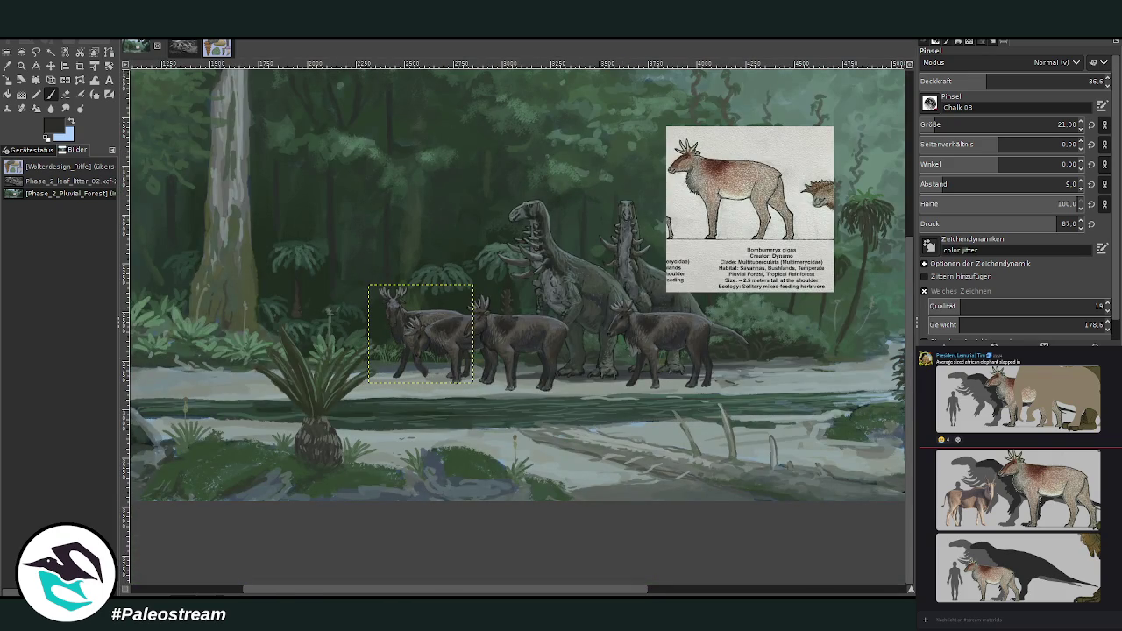
{"action": "left_click", "coordinate": [21, 66]}
{"action": "left_click_drag", "start_coordinate": [321, 223], "coordinate": [694, 479]}
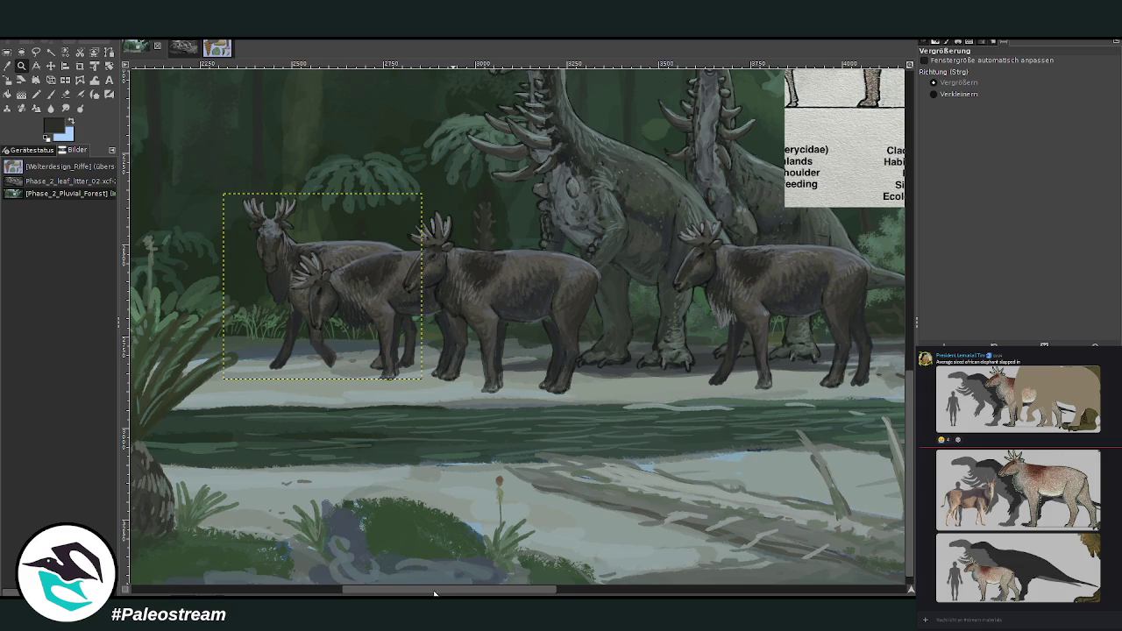
{"action": "left_click_drag", "start_coordinate": [434, 593], "coordinate": [455, 594]}
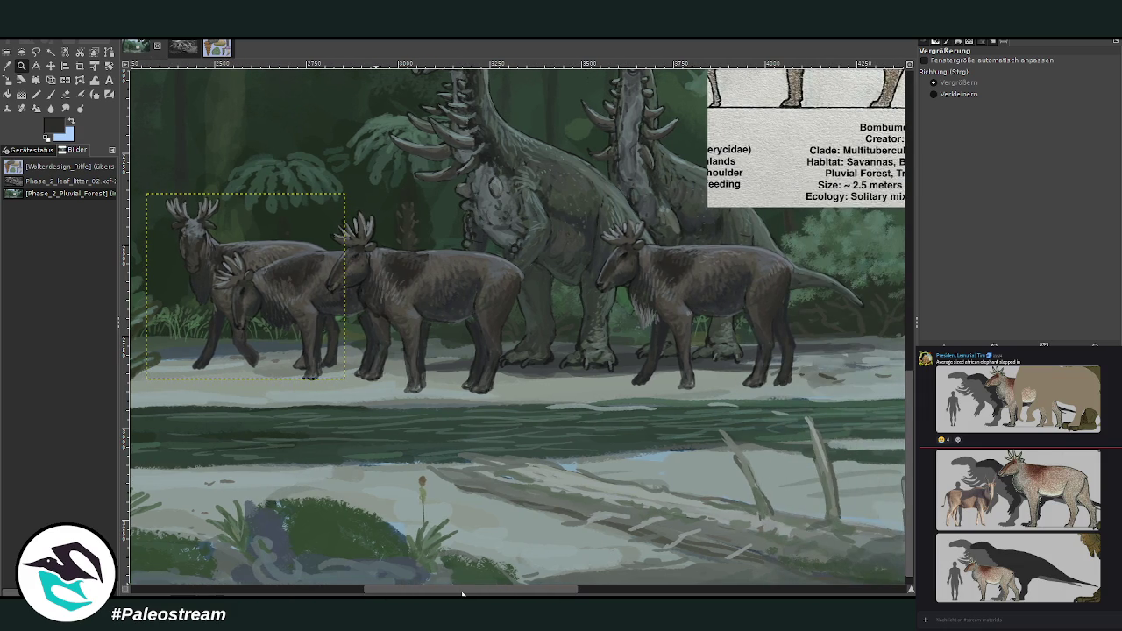